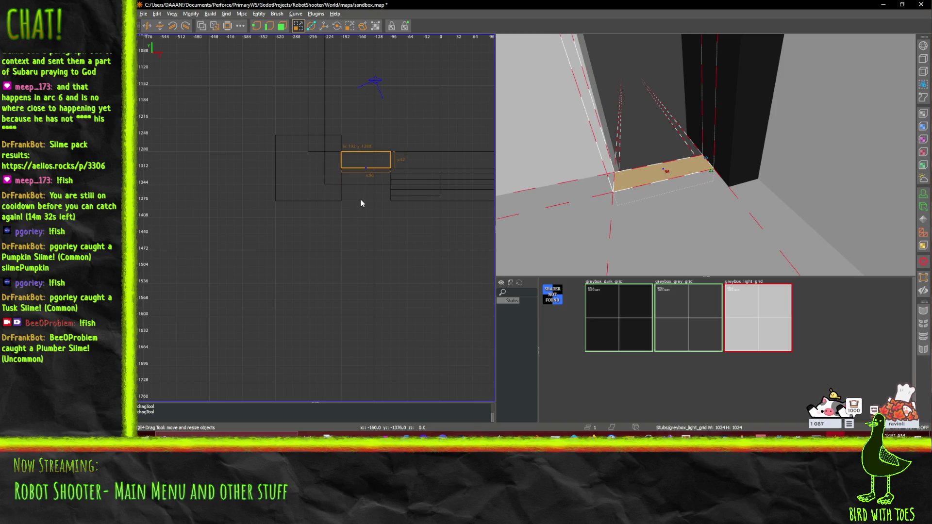
Move the 96x96 square brush to the corridor's far right end and nudge it into place.
right_click(585, 197)
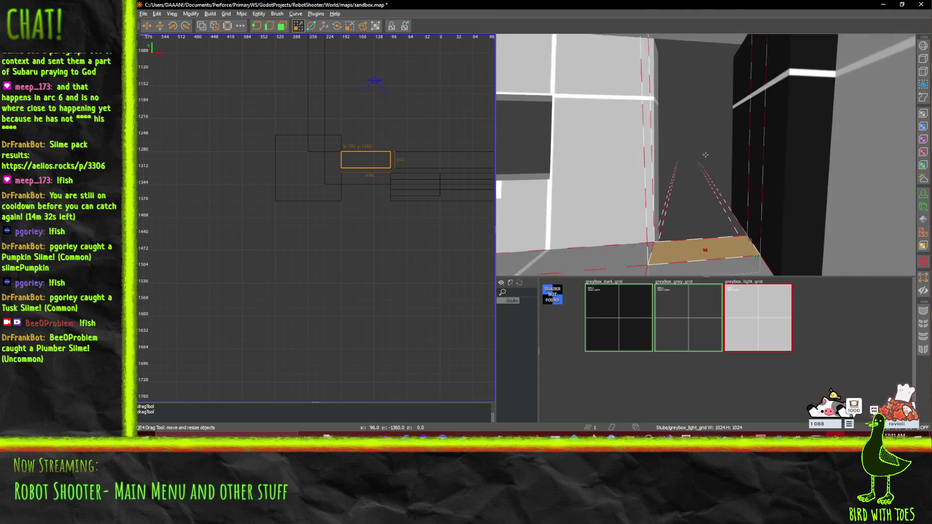
key("s")
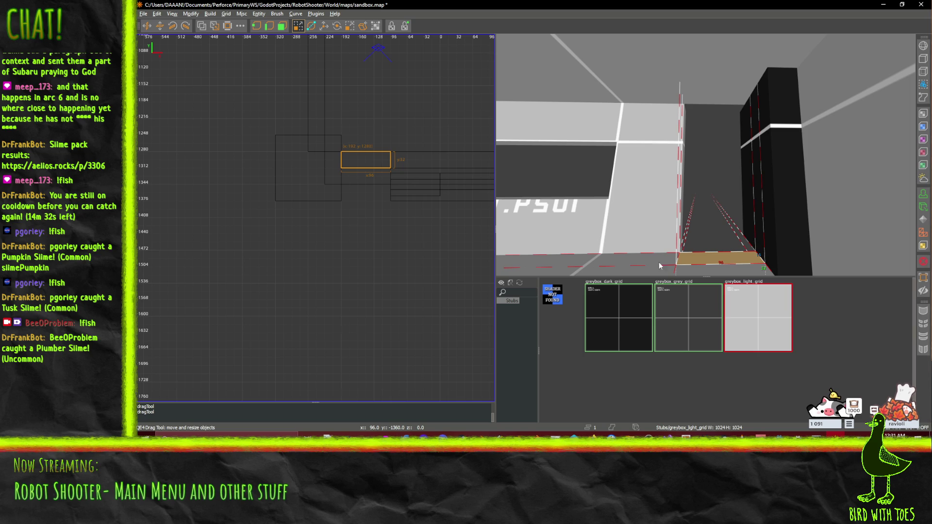
right_click(703, 196)
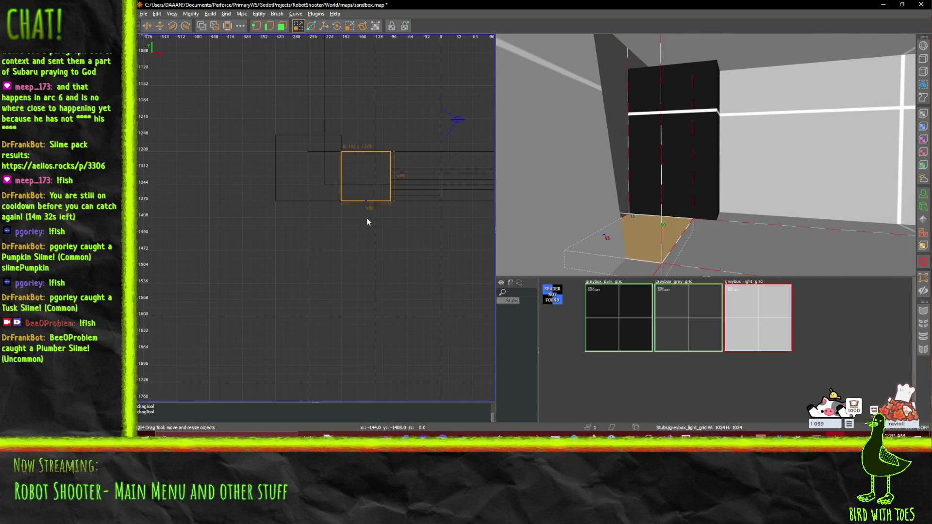
scroll(650, 196, "down", 3)
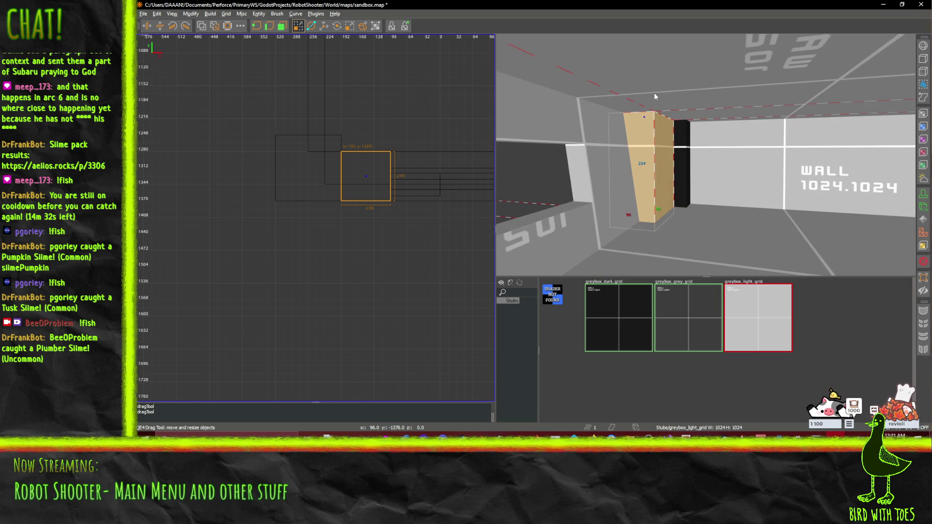
key("comma")
key("comma")
key("comma")
left_click_drag(734, 156, 705, 154)
scroll(354, 189, "down", 6)
left_click_drag(426, 180, 440, 183)
mouse_move(174, 175)
left_mouse_down()
mouse_move(464, 182)
mouse_move(454, 185)
left_mouse_up()
scroll(432, 183, "up", 5)
key("ctrl+u")
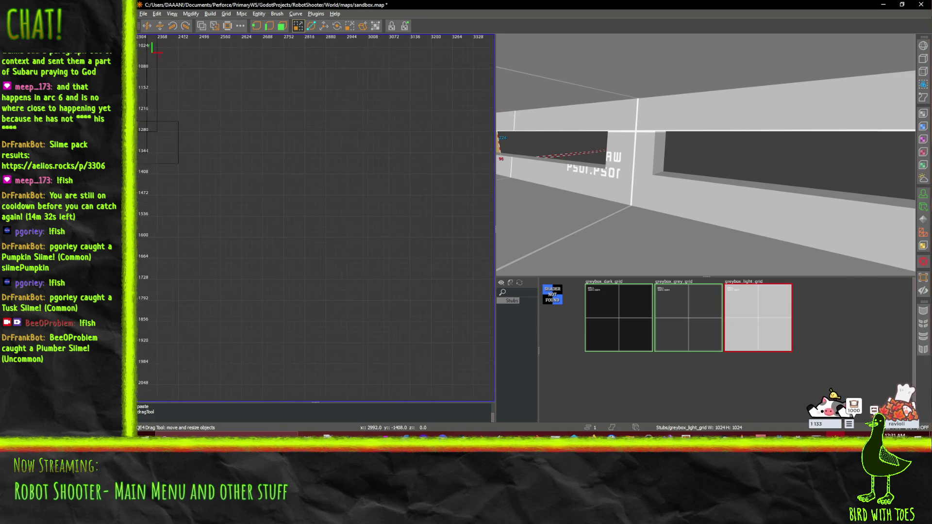
left_click_drag(324, 209, 369, 183)
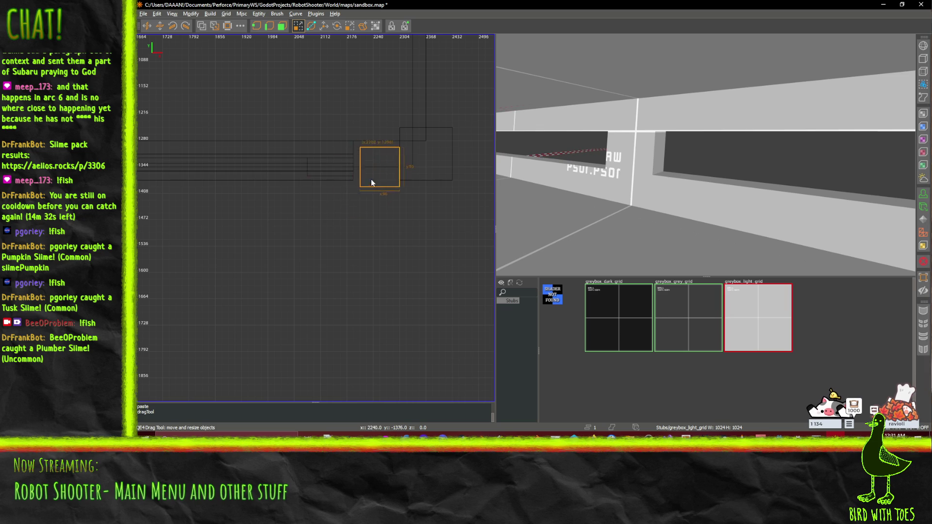
Widen the square brush from 96 to 112 units and check it down the corridor.
scroll(405, 164, "up", 3)
left_click_drag(410, 160, 421, 162)
scroll(423, 165, "down", 1)
scroll(423, 165, "down", 3)
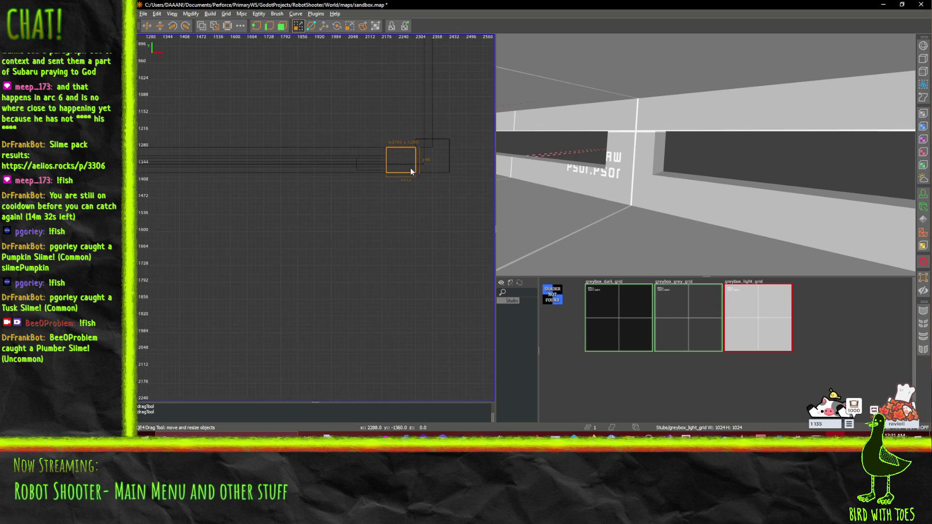
key("ctrl+u")
scroll(280, 164, "up", 2)
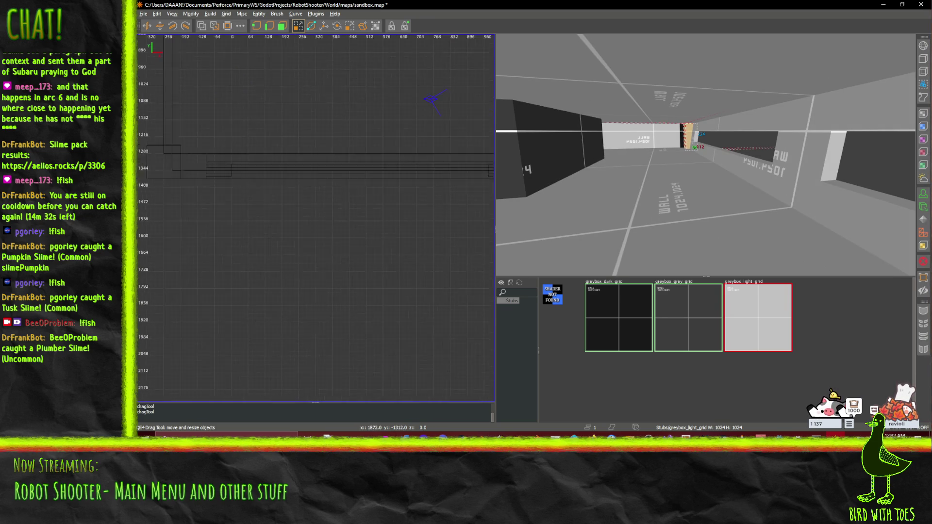
scroll(279, 164, "down", 2)
scroll(301, 162, "right", 2)
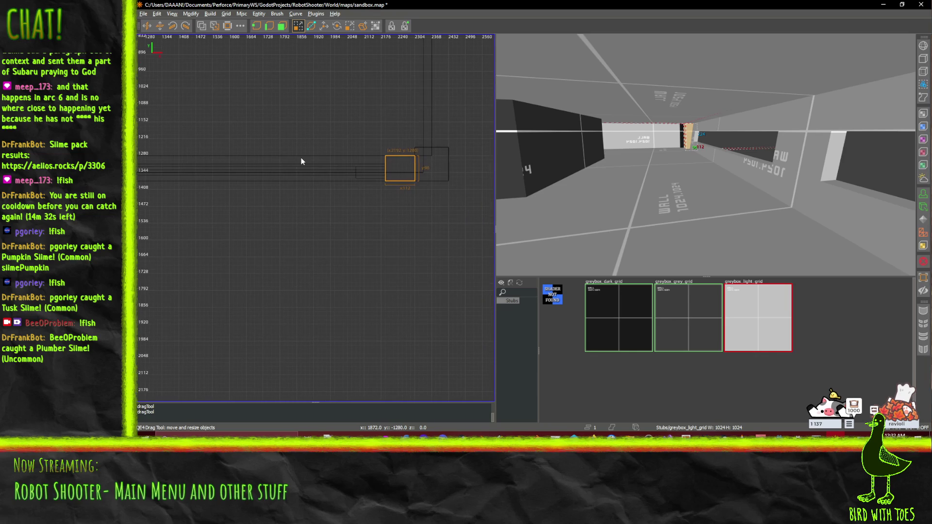
left_click_drag(699, 155, 705, 155)
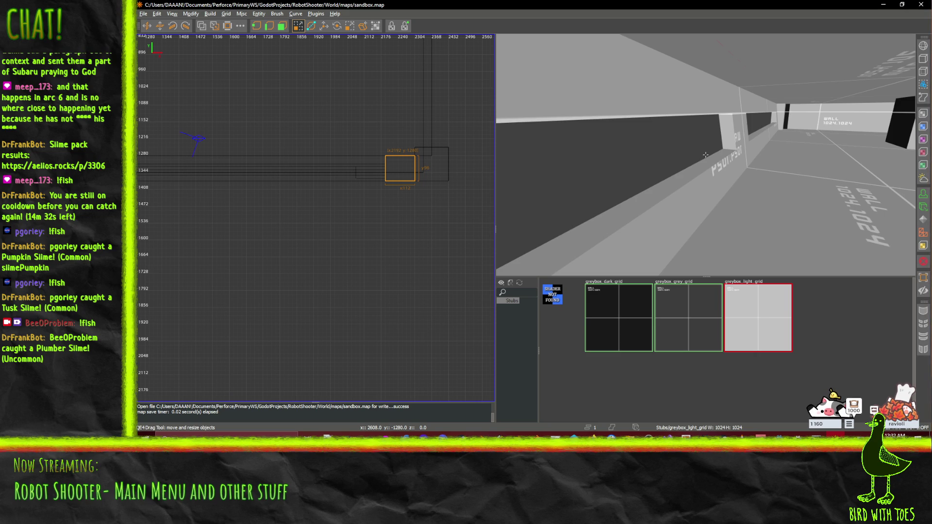
Fly the 3D camera into the corridor to face the long upper wall.
left_click_drag(705, 155, 709, 167)
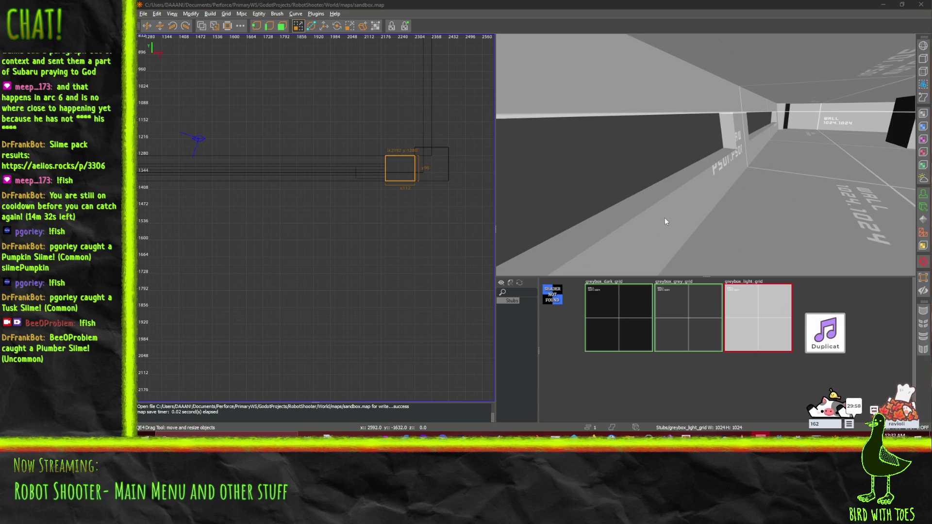
left_click(649, 213)
key("shift+z")
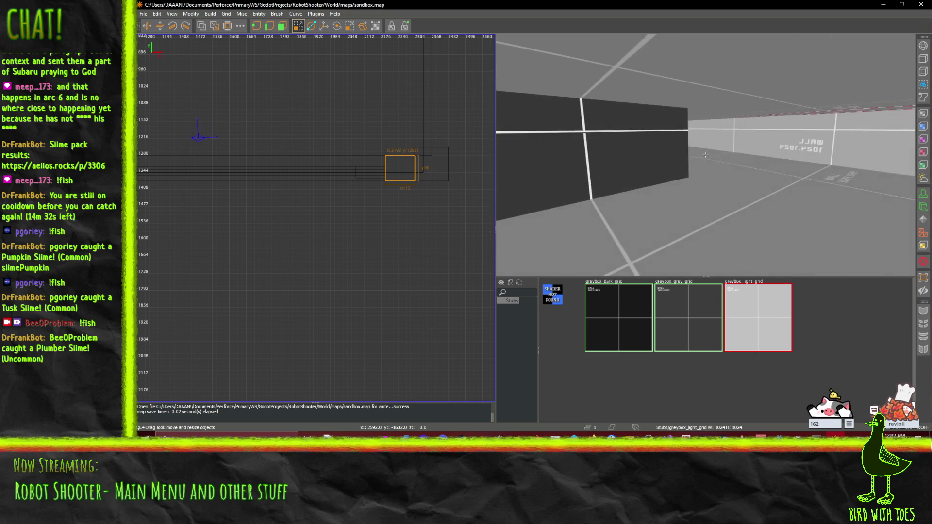
key("Up")
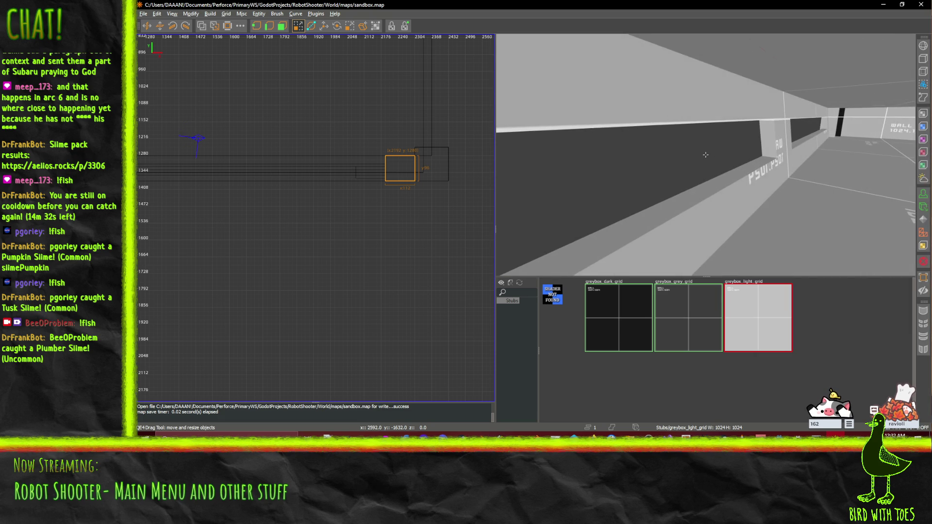
key("Down")
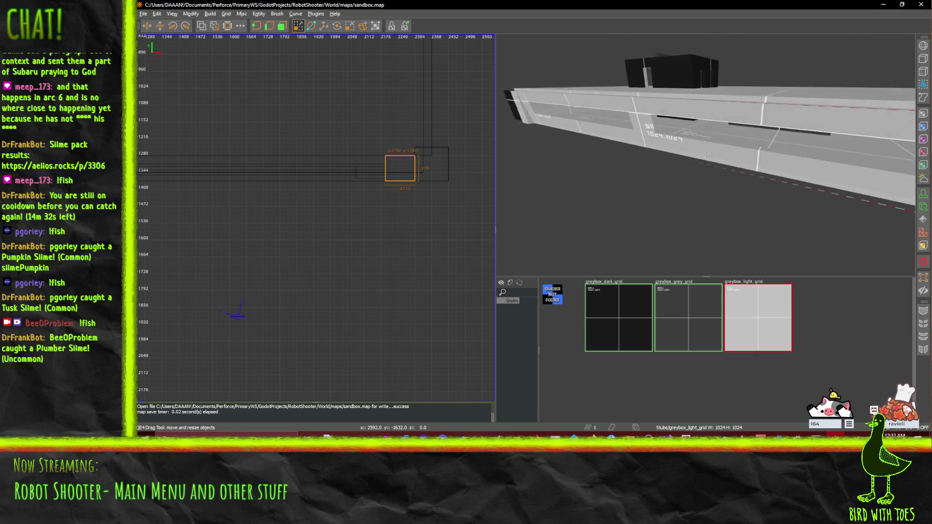
key("Up")
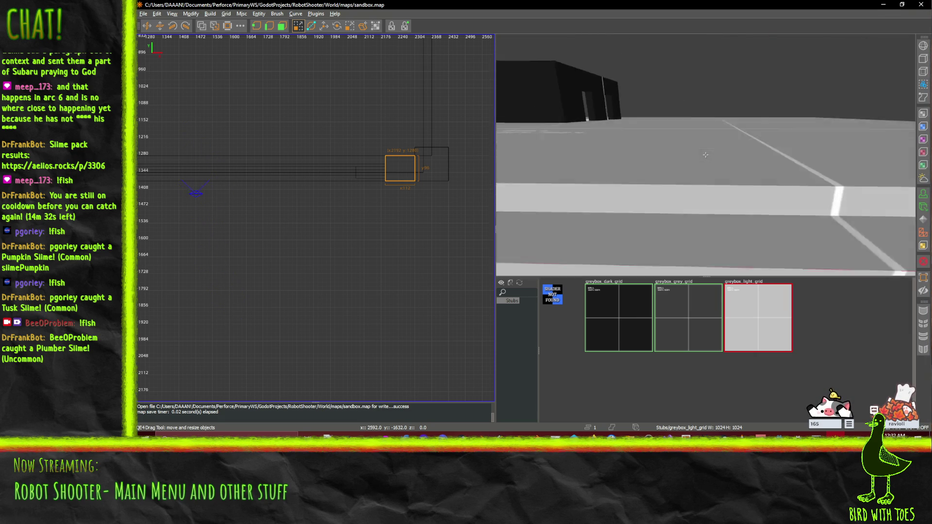
key("Up")
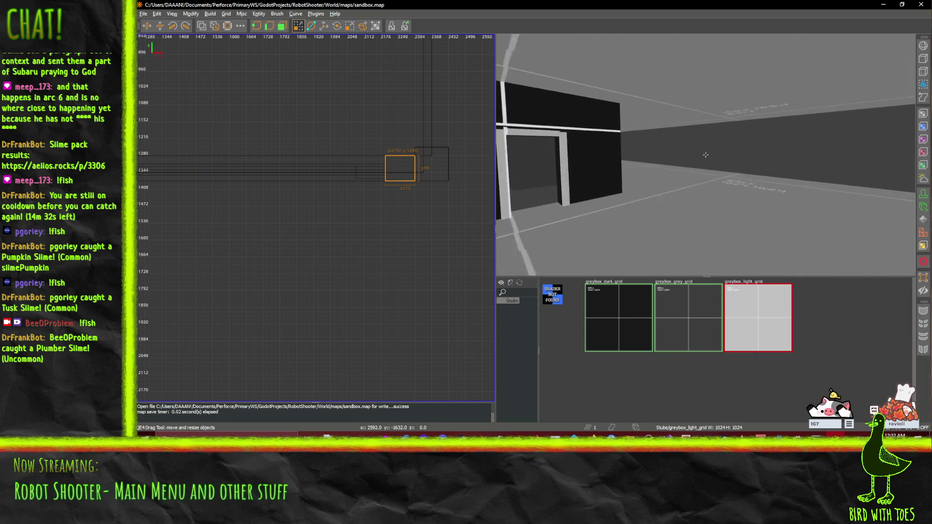
right_click(706, 155)
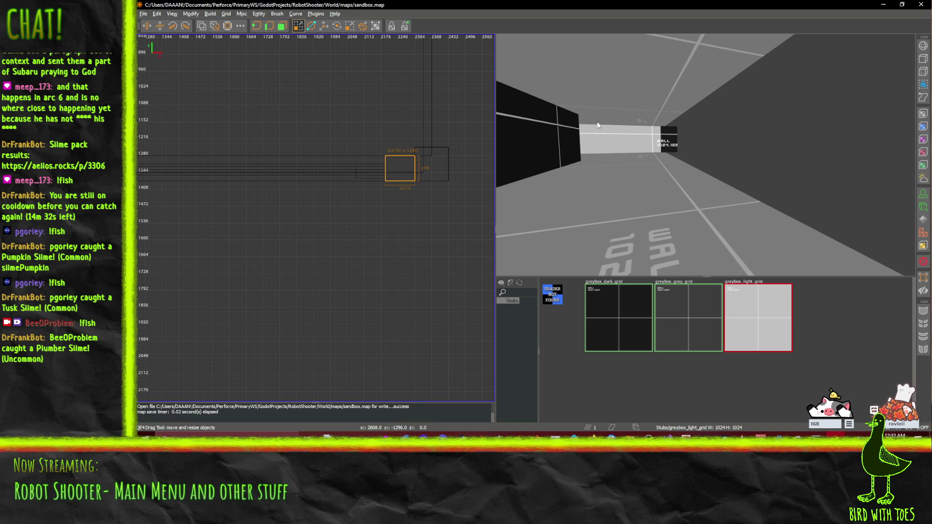
right_click(519, 147)
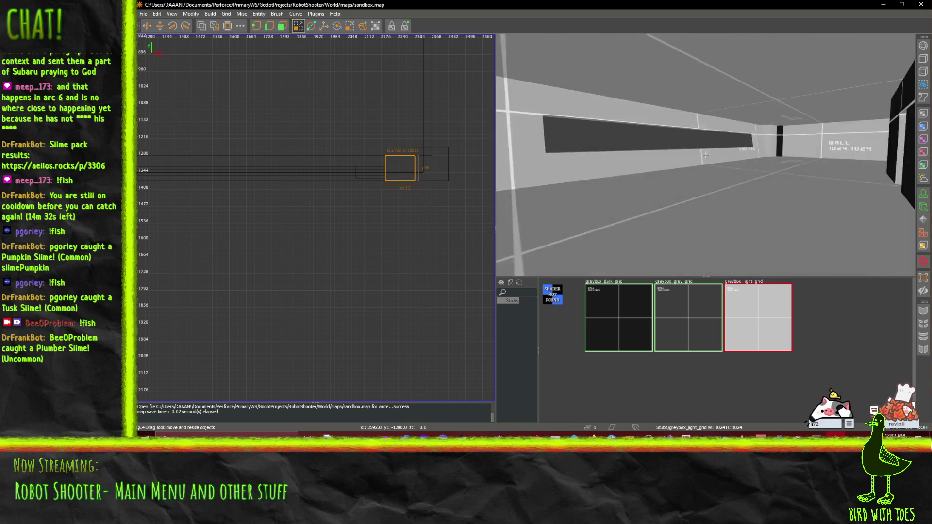
right_click(705, 155)
Select the long upper corridor wall together with its lower wall brush.
left_click(710, 122, "ctrl")
left_click(572, 201, "shift")
left_click(567, 200, "shift")
left_click(566, 204, "shift")
key("comma")
Turn the pasted wall copy 180° with two 90° Z rotations.
right_click(510, 144)
right_click(706, 155)
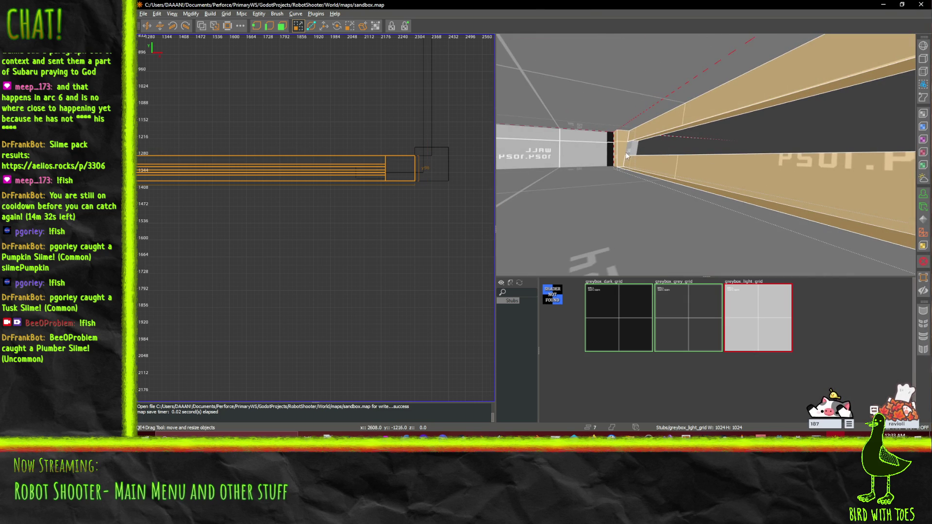
scroll(421, 197, "down", 5)
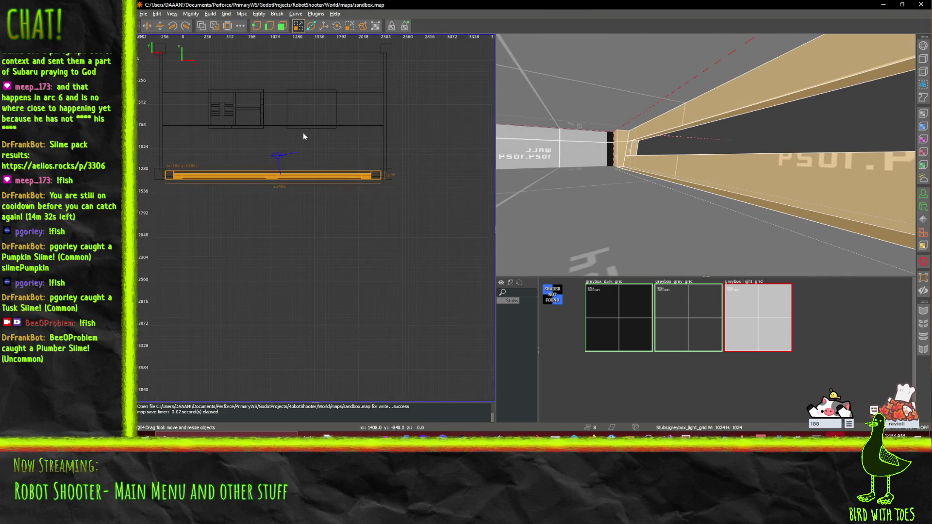
key("ctrl+u")
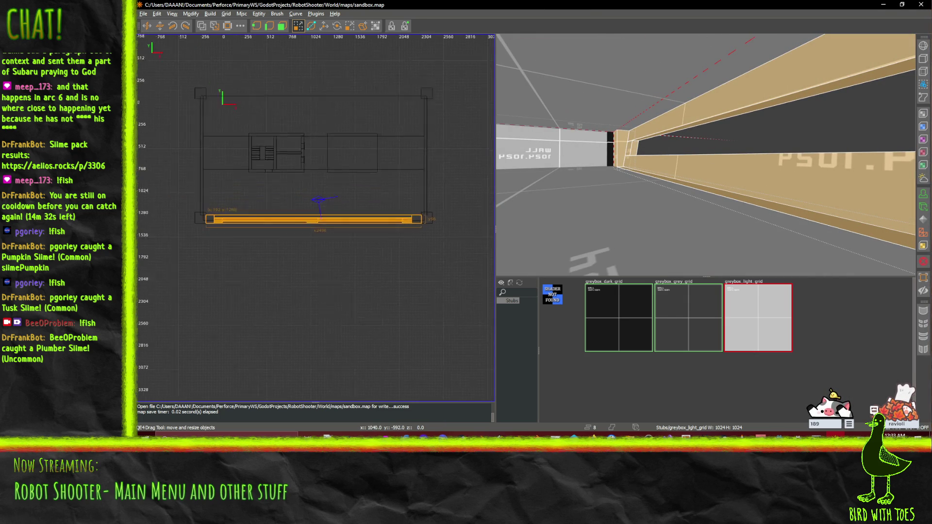
left_click(172, 29)
left_click(171, 29)
Move the flipped wall copy to the map's top edge and align it in the side view.
left_click_drag(281, 234, 281, 110)
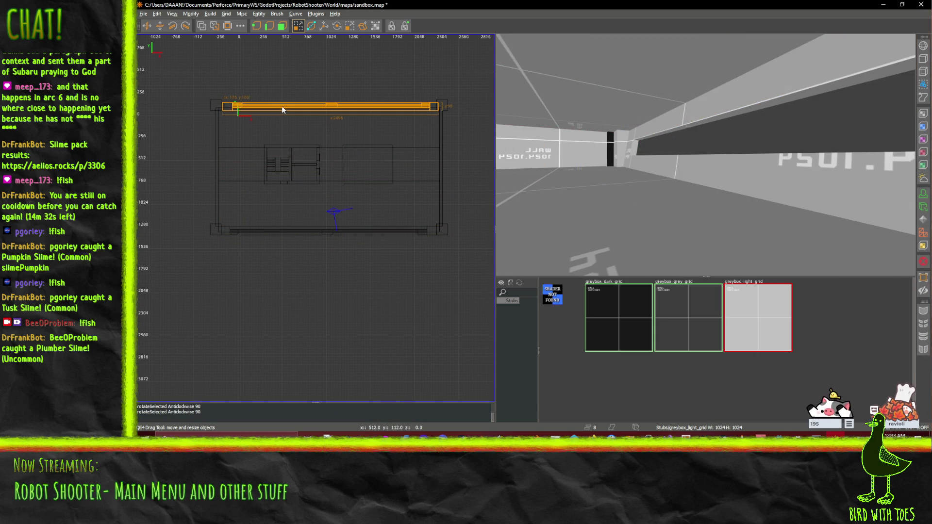
key("q")
scroll(238, 103, "up", 4)
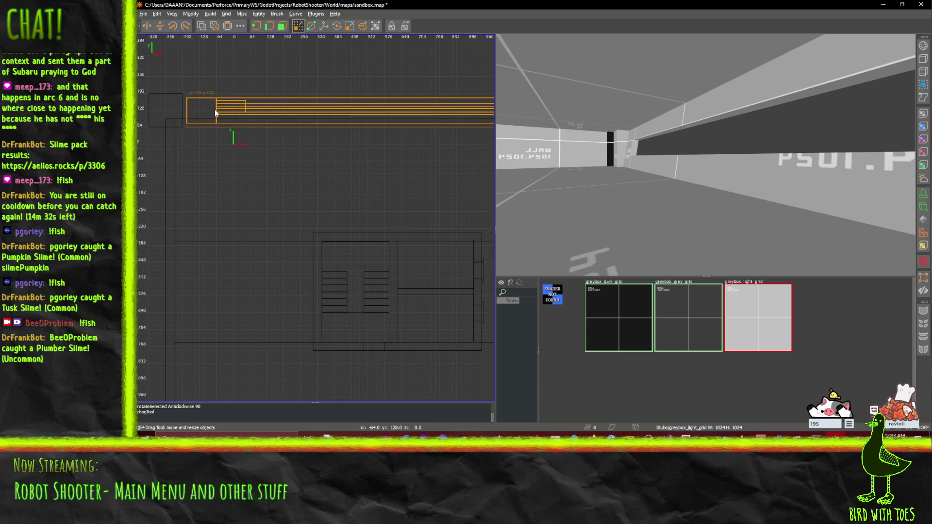
key("ctrl+Tab")
middle_click(369, 176)
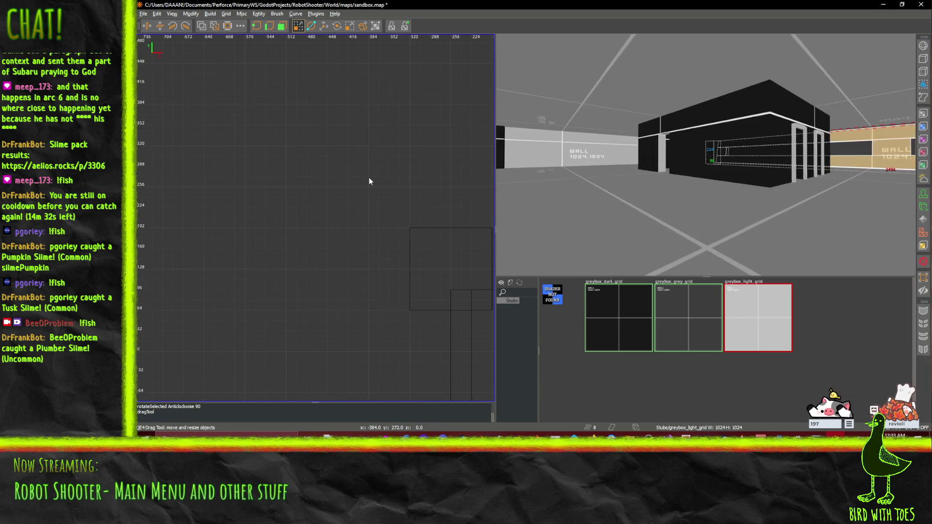
left_click_drag(368, 177, 143, 135)
left_click_drag(322, 245, 296, 224)
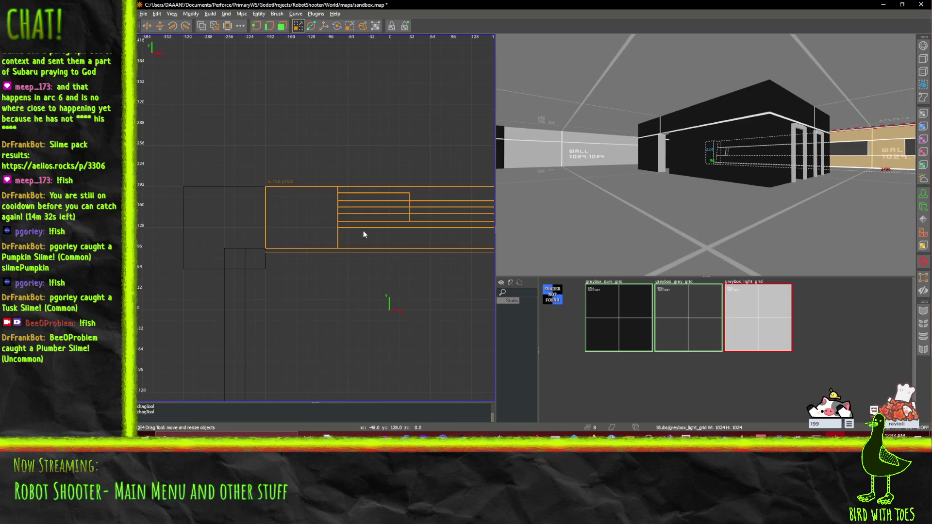
key("w")
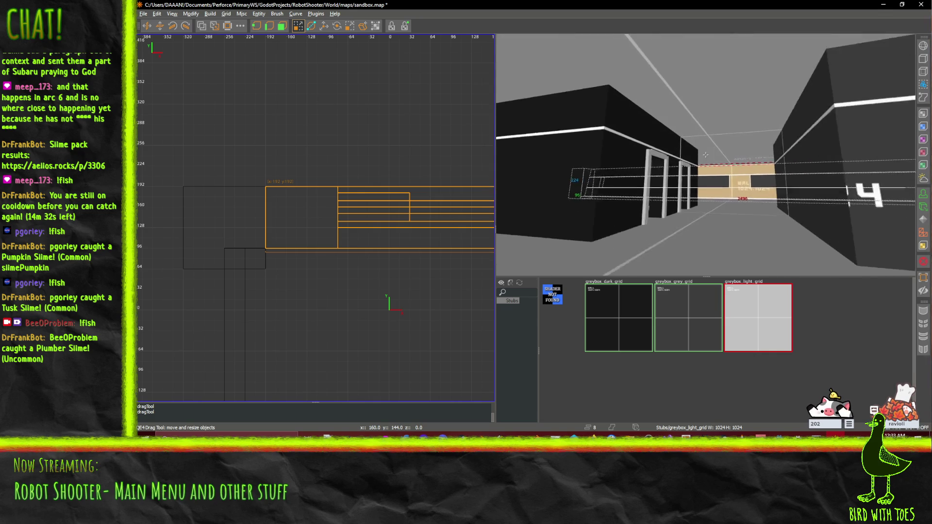
mouse_move(705, 155)
left_mouse_down()
mouse_move(641, 151)
mouse_move(733, 154)
mouse_move(705, 154)
left_mouse_up()
Save sandbox.map and look along the corridor in the 3D view.
key("ctrl+s")
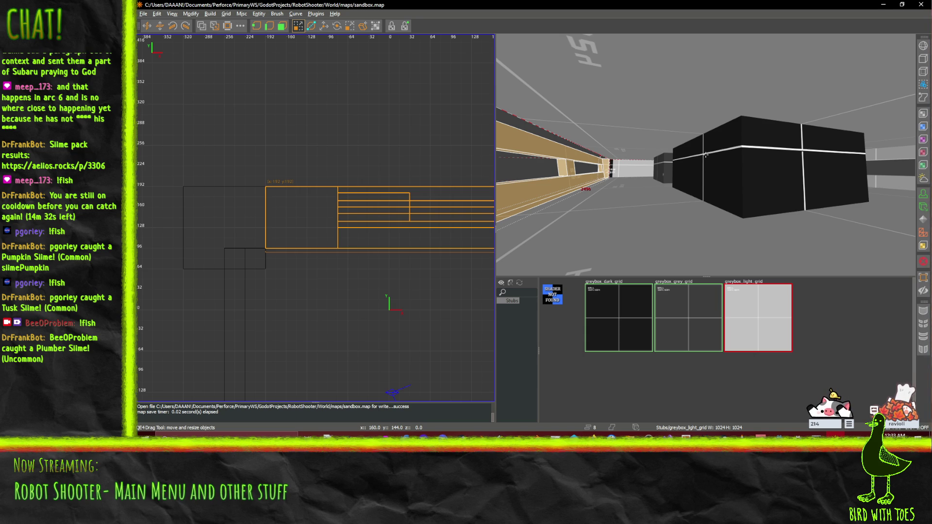
left_click_drag(706, 155, 653, 248)
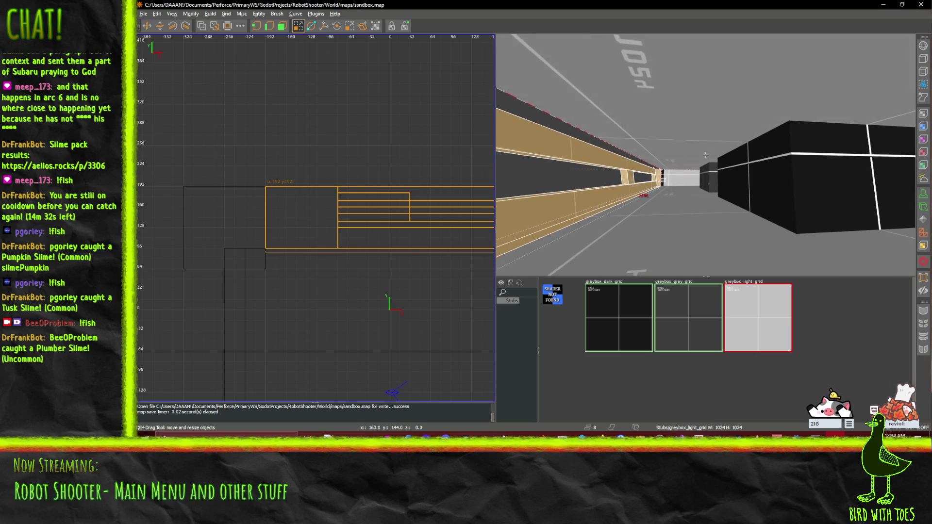
key("v")
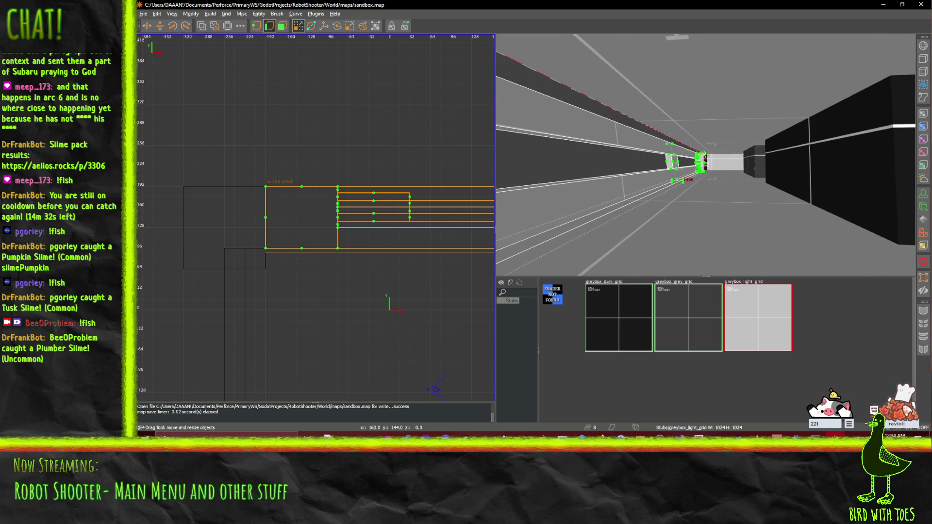
Undo the accidental 16-unit shift of the corridor brushes and clear the selection.
left_click_drag(301, 218, 311, 229)
key("ctrl+z")
key("Escape")
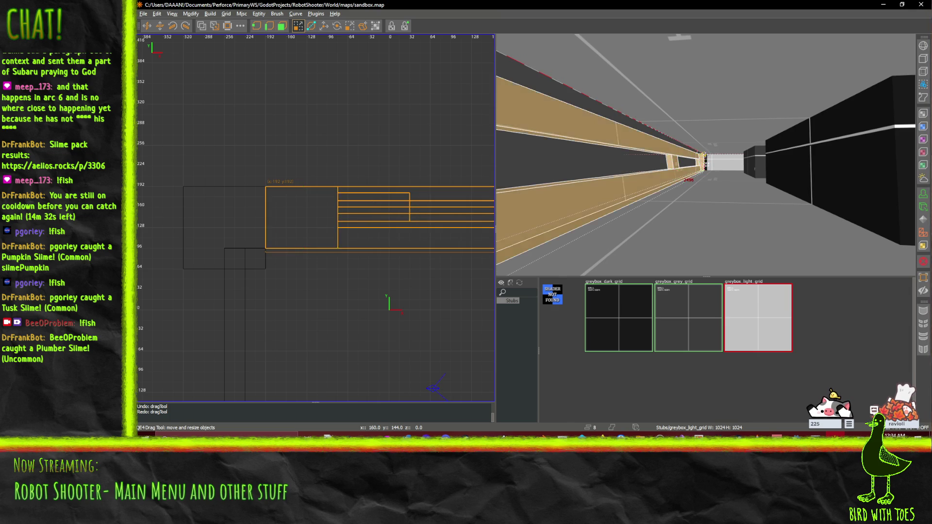
scroll(613, 135, "up", 3)
key("Escape")
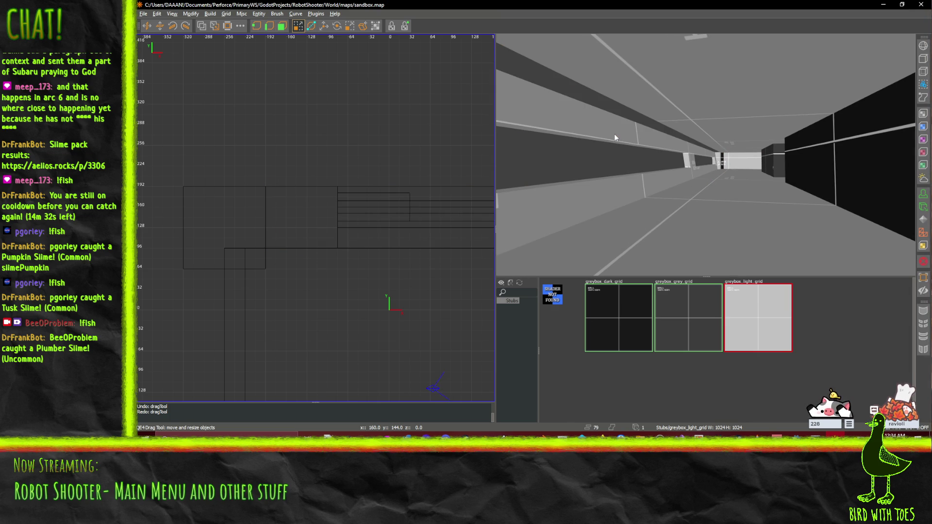
Select the long floor slab in the 3D view.
right_click(755, 103)
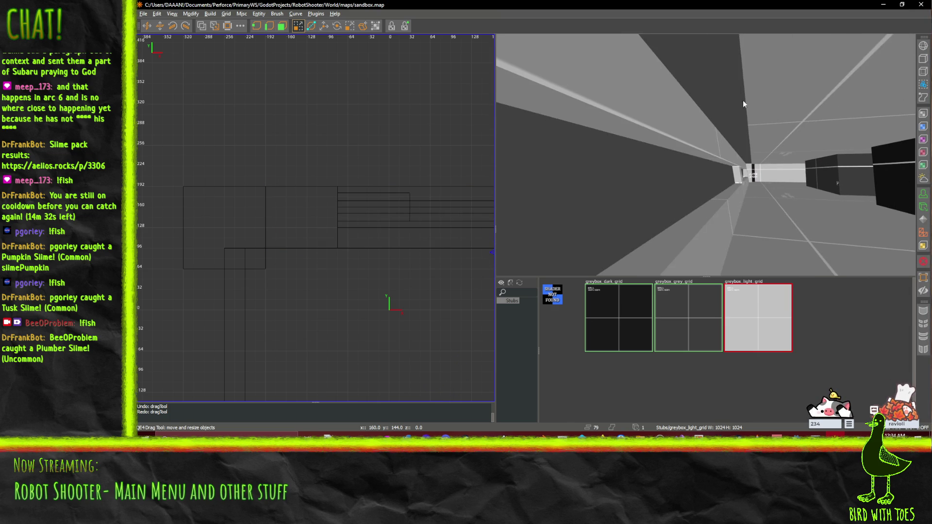
left_click_drag(743, 114, 706, 155)
left_click(705, 154, "shift")
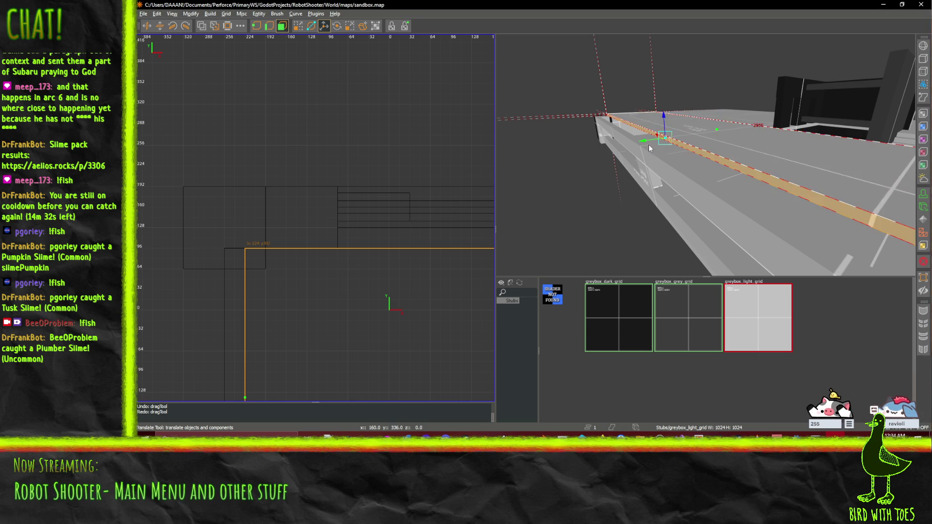
Extend the long floor slab 64 units along y to 192 and inspect it in the camera view.
left_click_drag(632, 148, 621, 144)
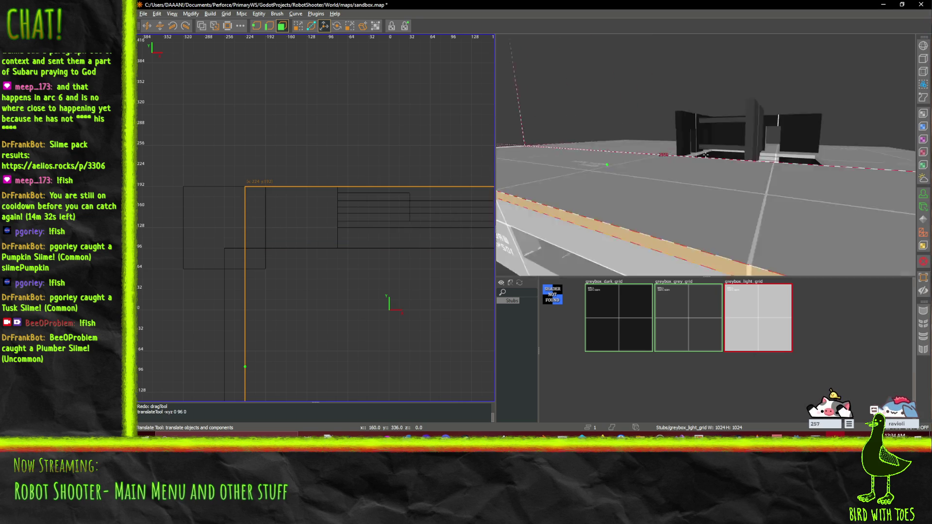
mouse_move(705, 154)
left_mouse_down()
mouse_move(739, 142)
mouse_move(705, 154)
mouse_move(664, 152)
left_mouse_up()
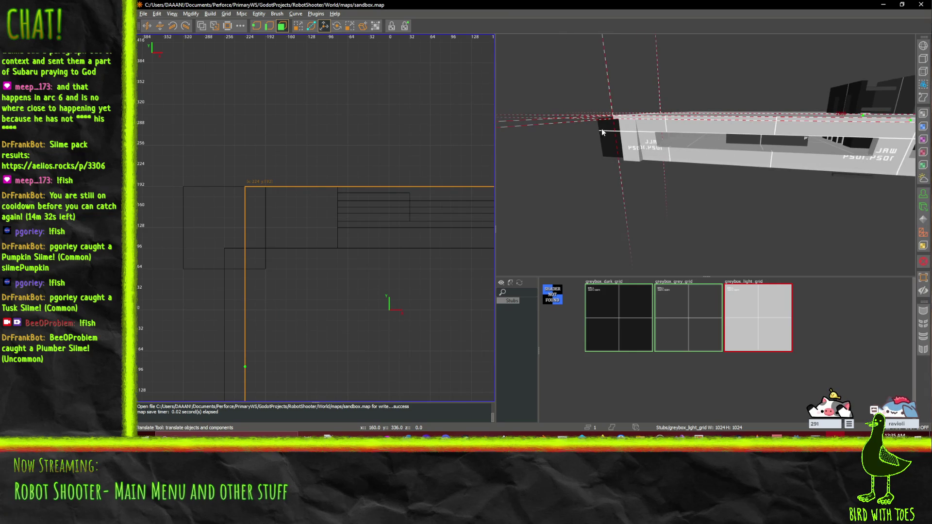
left_click_drag(615, 136, 706, 154)
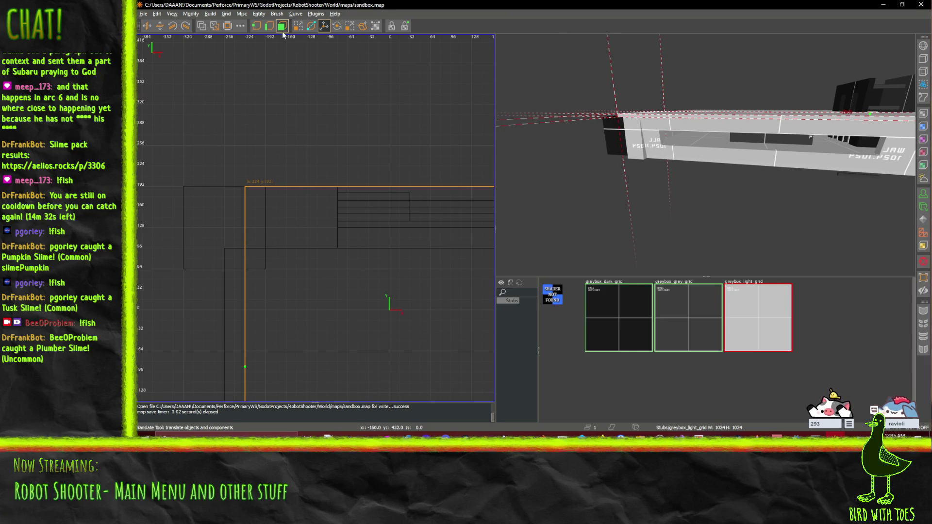
left_click(625, 134)
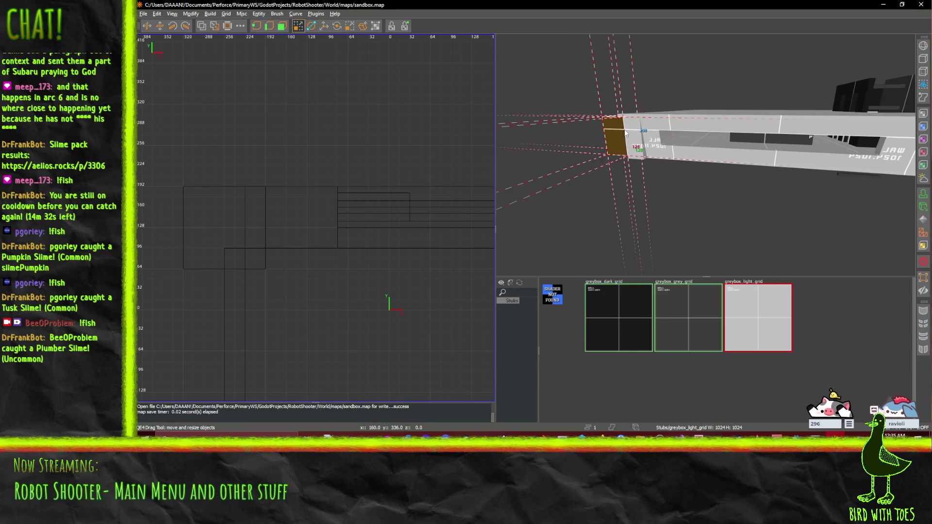
left_click_drag(705, 154, 846, 274)
right_click(845, 274)
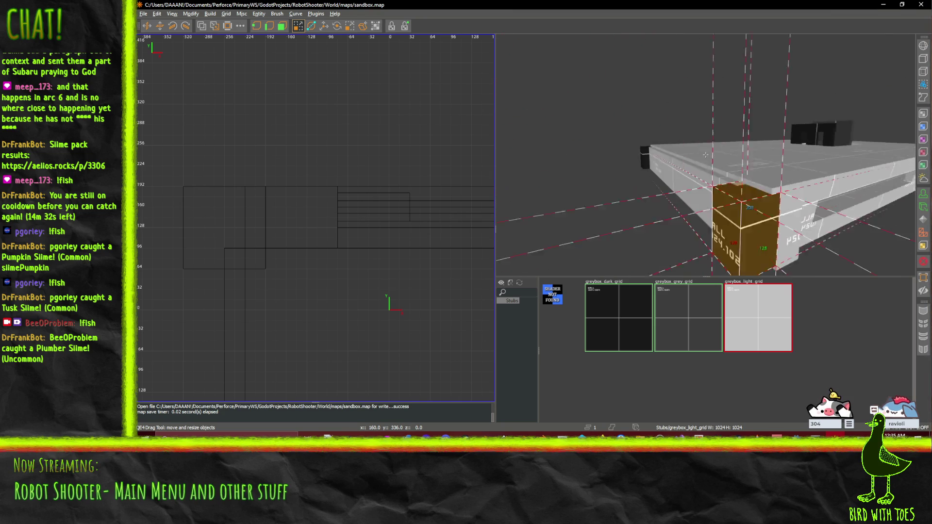
left_click_drag(706, 154, 705, 155)
right_click(705, 154)
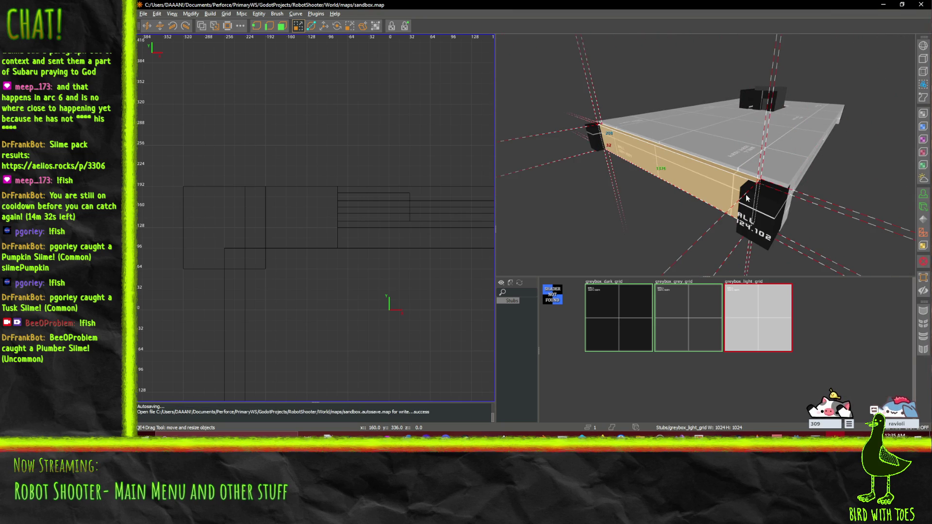
right_click(674, 128)
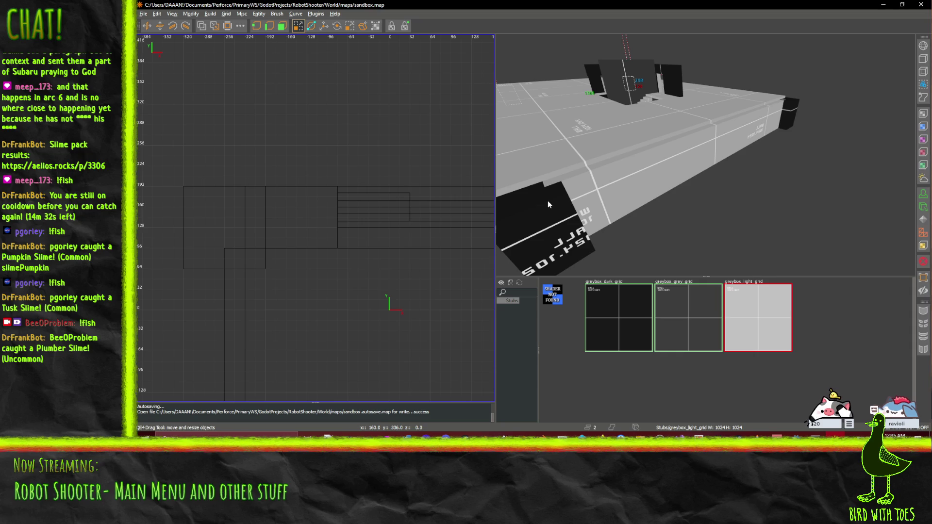
Select the platform's dark end block in vertex/edge mode with a 128-unit grid.
left_click(544, 210)
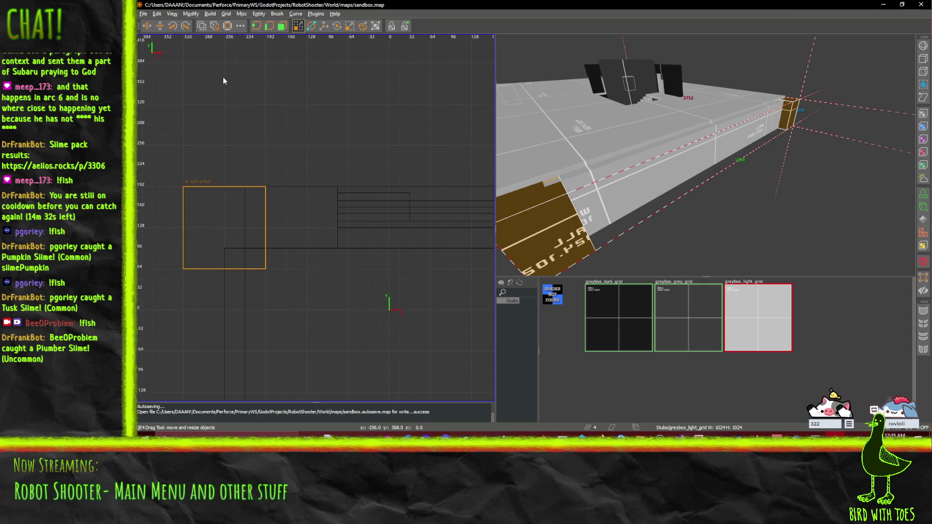
left_click(280, 27)
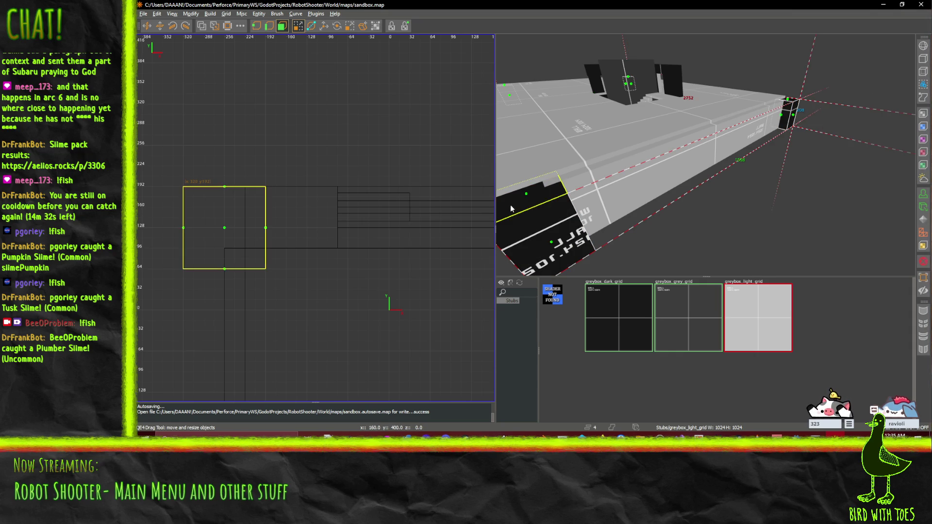
key("shift+space")
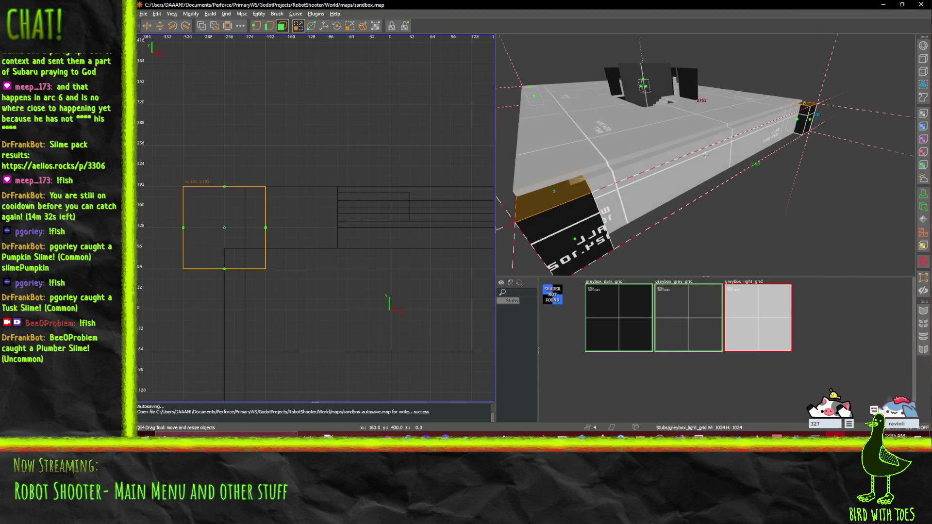
key("w")
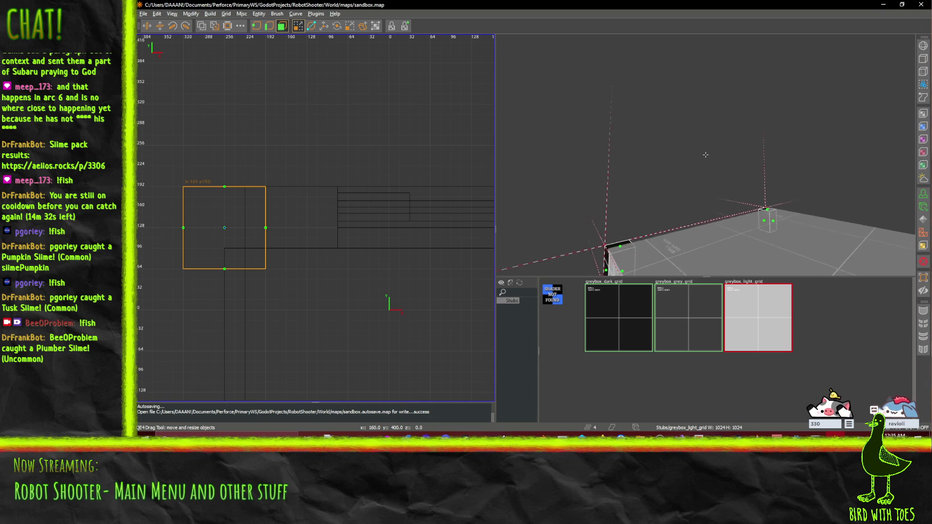
key("shift+space")
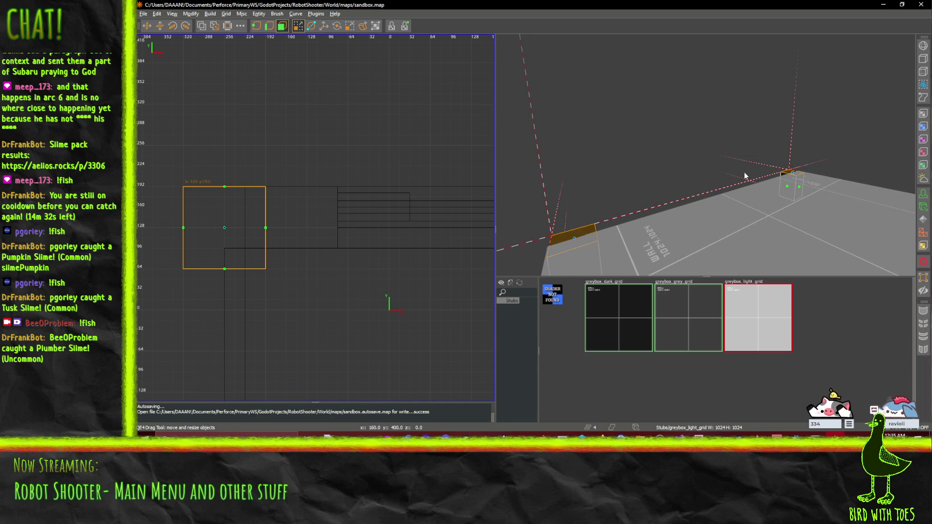
key("bracketright")
key("bracketright")
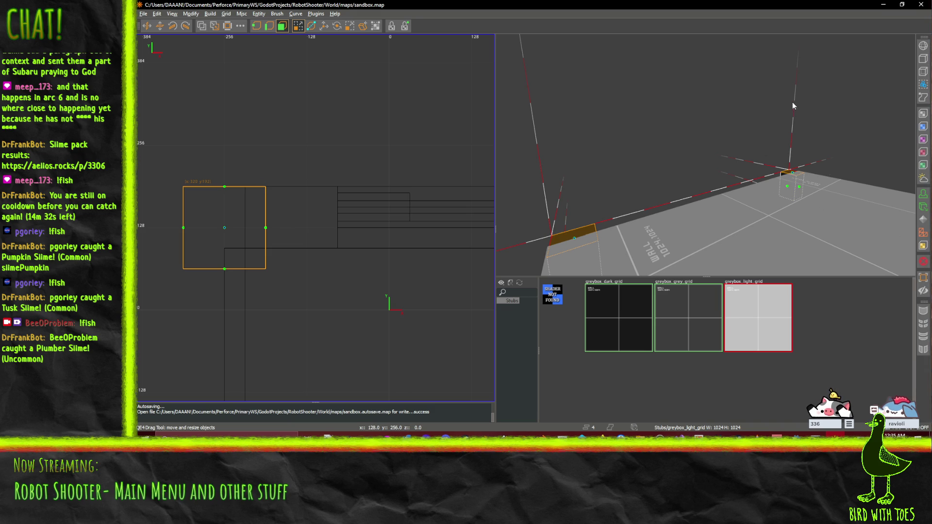
Resize the end block and lift it upward into a tall pillar.
left_click(600, 207)
left_click(573, 179)
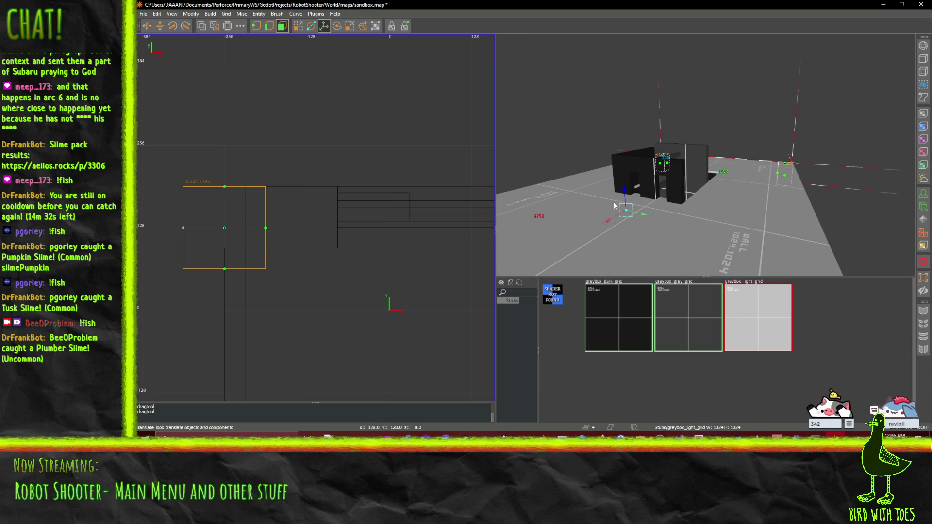
left_click_drag(621, 156, 632, 34)
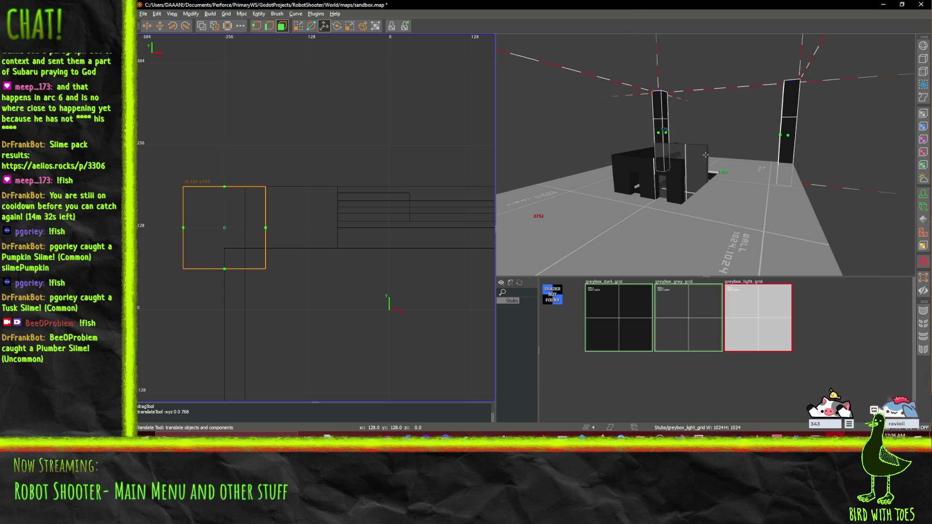
key("w")
key("s")
key("a")
key("a")
key("a")
key("w")
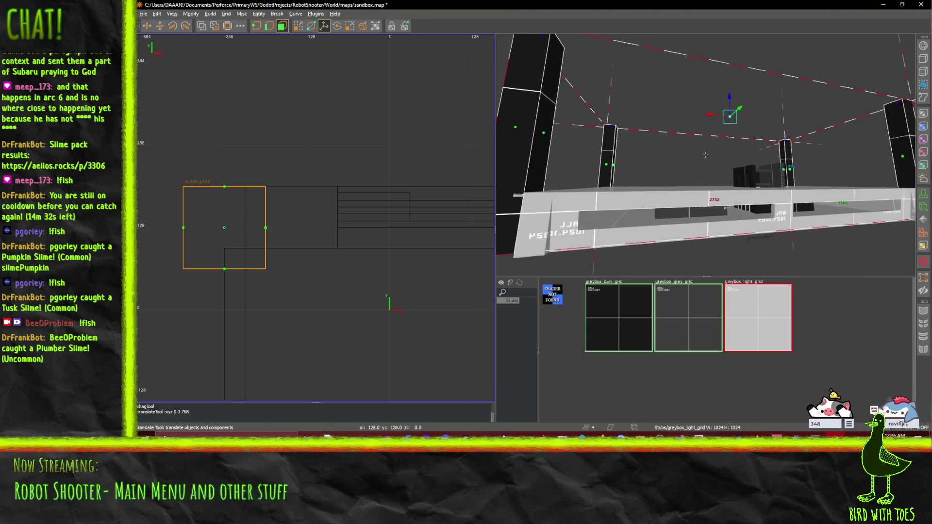
key("a")
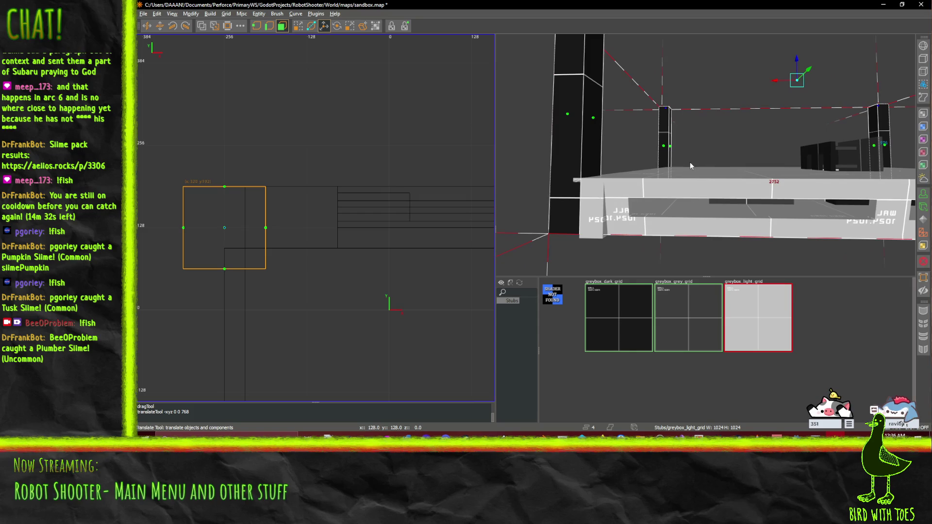
left_click(589, 208)
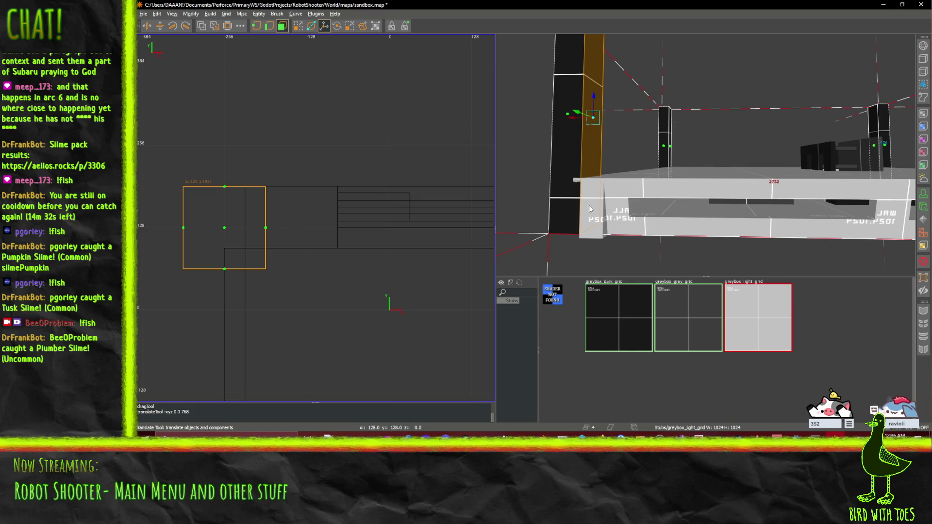
Select the wall's small end-cap brush together with the long top wall slab.
left_click(289, 27)
key("Escape")
left_click(624, 223, "shift")
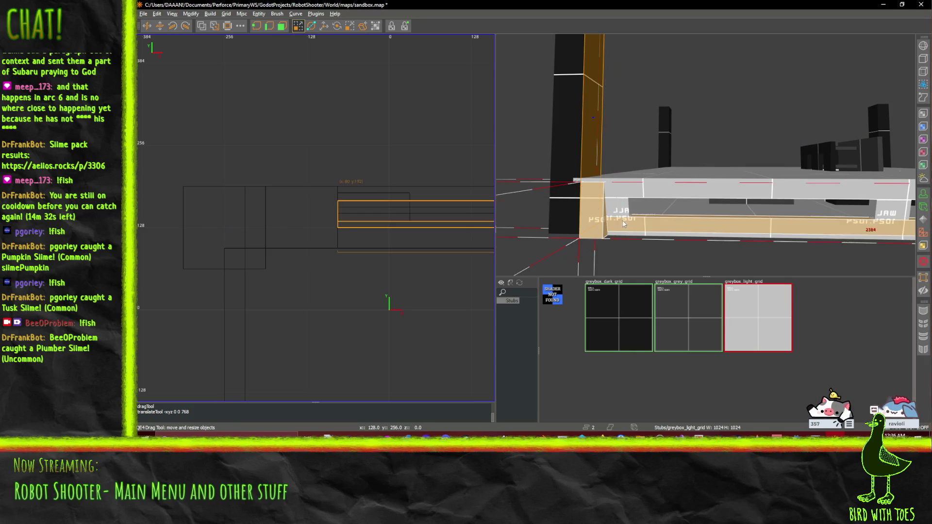
left_click(643, 240, "shift")
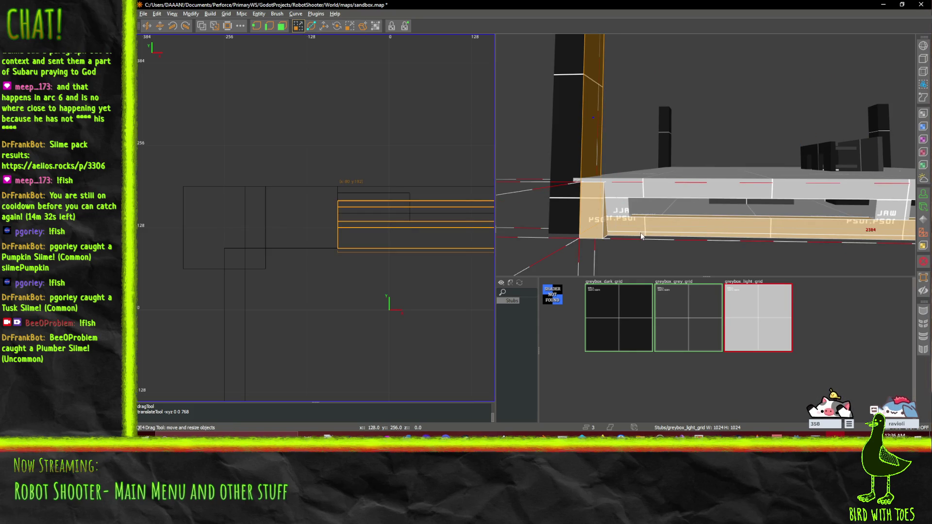
left_click(626, 198, "shift")
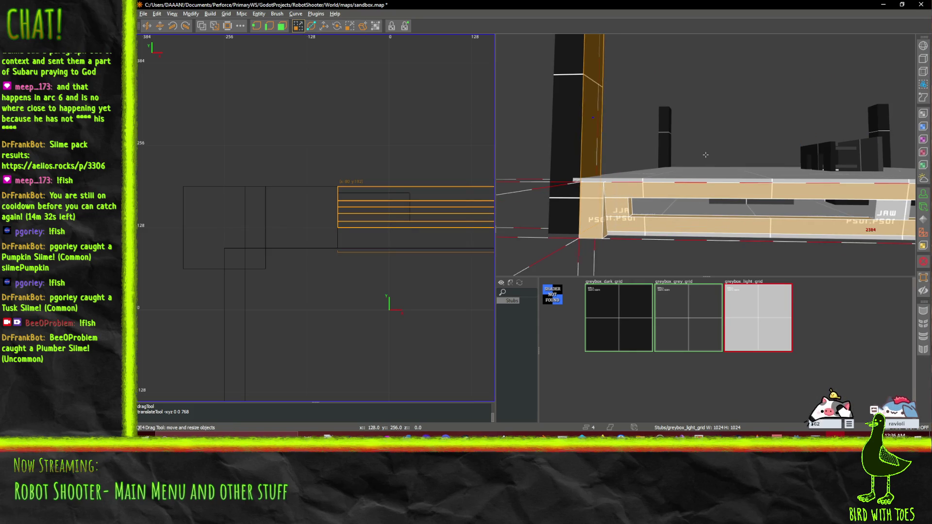
key("Left")
key("Left")
key("Left")
key("Left")
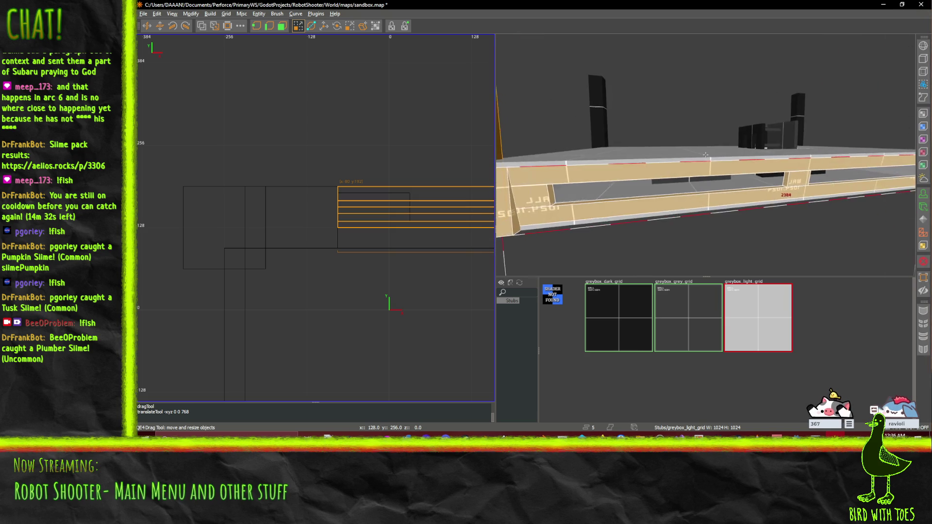
key("d")
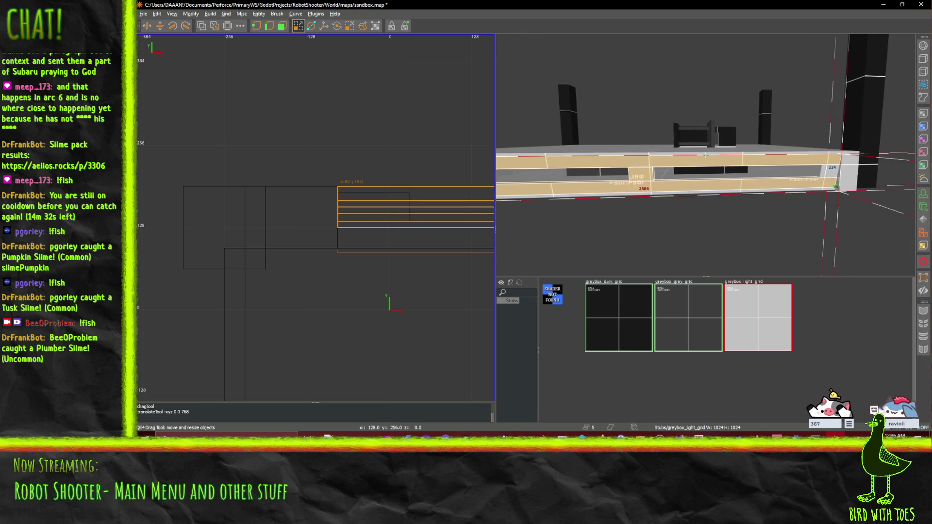
left_click(805, 181)
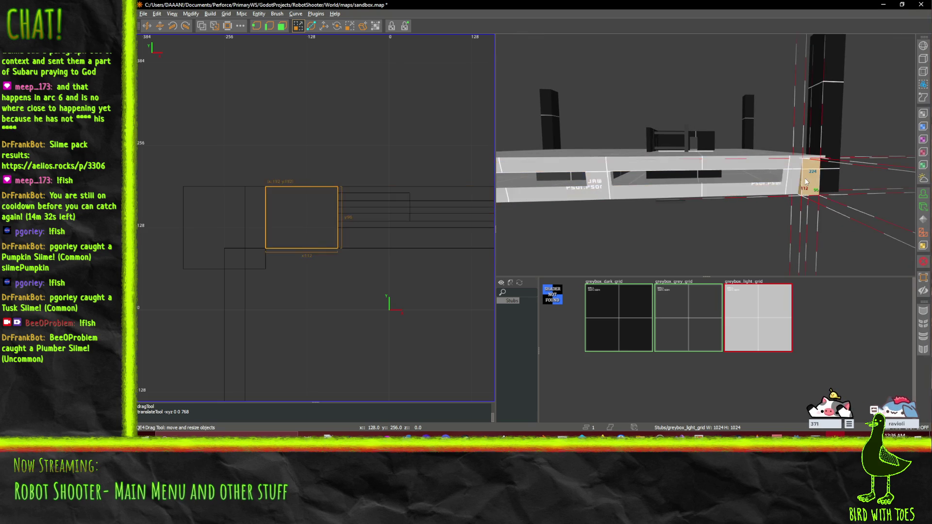
left_click(789, 171, "shift")
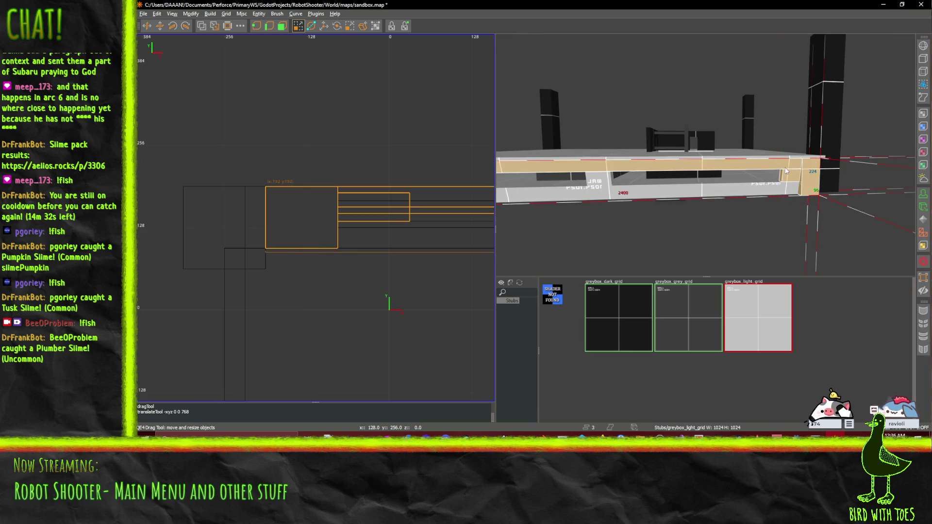
Fly the 3D camera around the platform to inspect the selected wall brushes.
right_click(595, 182)
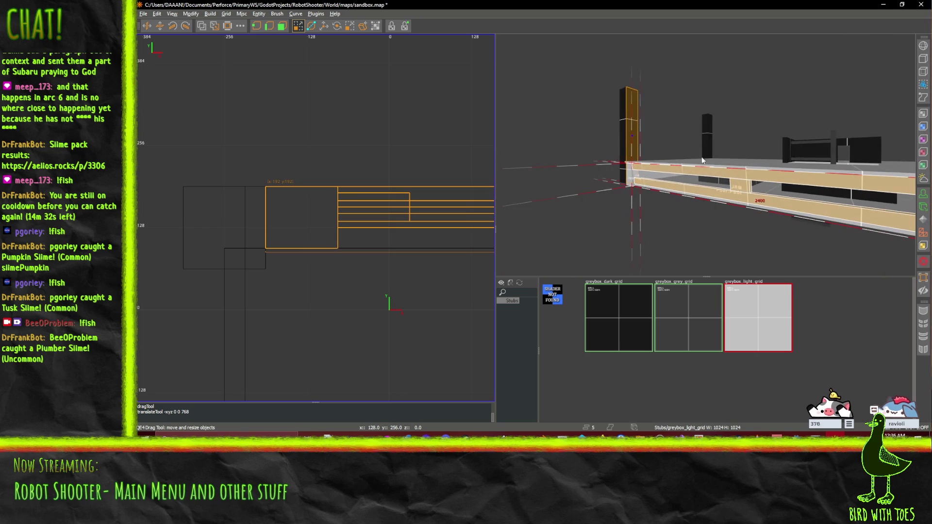
key("w")
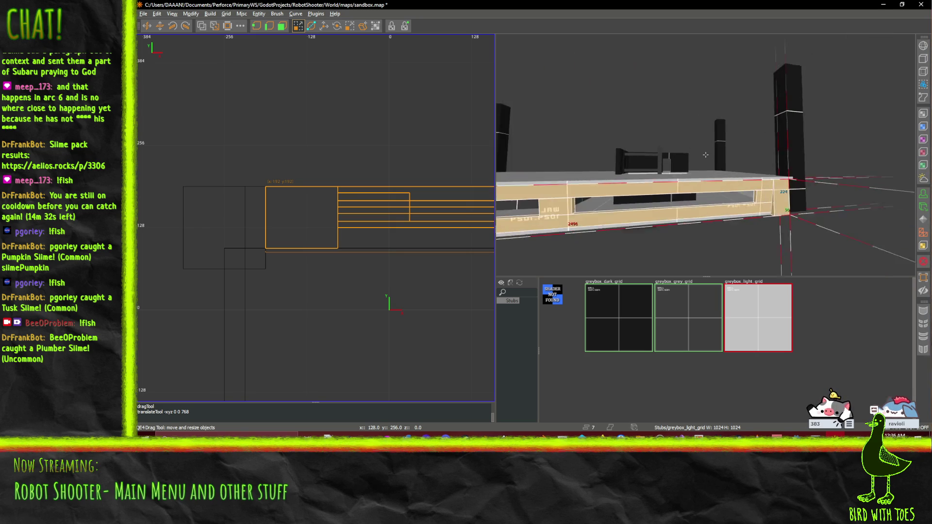
key("w")
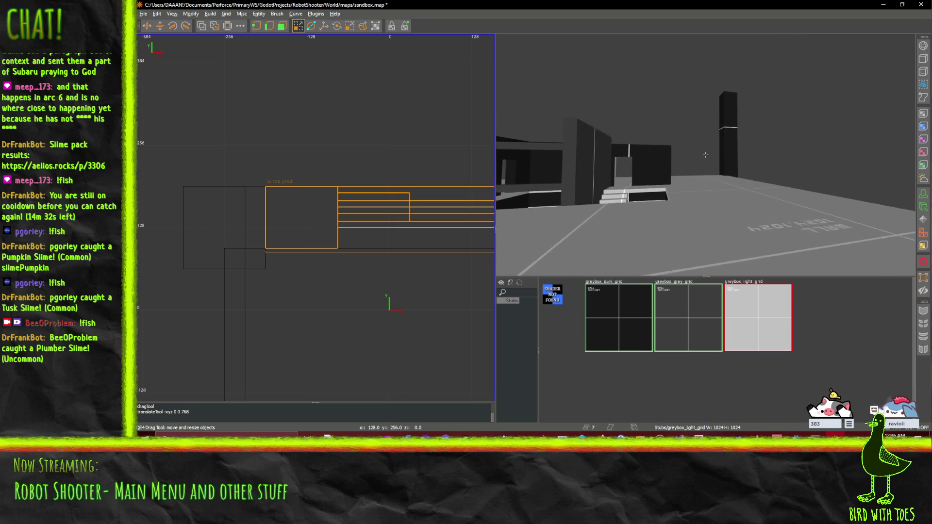
key("s")
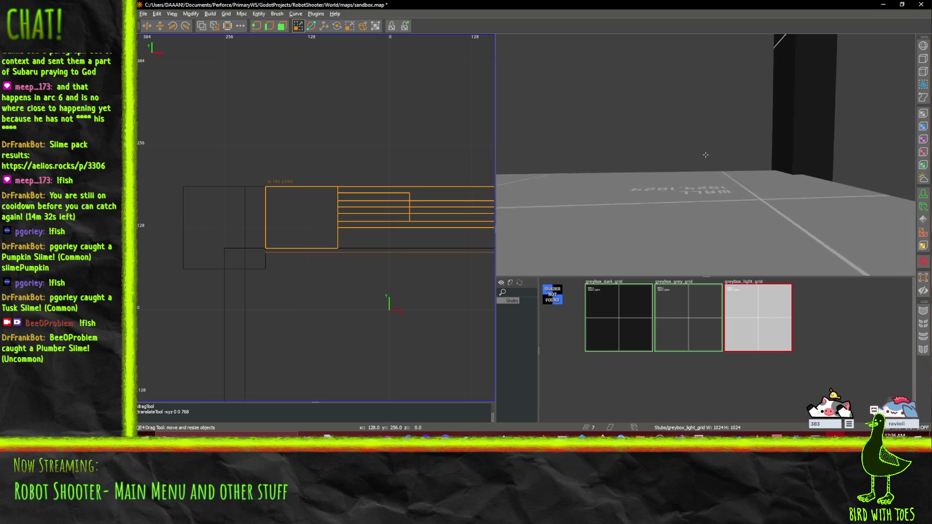
key("s")
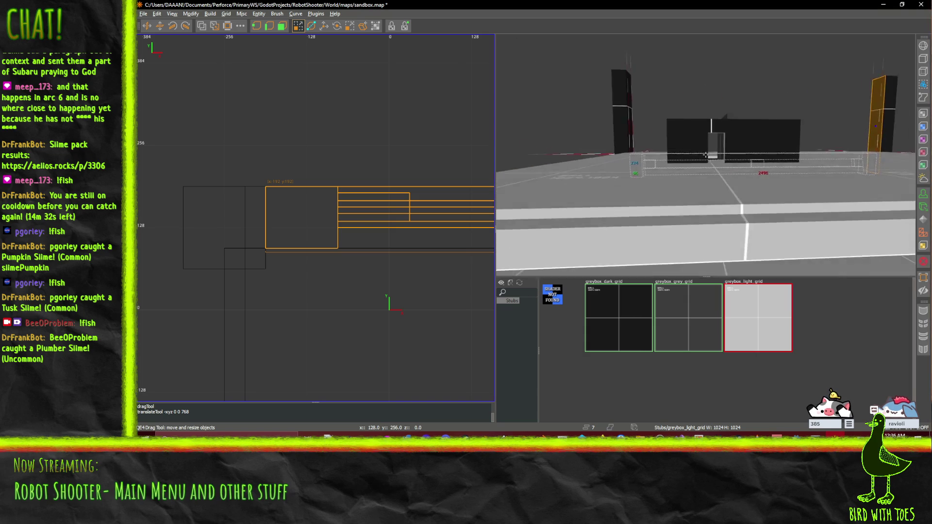
key("a")
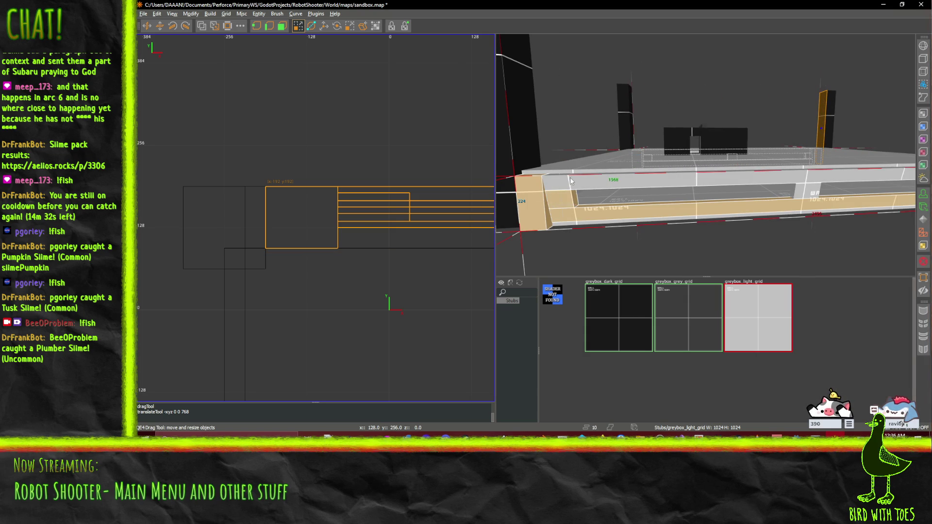
key("d")
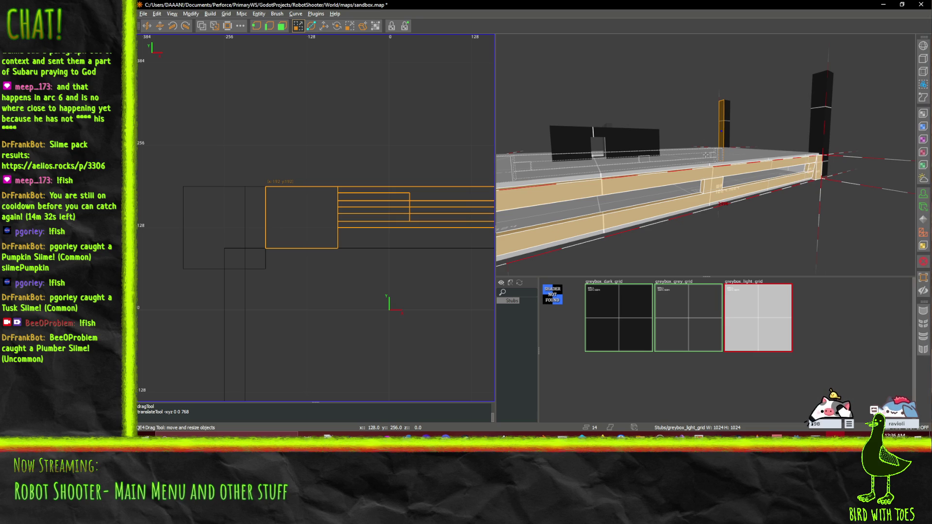
key("Left")
right_click(602, 184)
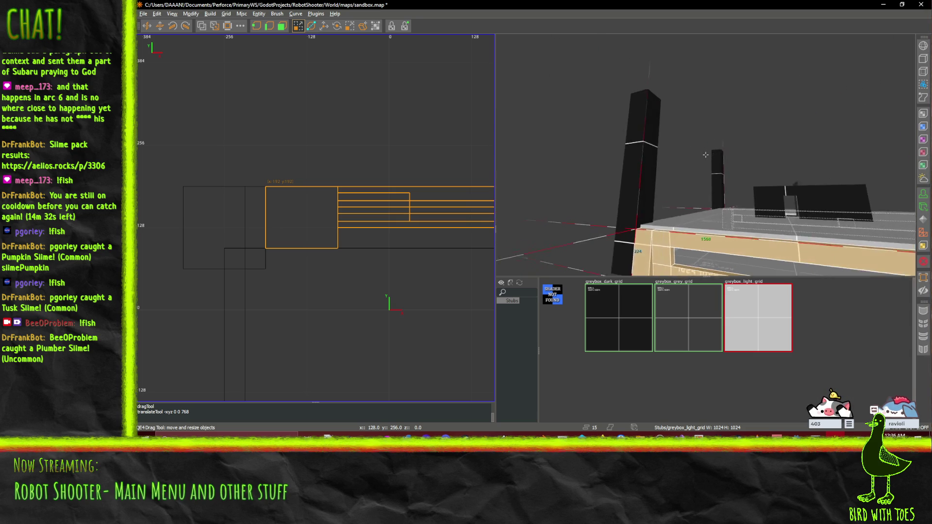
key("s")
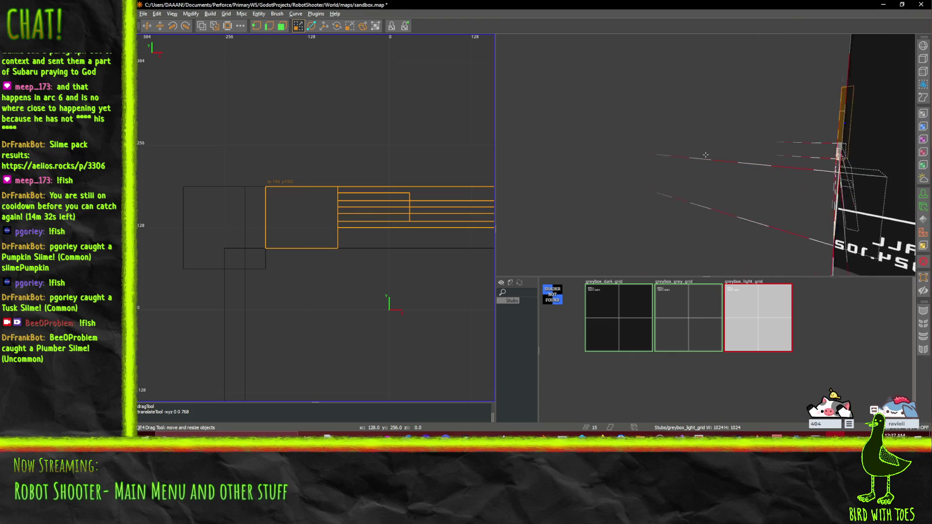
right_click(760, 168)
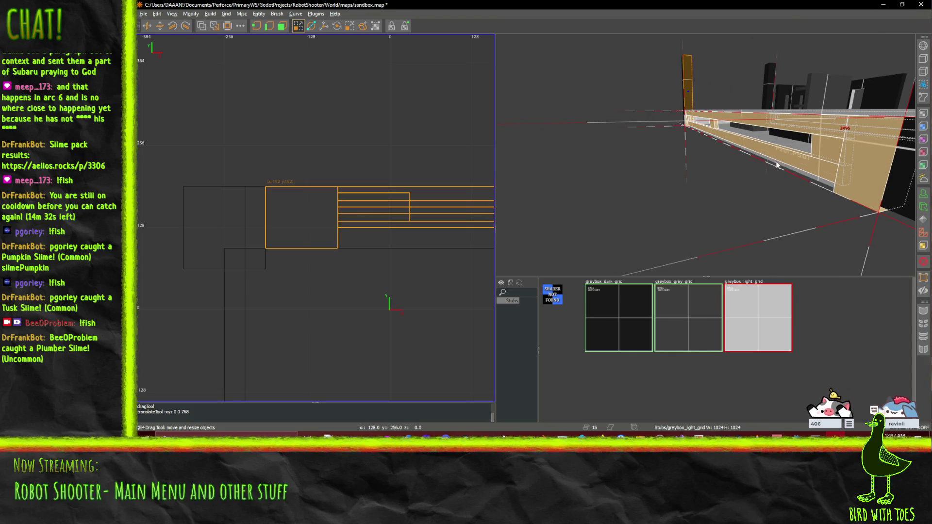
key("s")
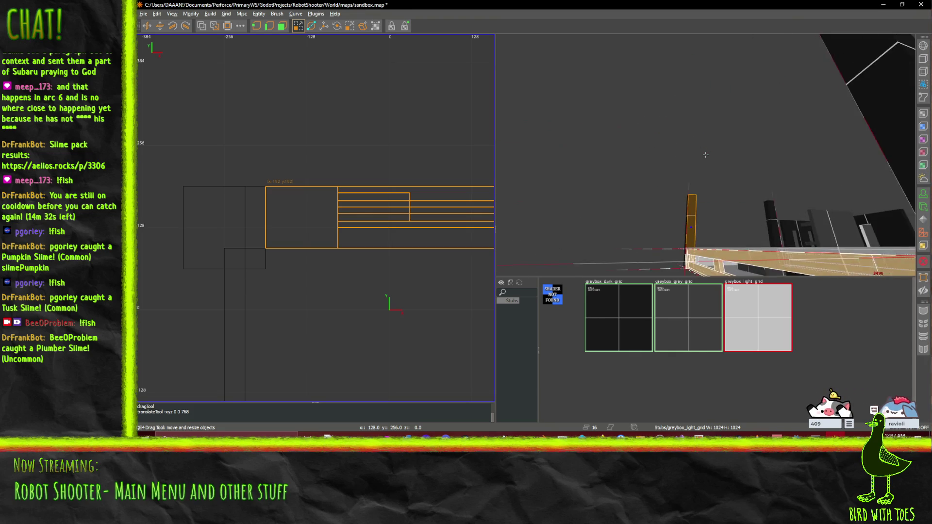
key("s")
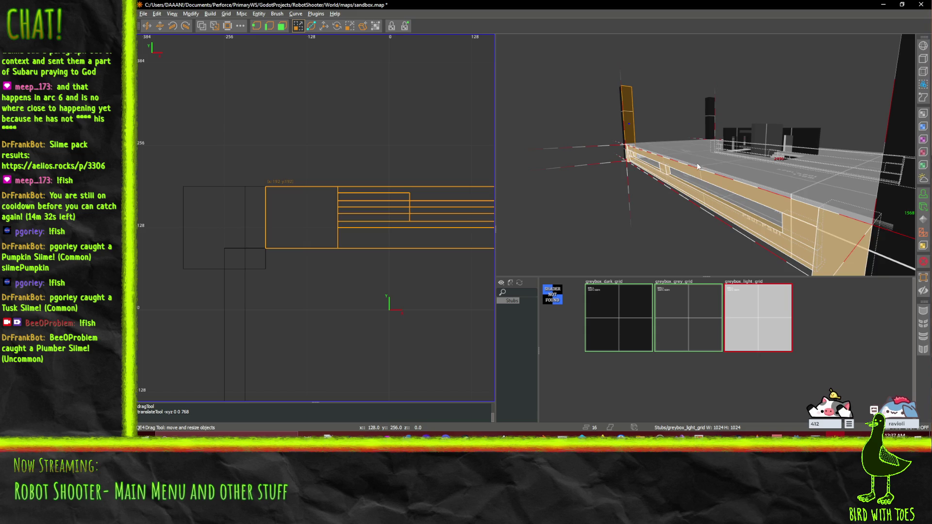
Drag the top face of the platform's top-surface brush down in the side view.
left_click(697, 166)
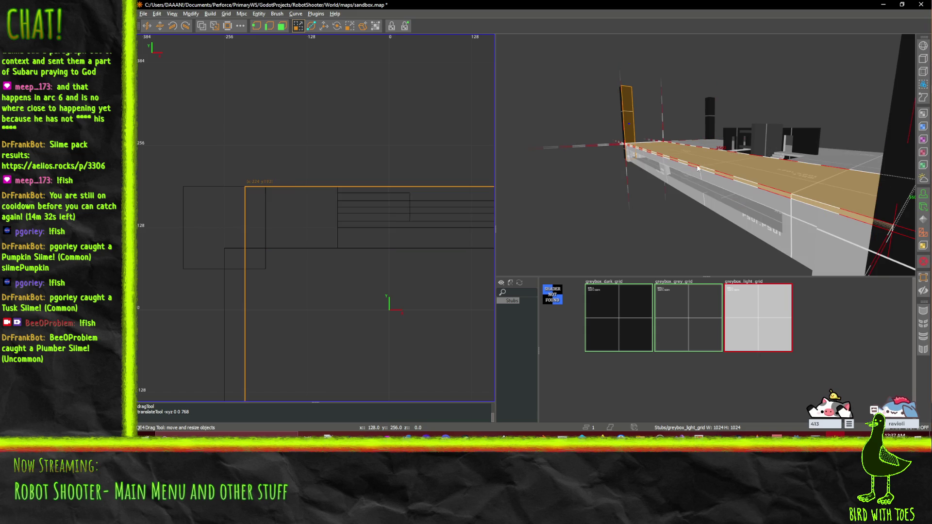
left_click(280, 27)
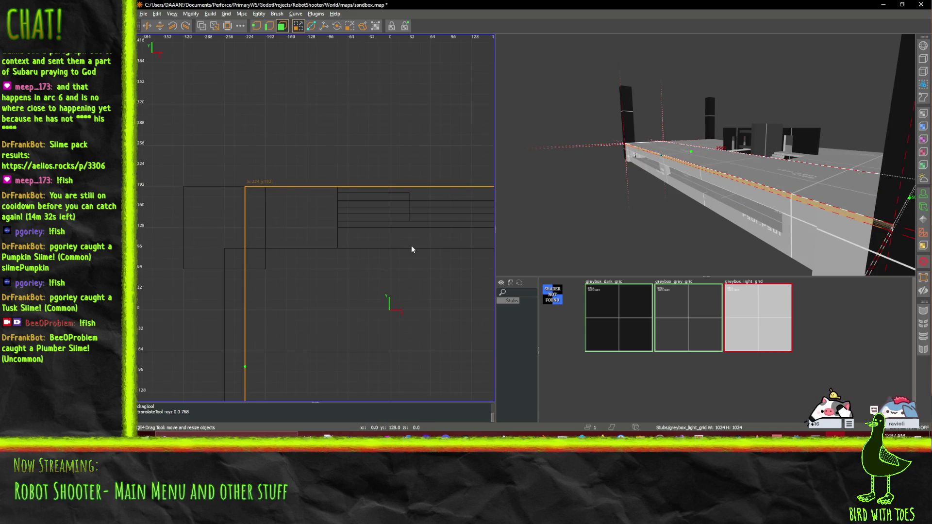
scroll(416, 247, "down", 5)
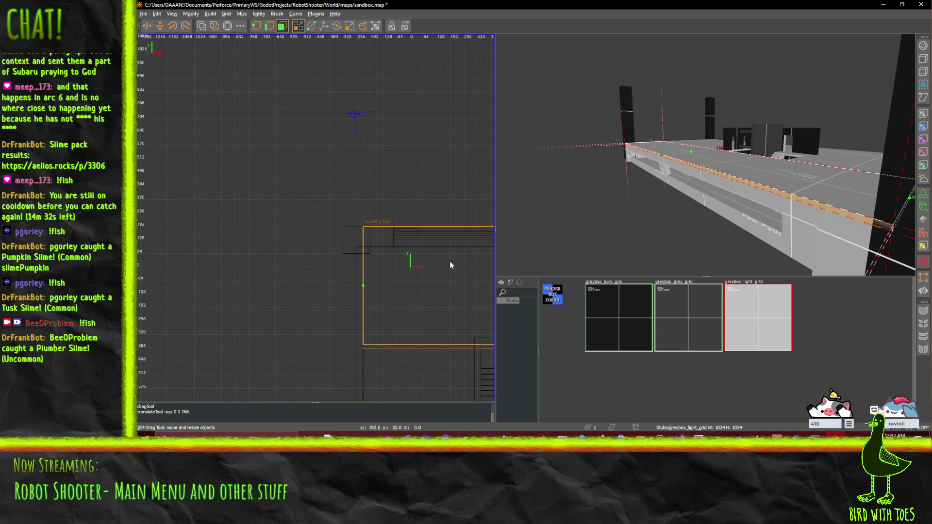
key("Left")
key("ctrl+Tab")
mouse_move(316, 218)
left_mouse_down()
mouse_move(379, 228)
mouse_move(469, 191)
left_mouse_up()
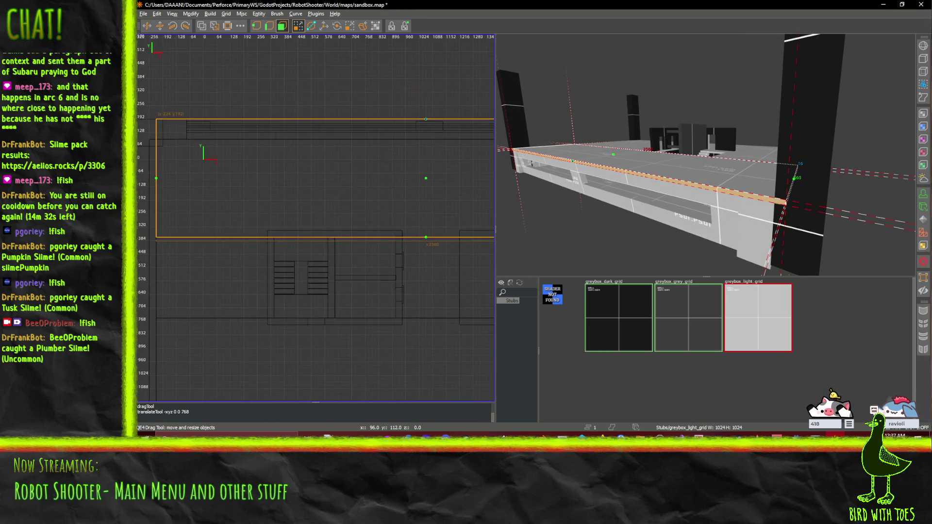
left_click_drag(421, 171, 315, 183)
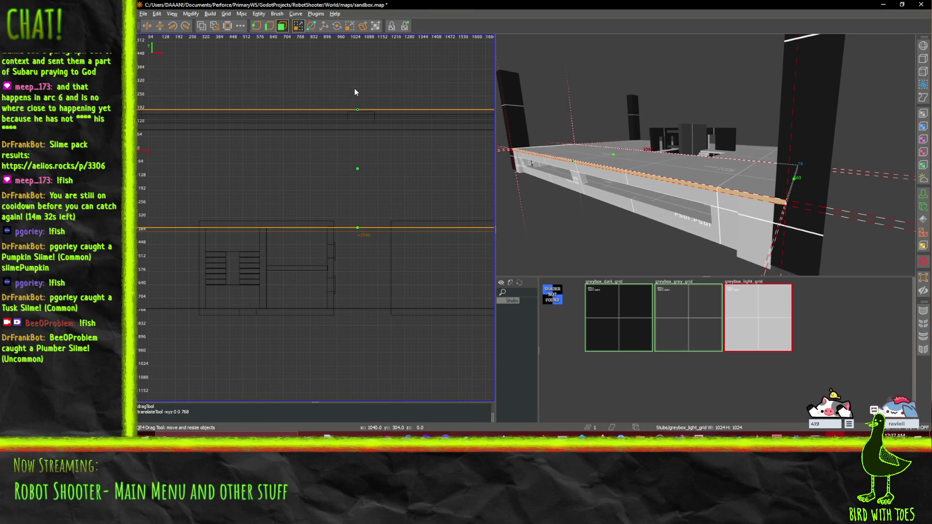
left_click_drag(365, 84, 372, 102)
Fly the camera through the level to inspect the resized brush.
right_click(705, 154)
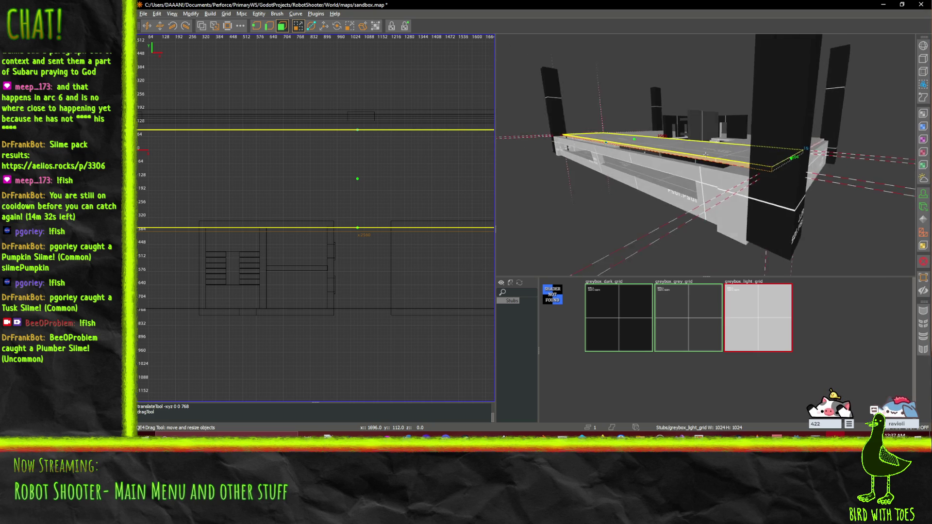
key("w")
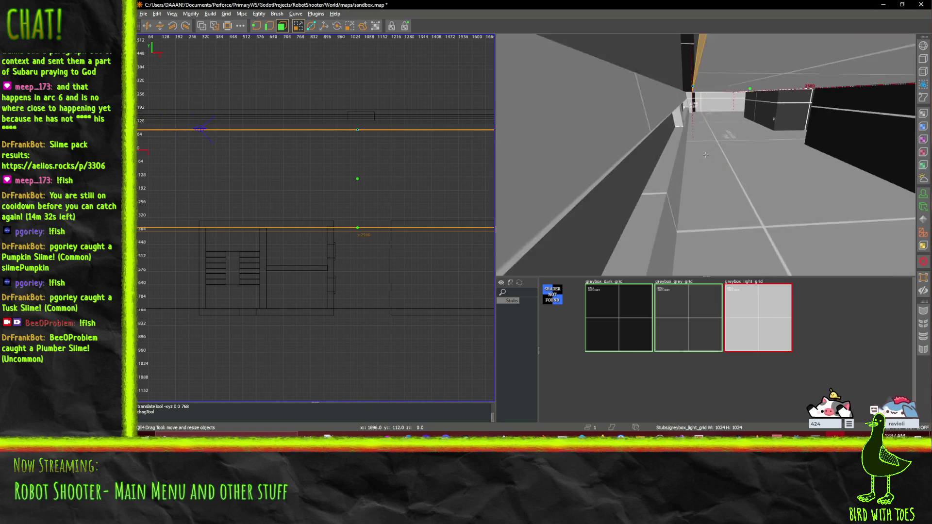
right_click(706, 154)
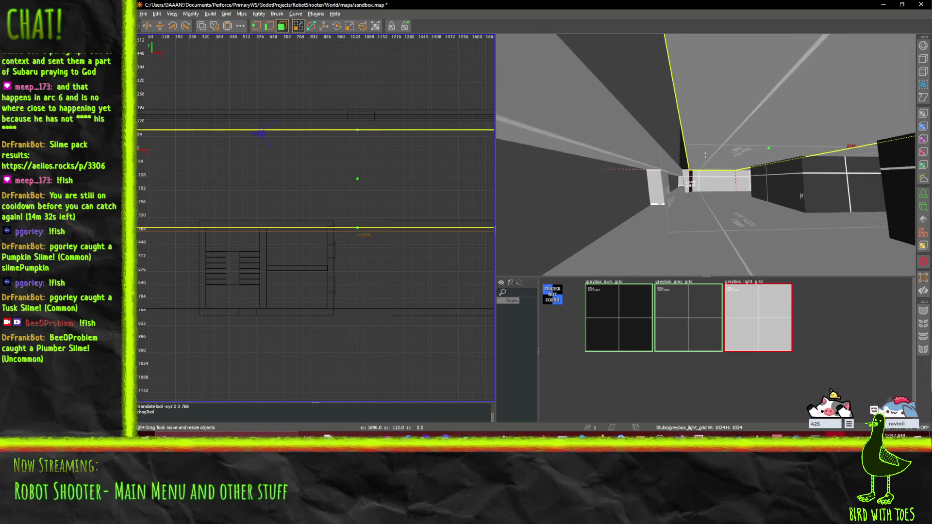
key("w")
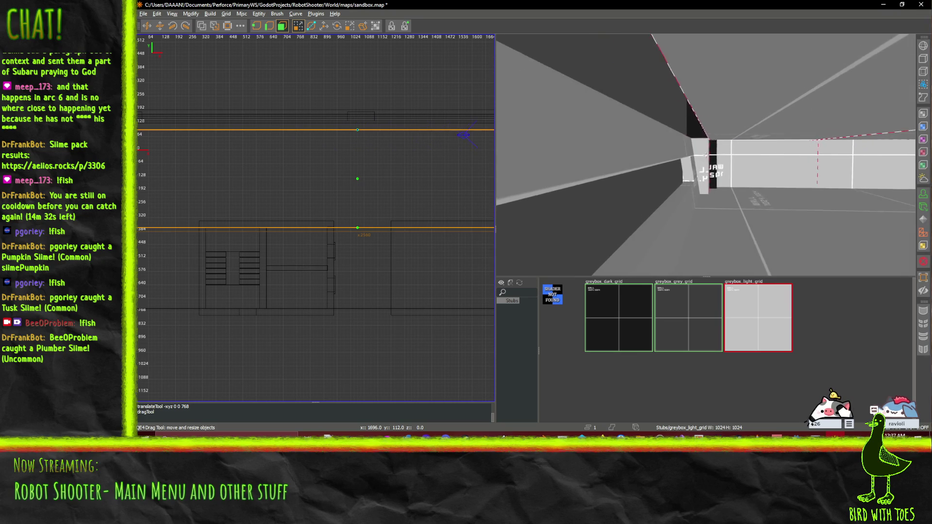
key("w")
key("s")
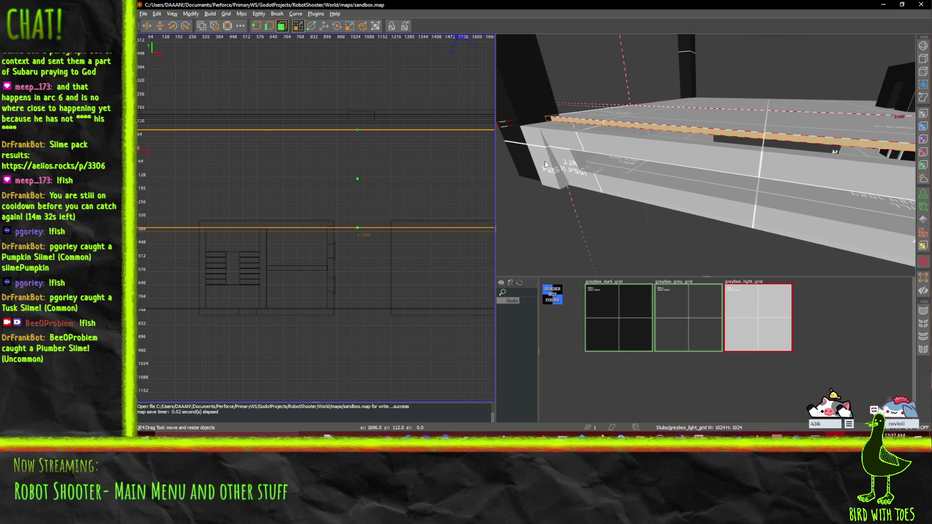
left_click(587, 138)
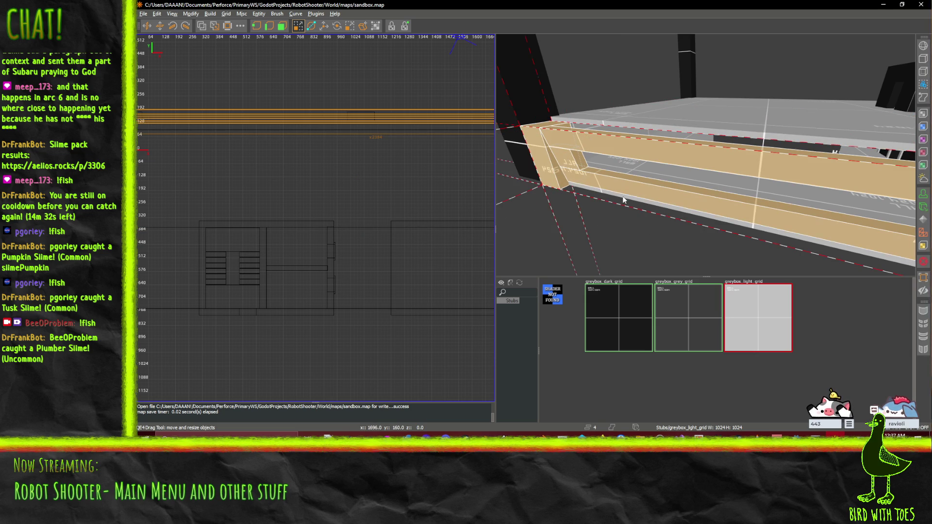
Raise the two selected long rail brushes above the side walls.
key("d")
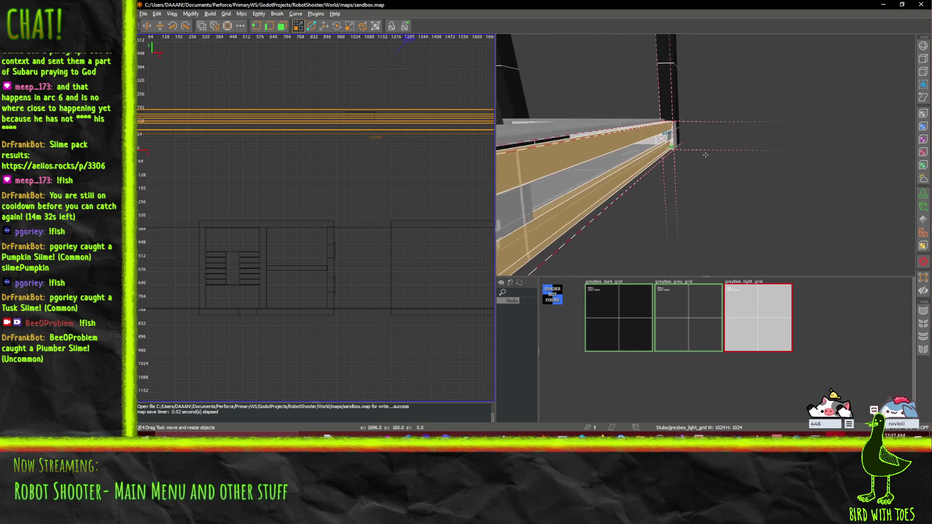
right_click(705, 154)
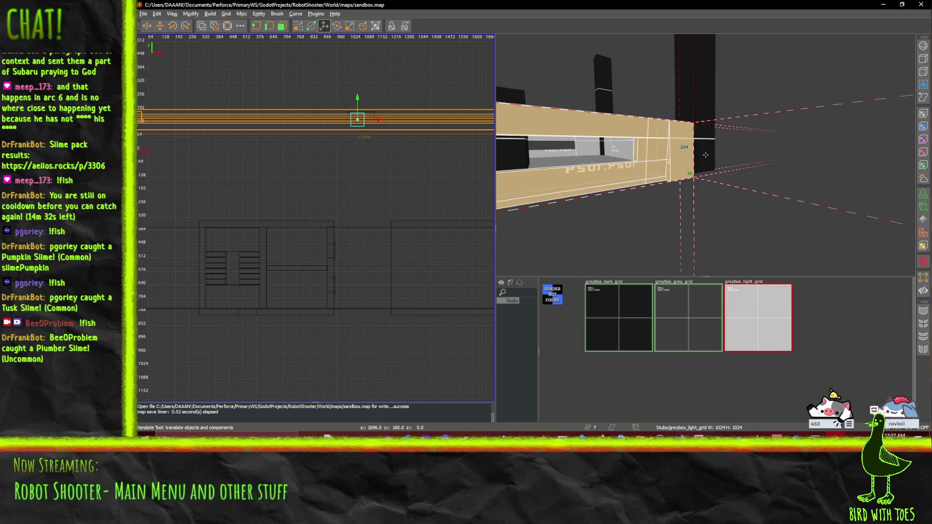
key("s")
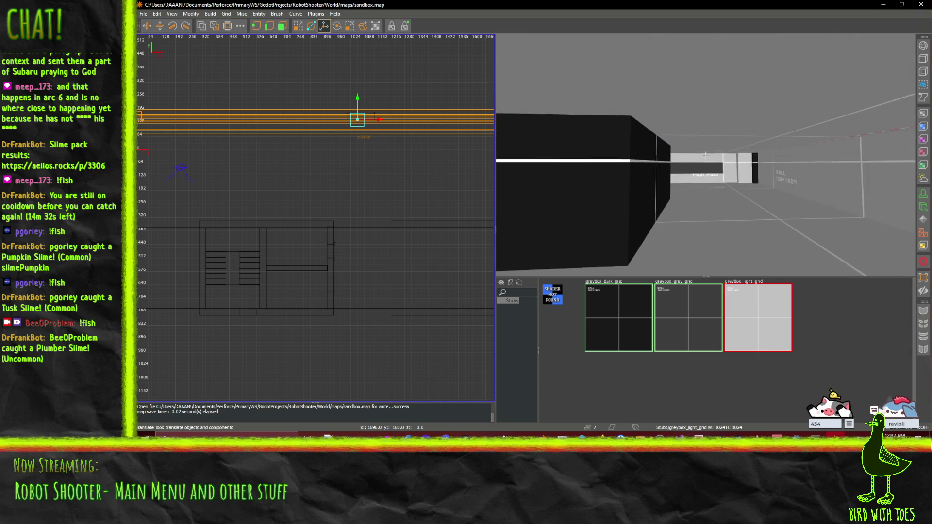
key("w")
key("s")
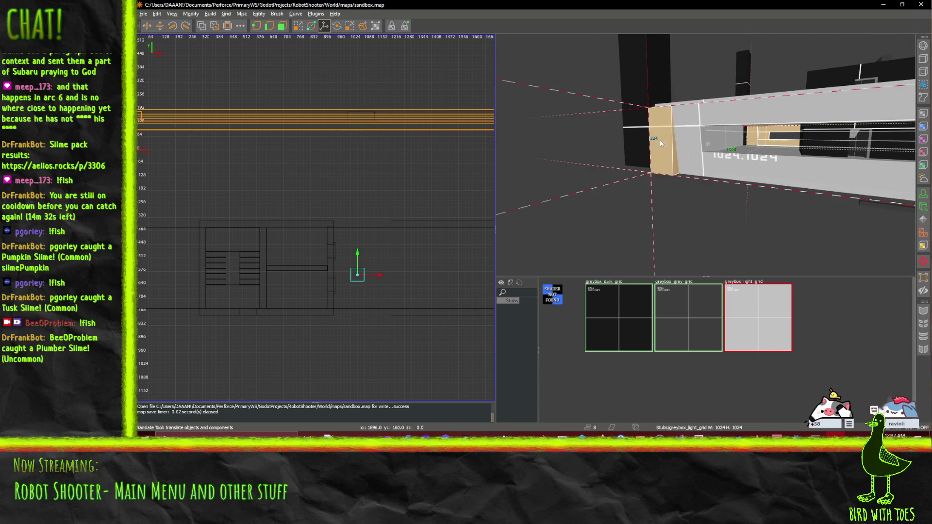
key("a")
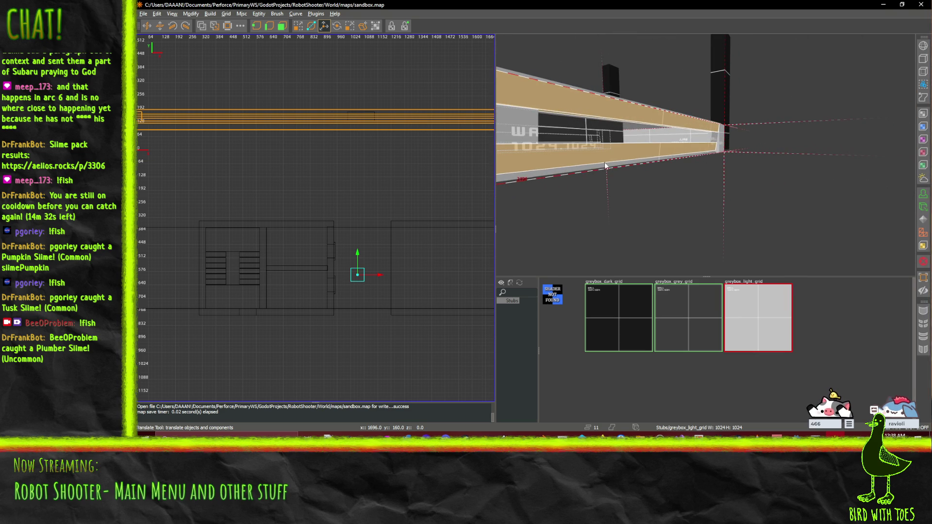
key("w")
key("d")
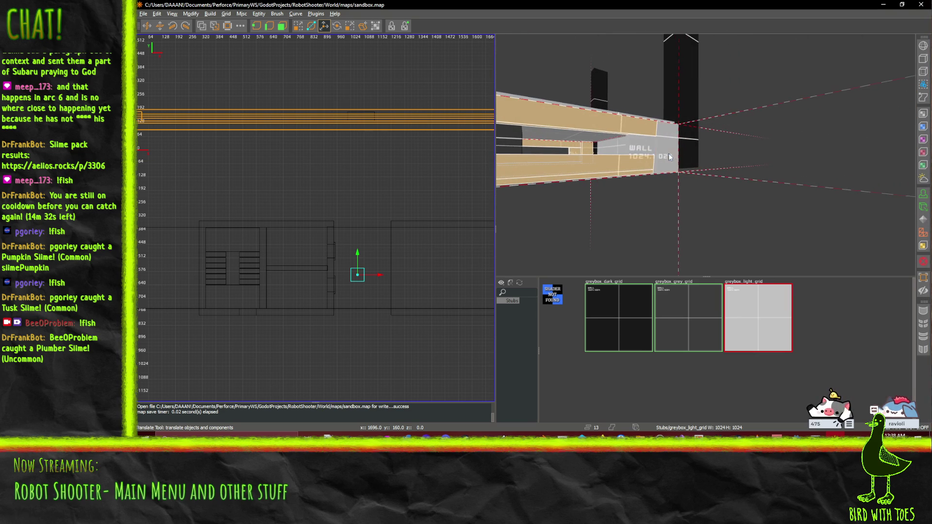
key("a")
key("a")
key("a")
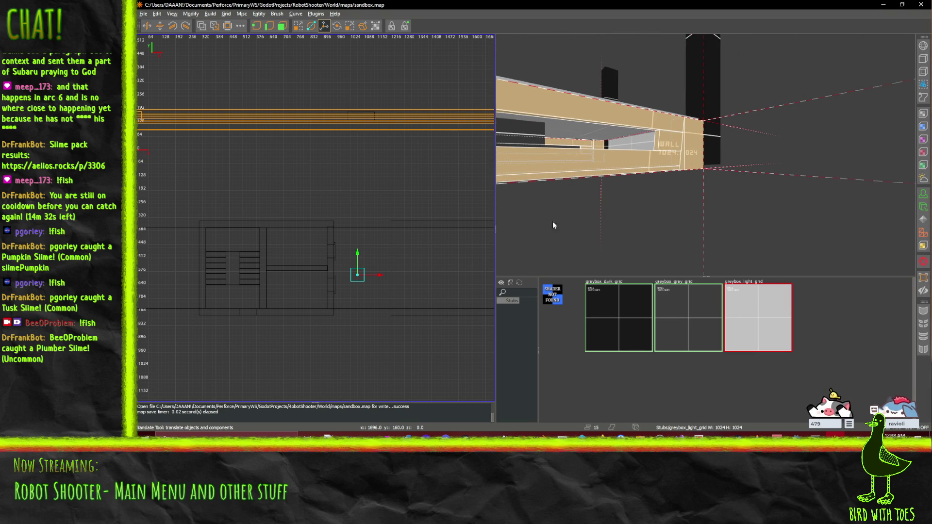
key("Left")
key("Left")
key("Left")
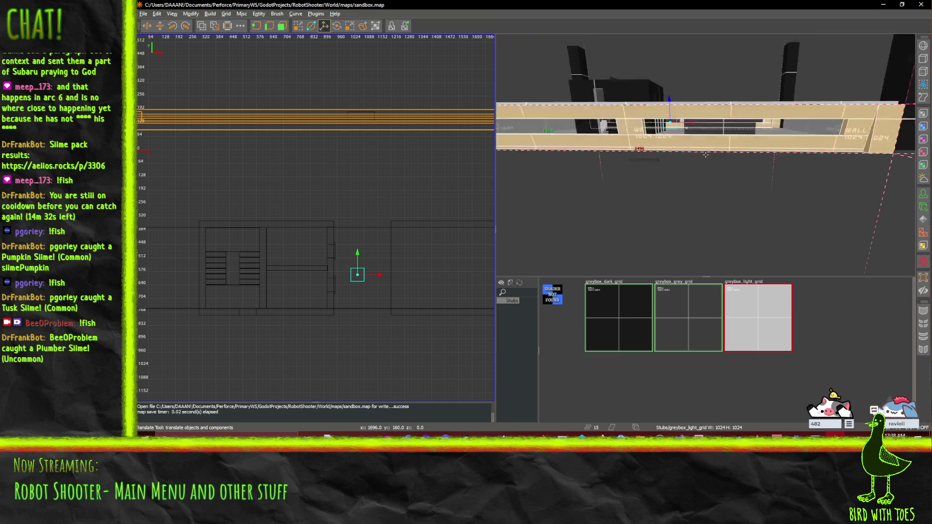
key("Left")
key("Left")
key("Left")
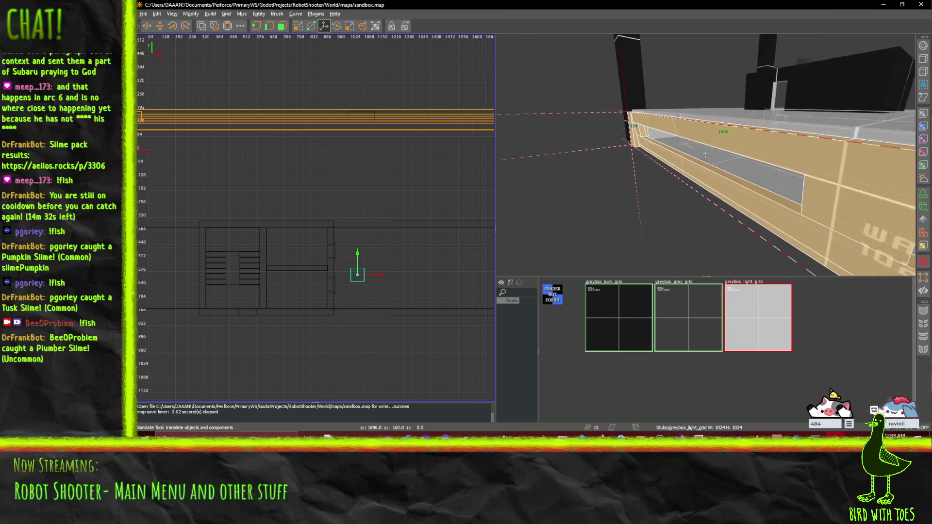
key("s")
key("s")
key("s")
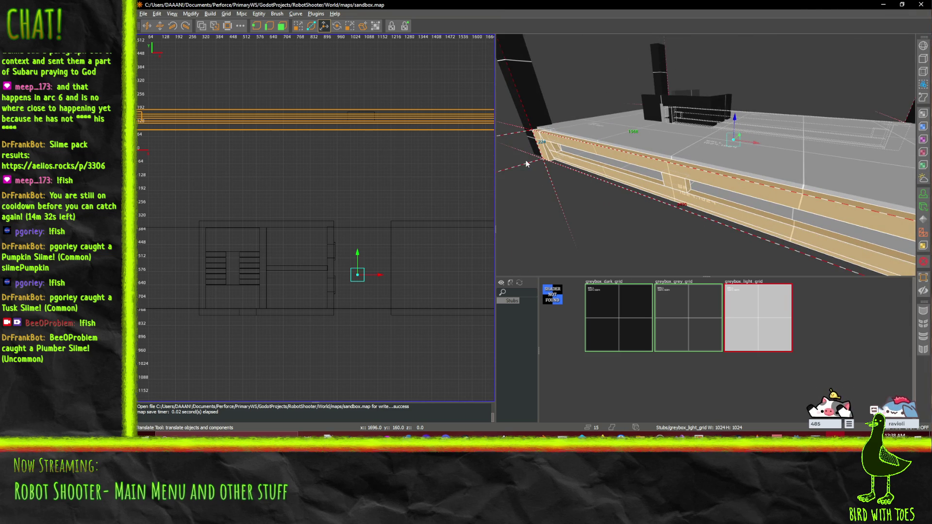
scroll(328, 168, "down", 3)
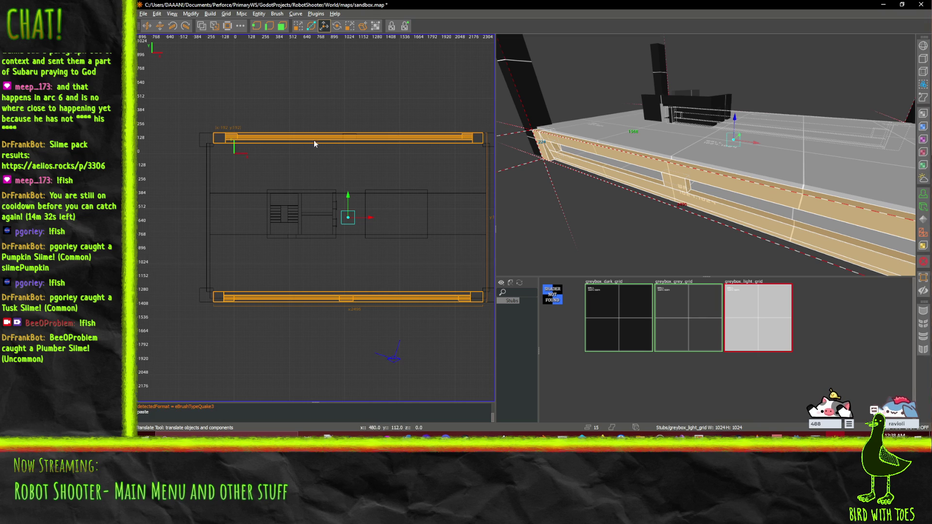
left_click_drag(735, 121, 741, 89)
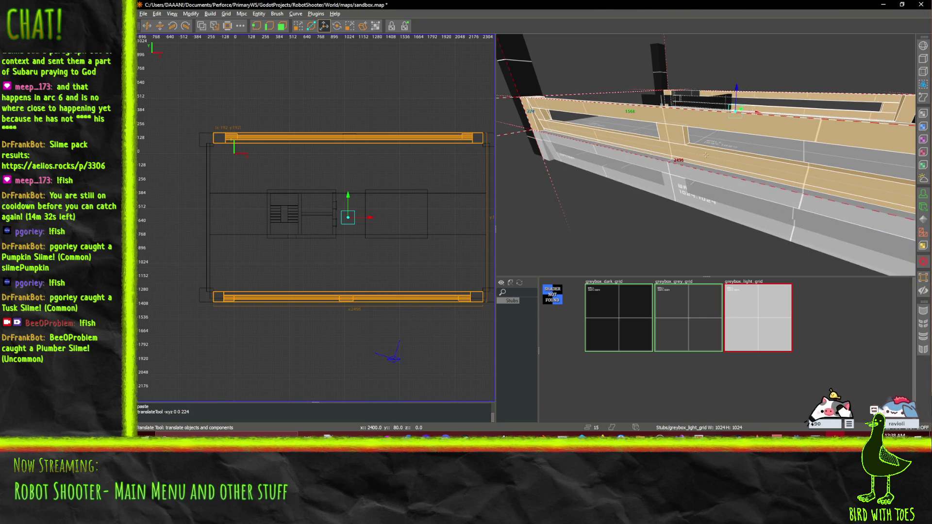
Paste duplicates of both rail brushes for a second wall tier.
key("w")
key("w")
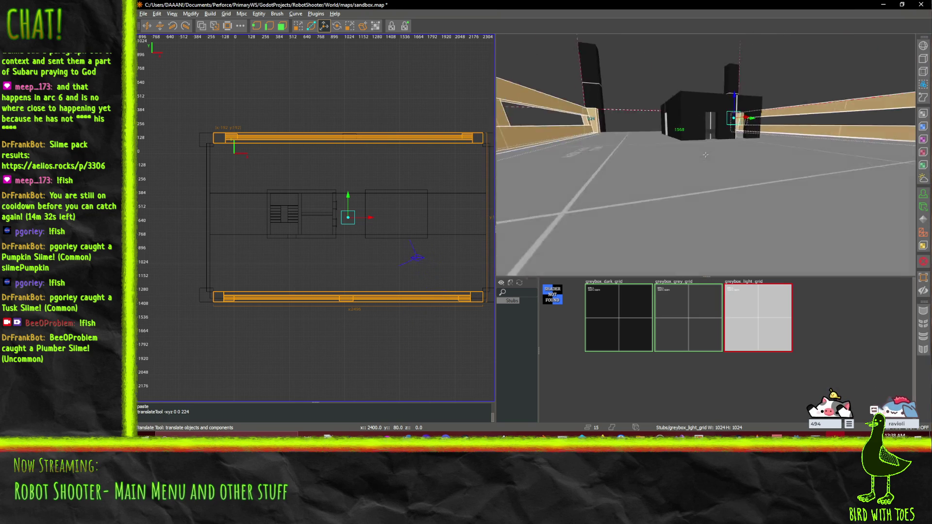
key("w")
key("Right")
key("ctrl+v")
key("Right")
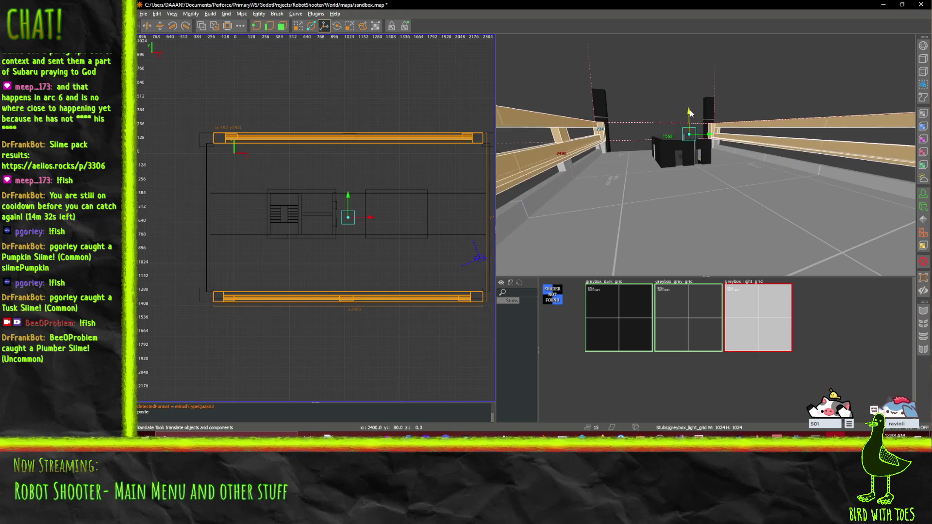
Fly the camera along the rails to inspect the new slatted wall tiers.
right_click(688, 109)
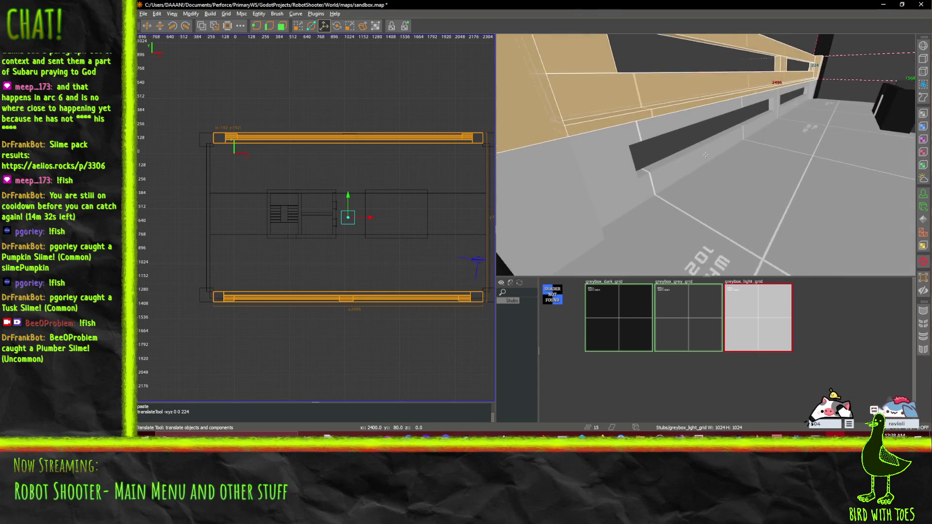
key("Up")
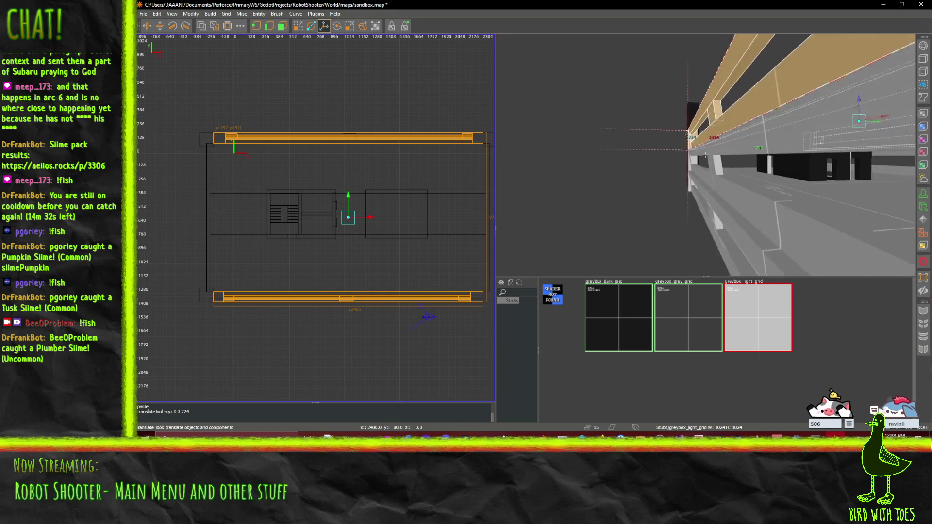
key("Up")
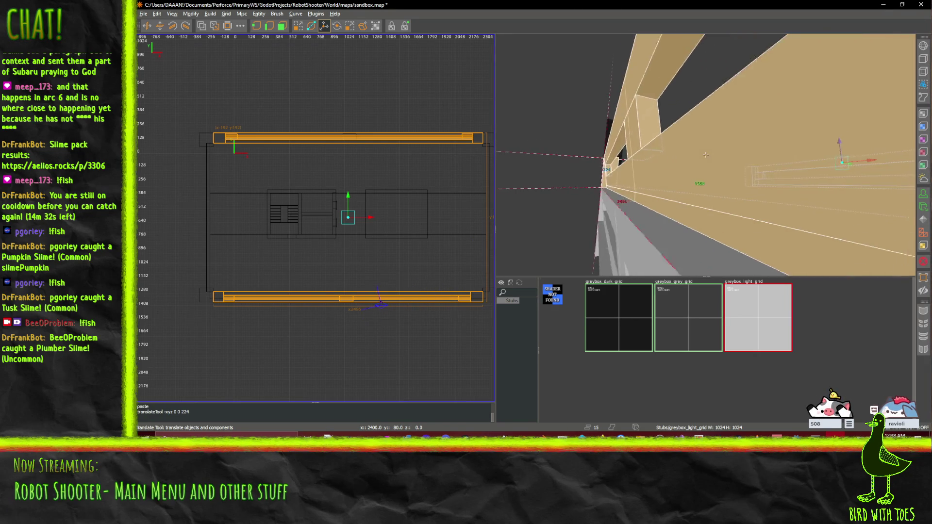
key("Up")
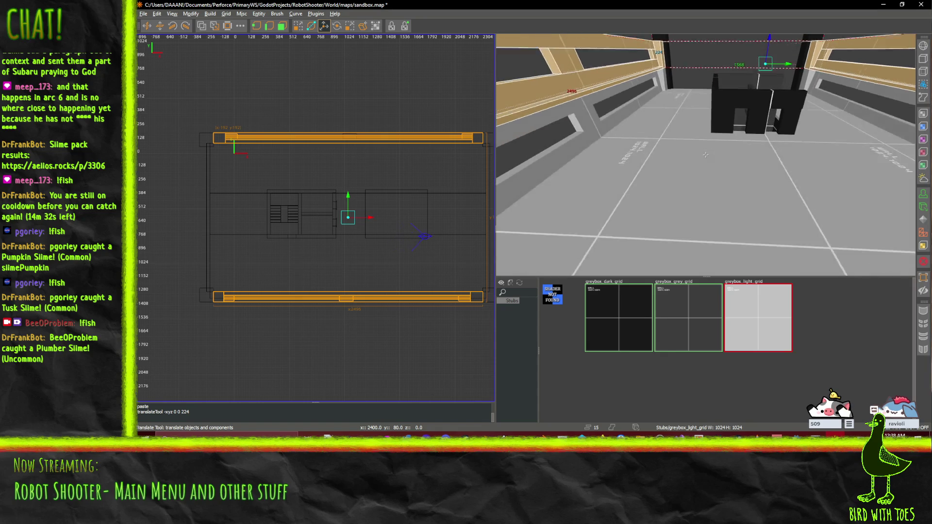
key("Up")
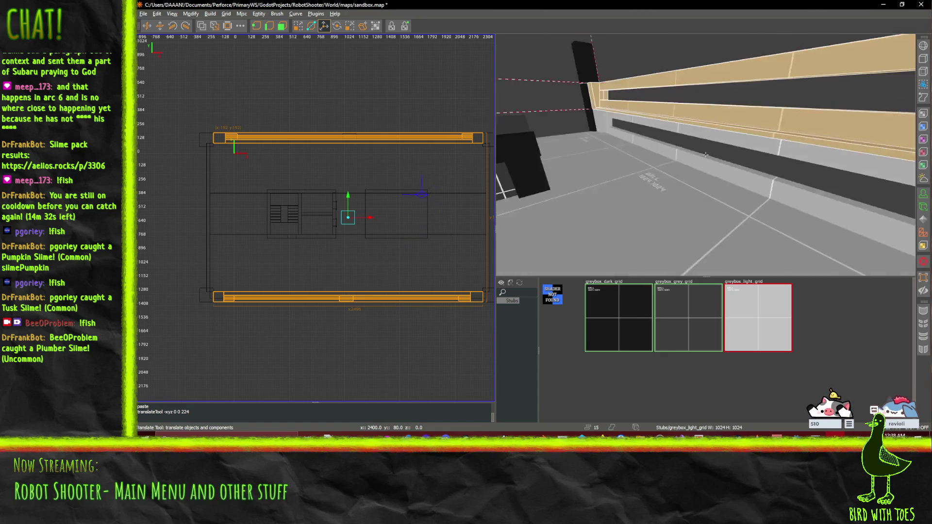
key("Down")
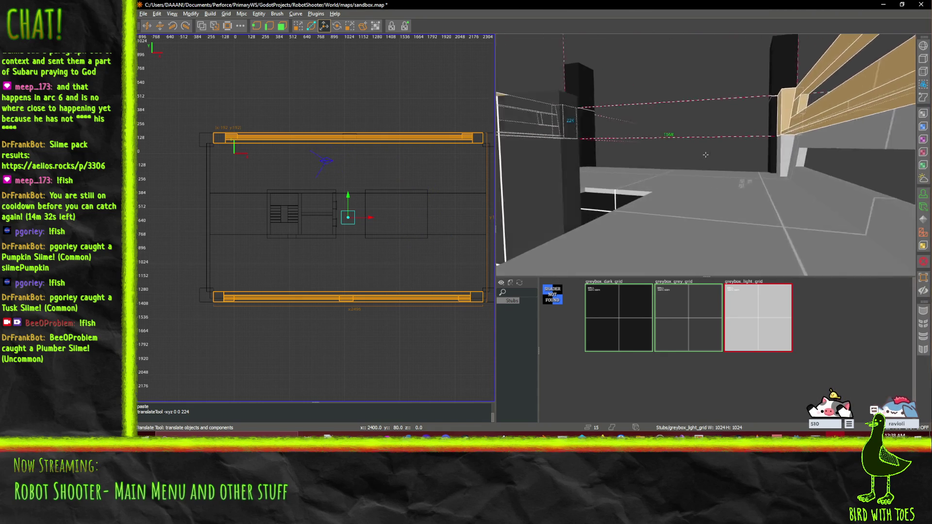
key("Down")
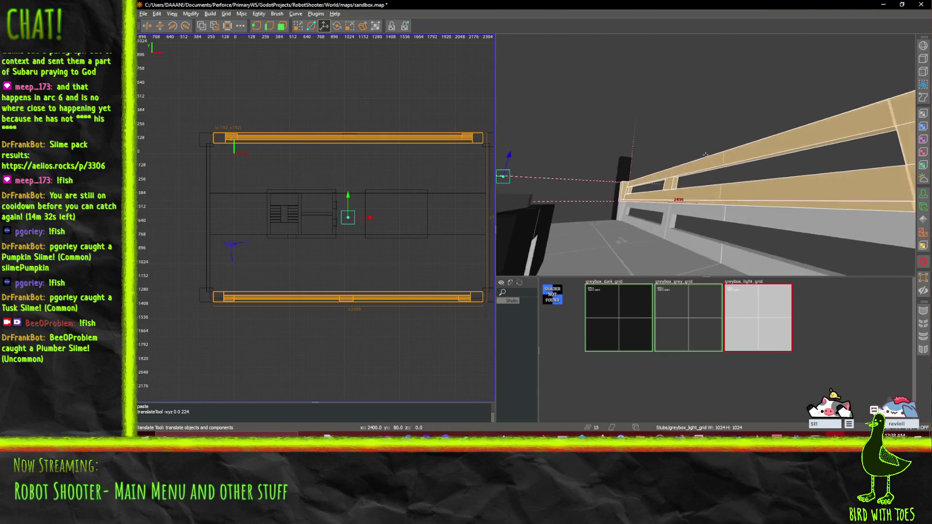
key("Down")
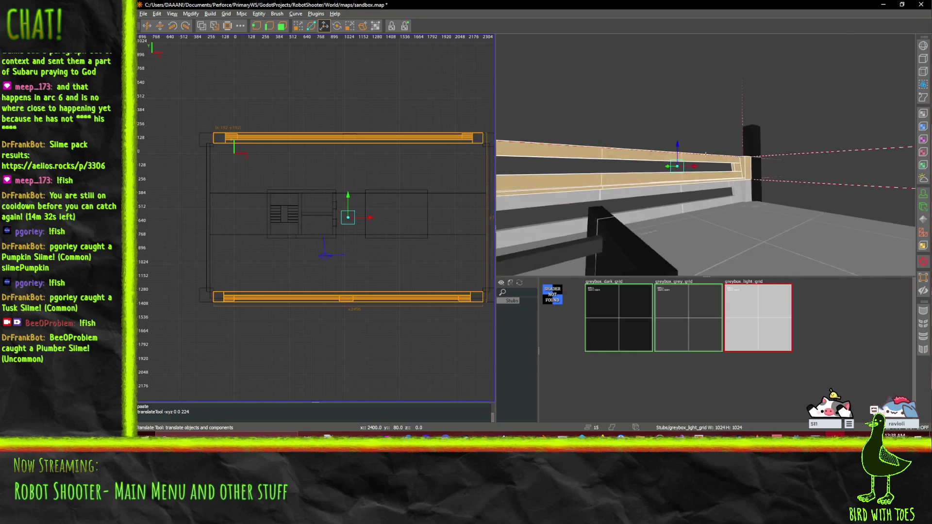
key("Down")
right_click(706, 154)
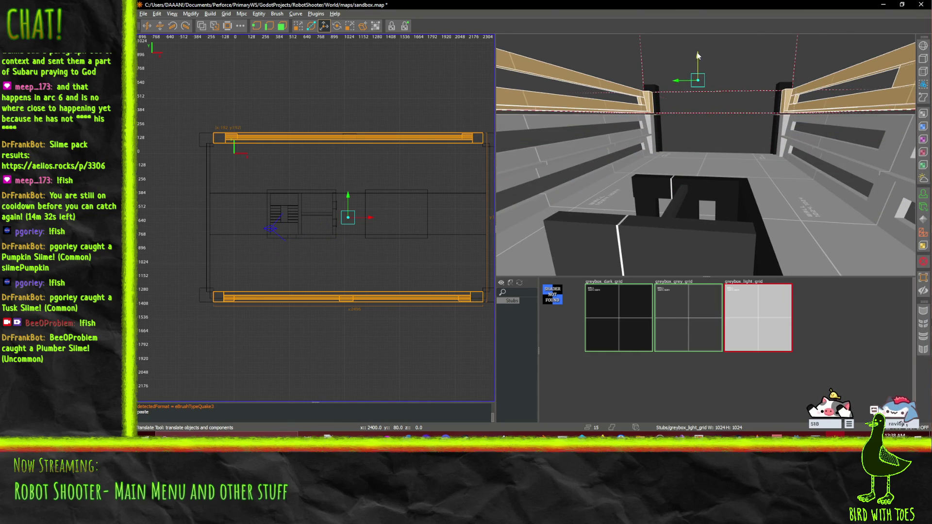
key("Up")
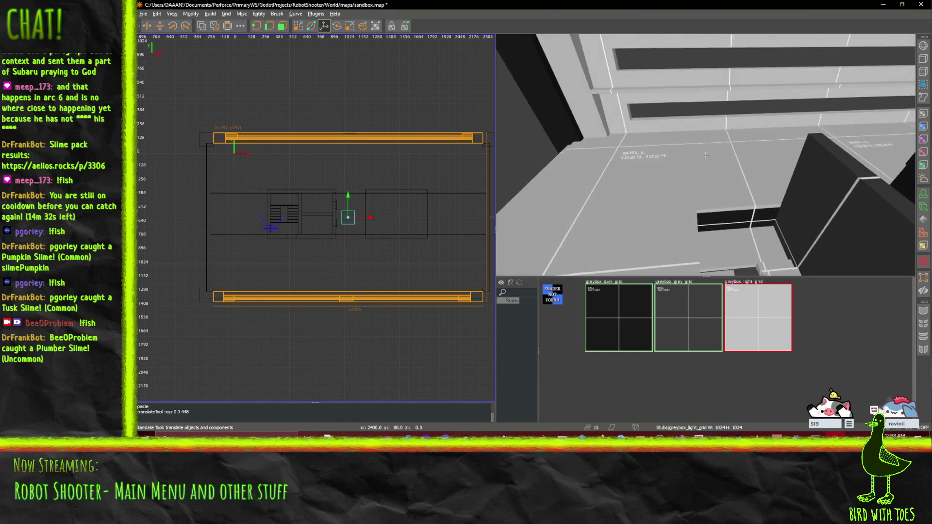
key("Down")
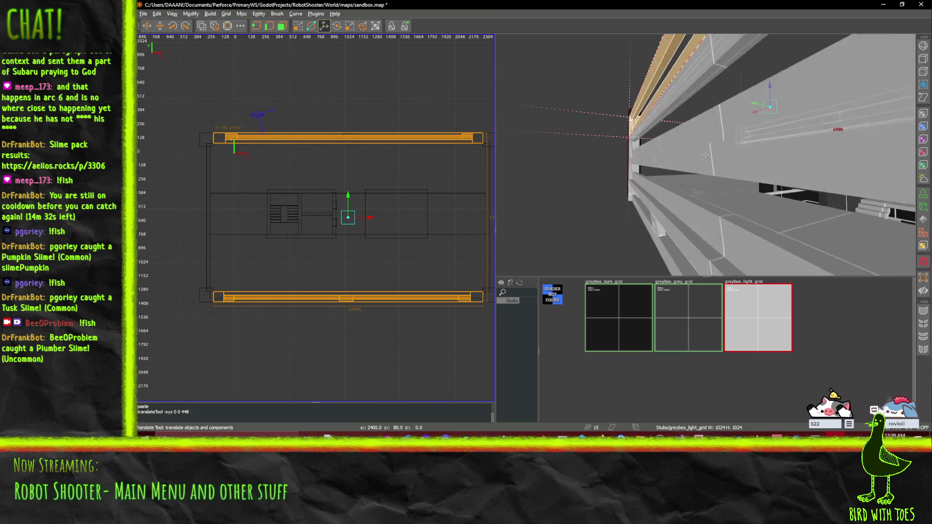
key("Up")
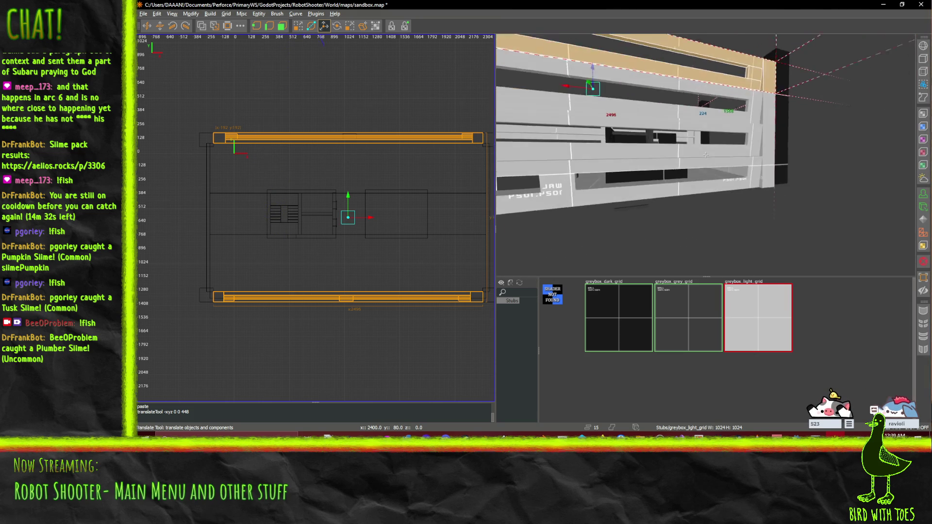
key("Right")
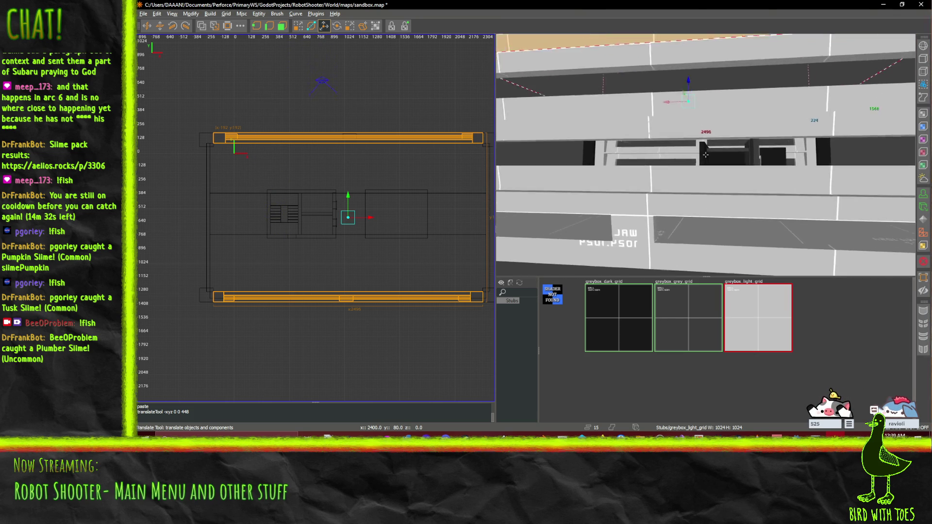
key("Right")
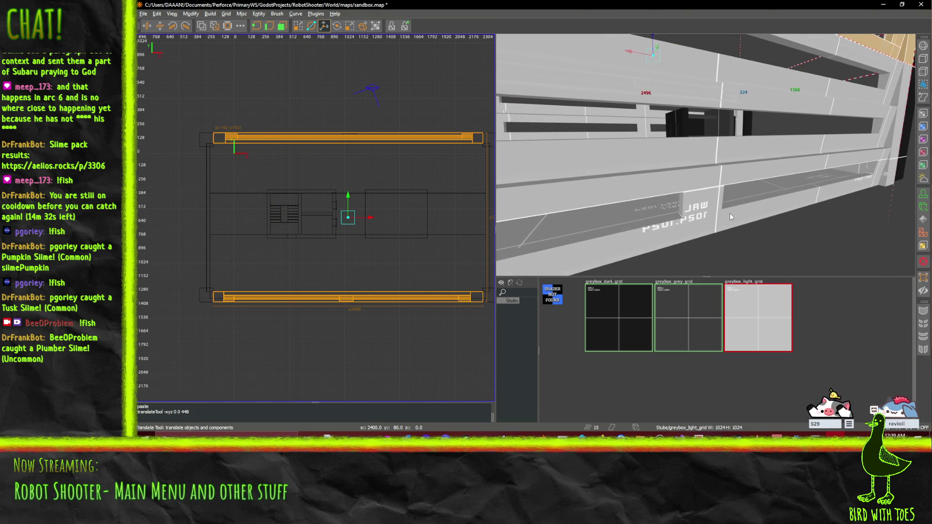
left_click(698, 155)
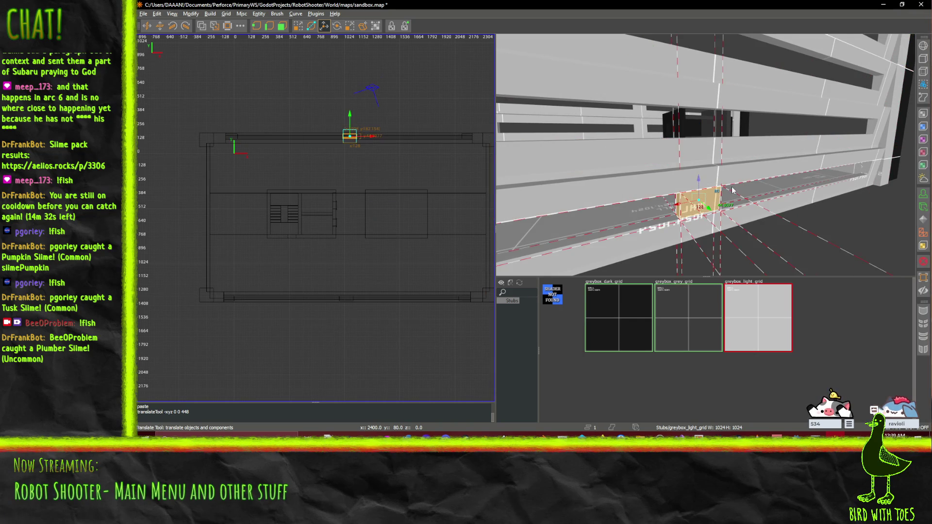
key("Left")
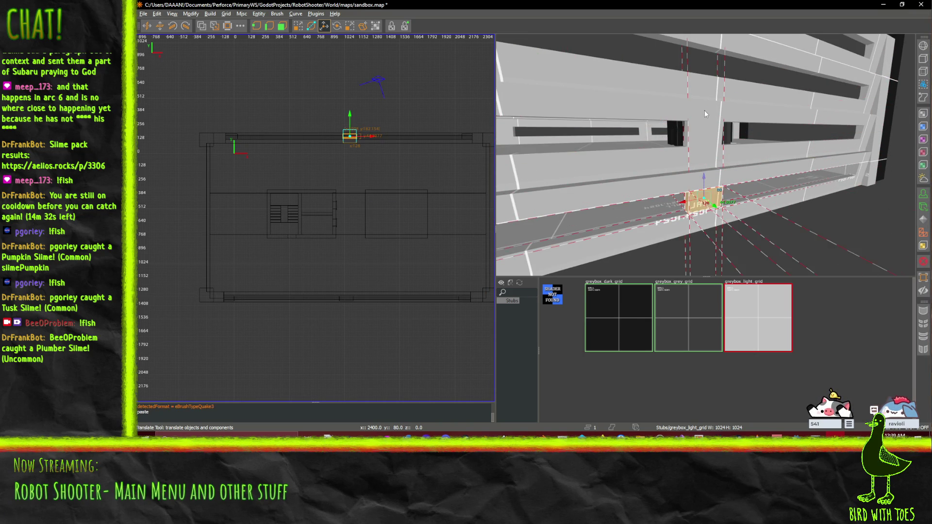
left_click_drag(697, 50, 698, 45)
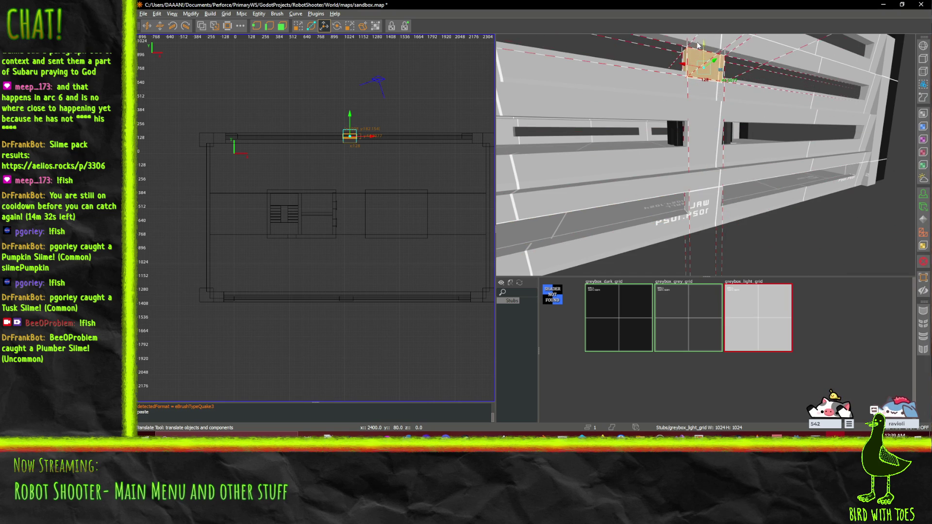
right_click(750, 92)
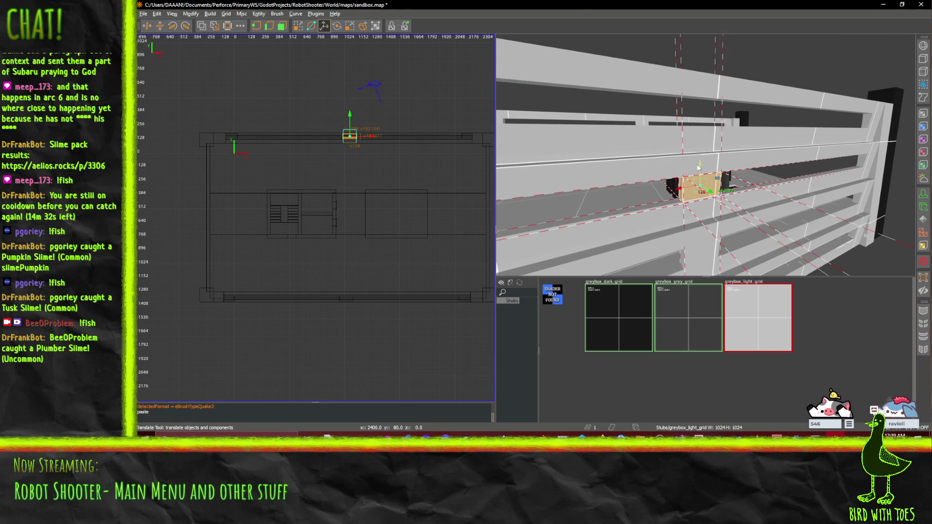
left_click_drag(705, 99, 704, 91)
right_click(705, 92)
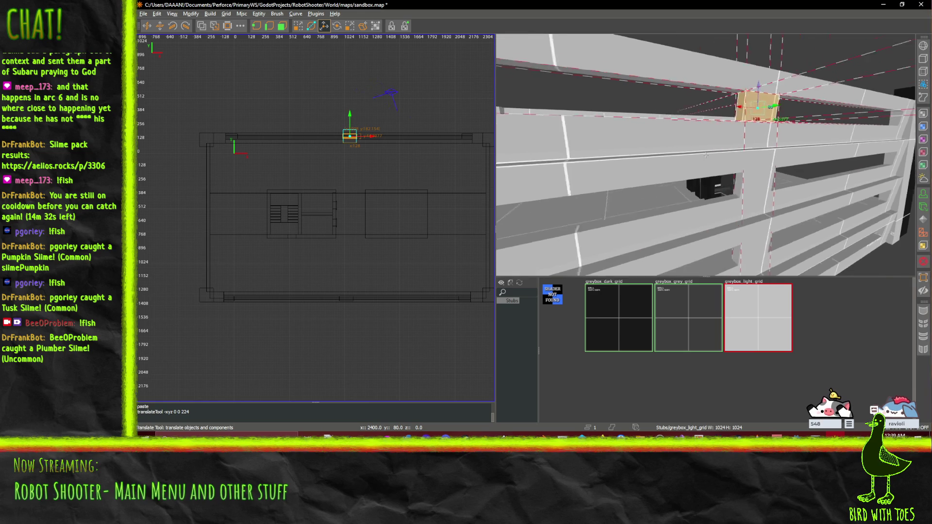
right_click(728, 166)
key("w")
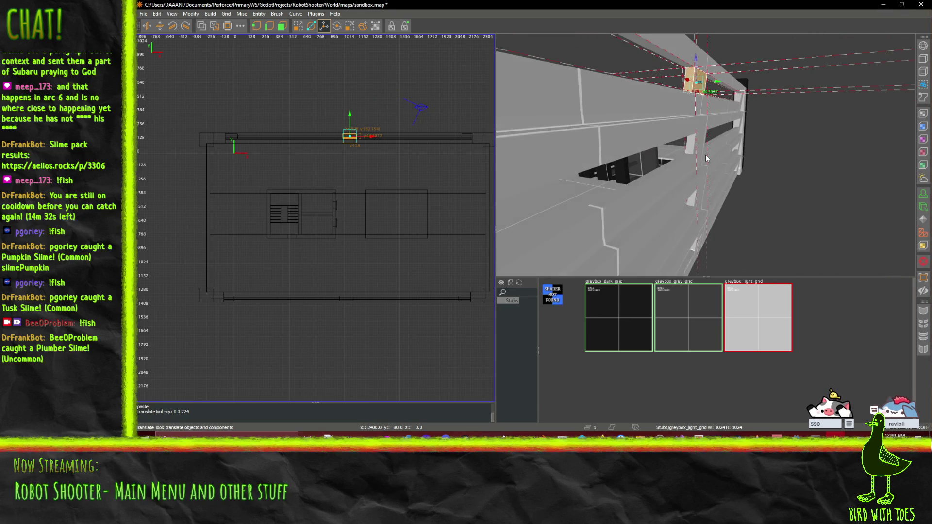
key("s")
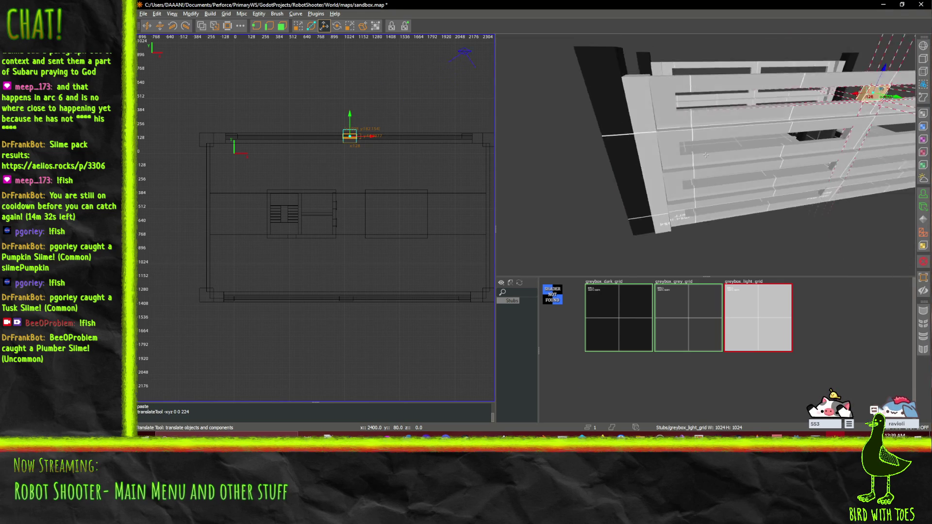
key("w")
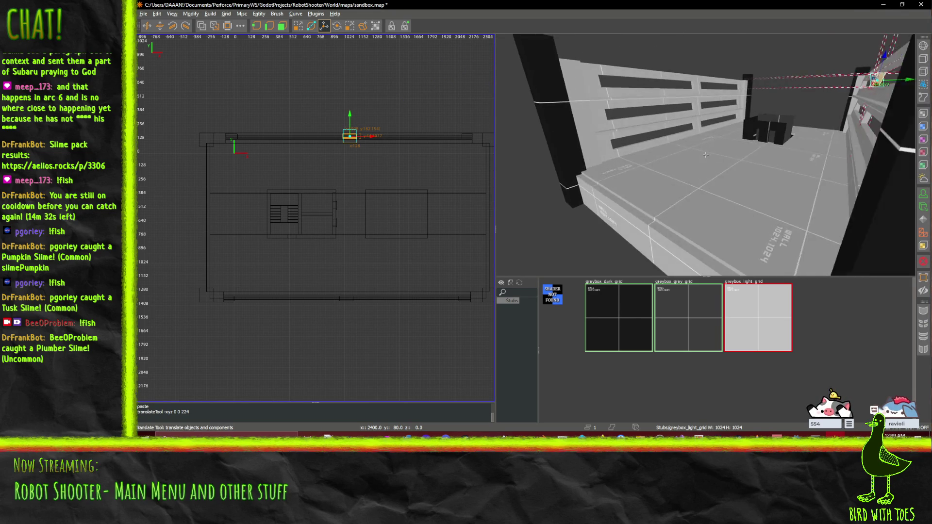
key("w")
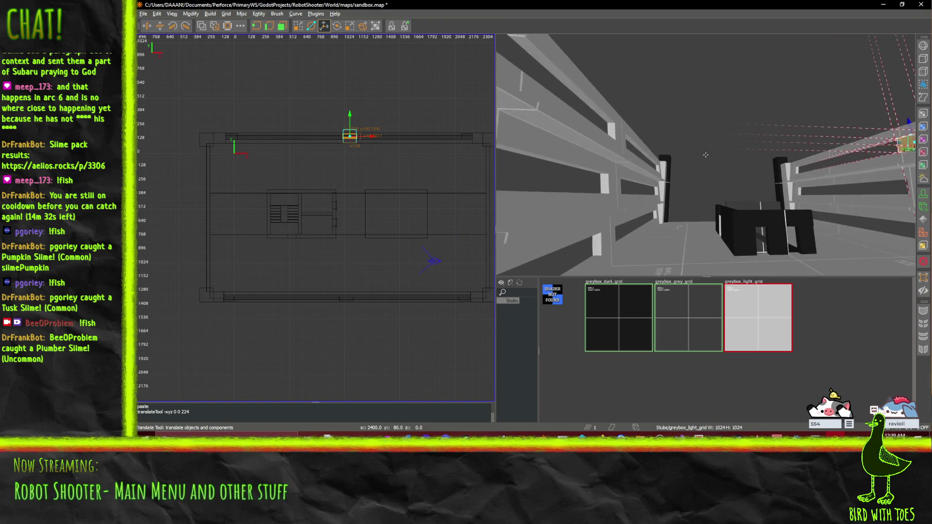
Fly through the long corridor to check its floor slab and save sandbox.map.
right_click(705, 154)
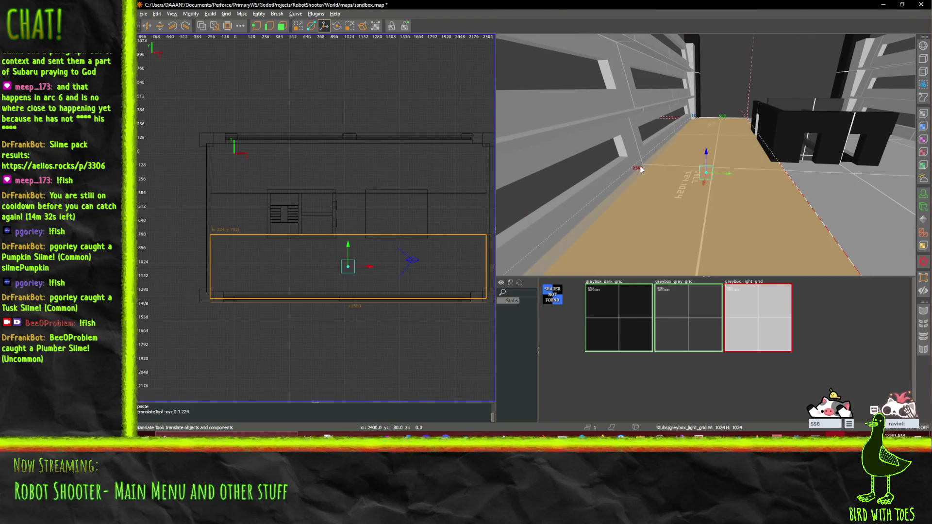
right_click(659, 181)
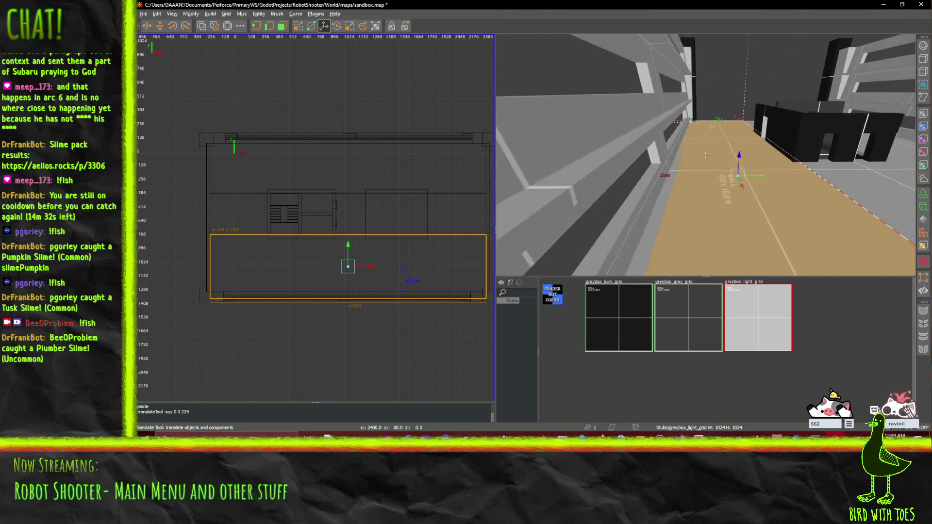
key("s")
right_click(706, 158)
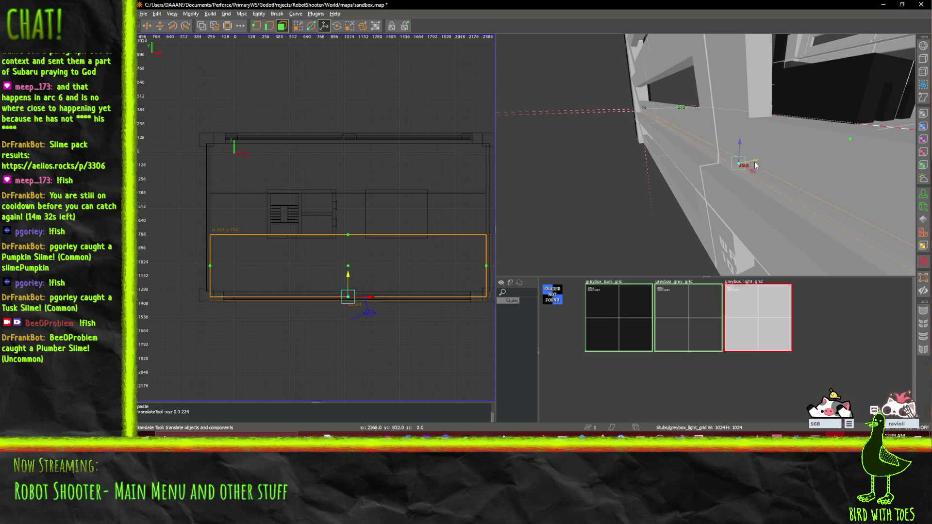
right_click(796, 152)
key("w")
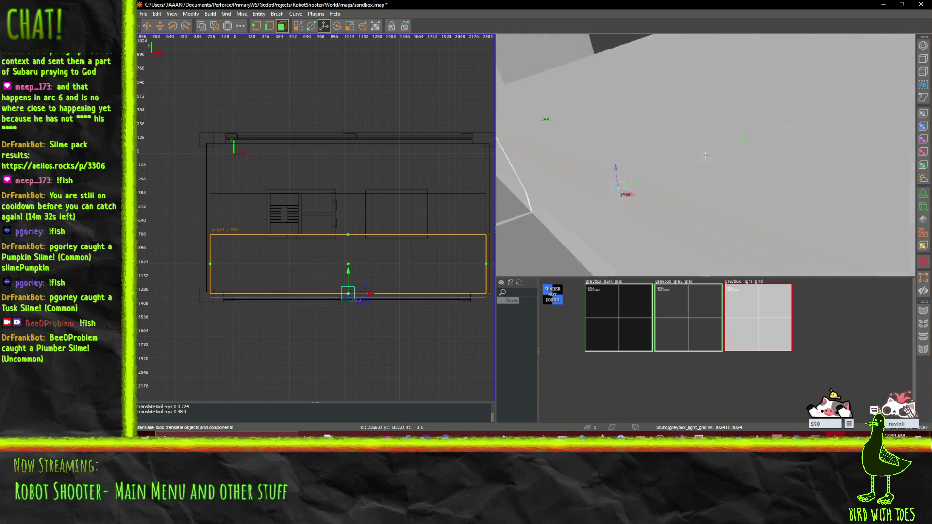
key("w")
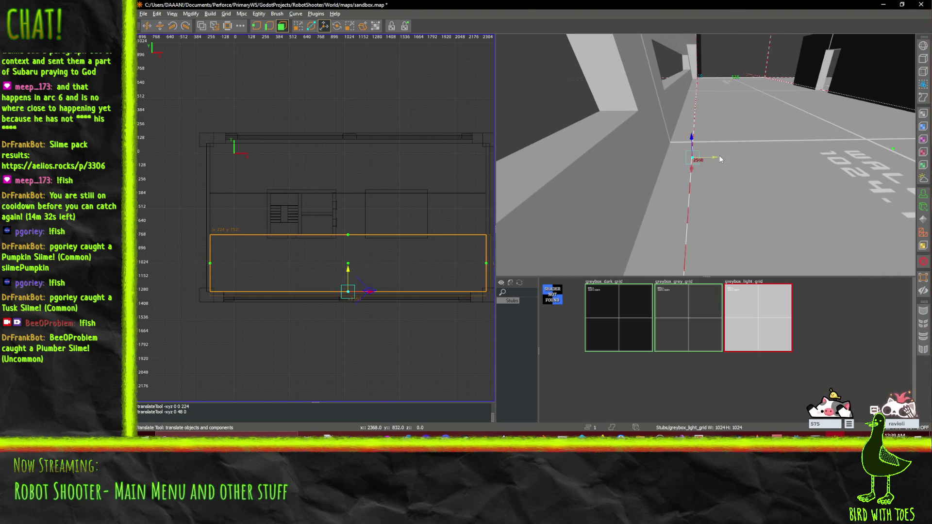
key("ctrl+s")
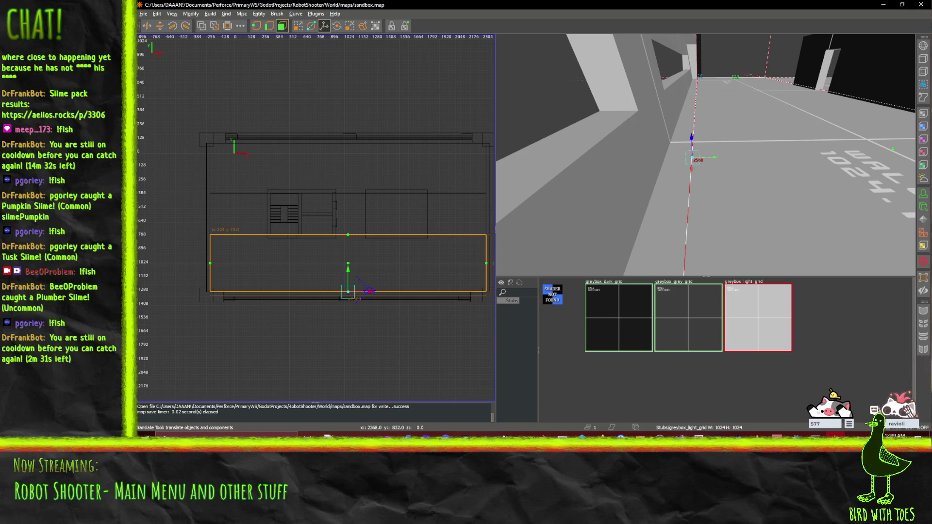
key("s")
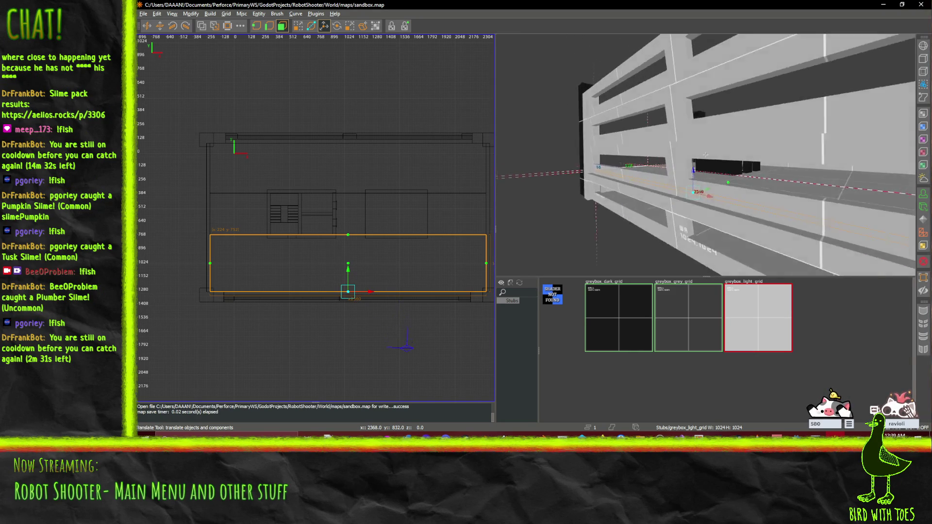
key("w")
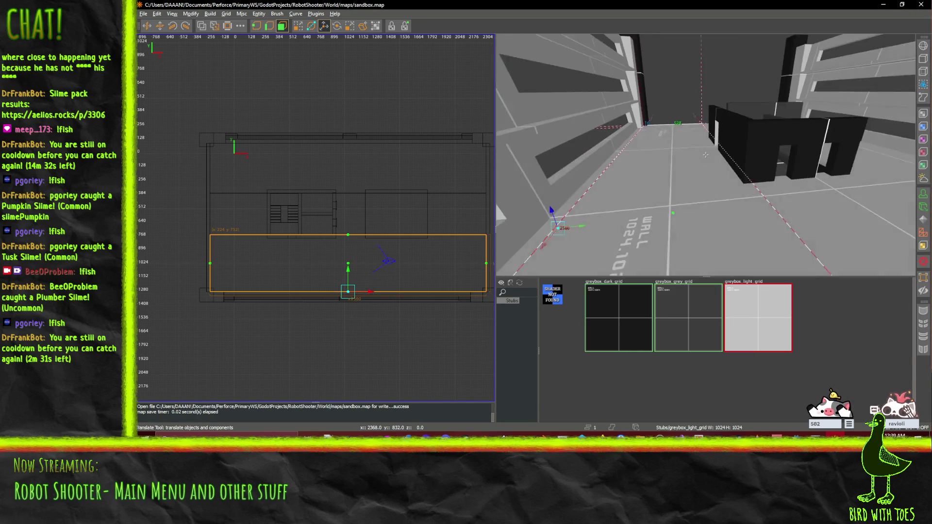
key("s")
right_click(686, 177)
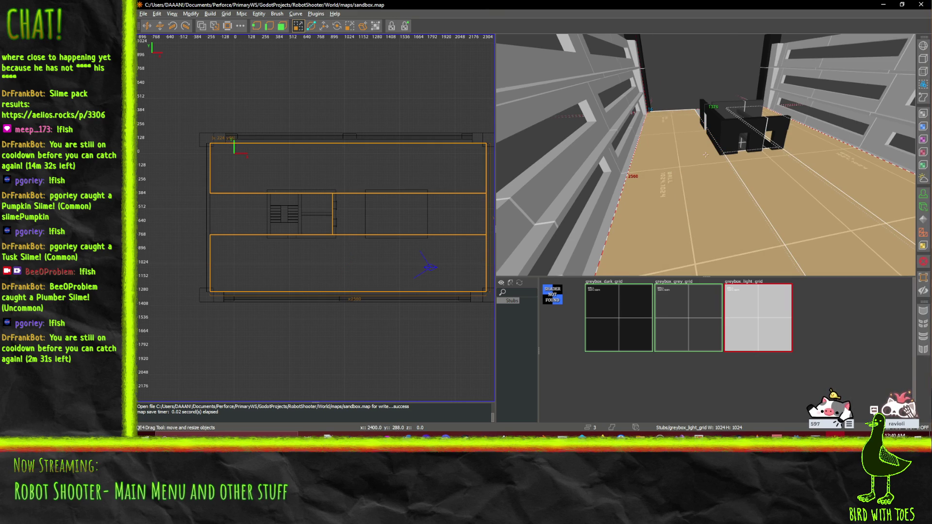
Select the thin brush at the stair opening and fly in to view the pit.
key("w")
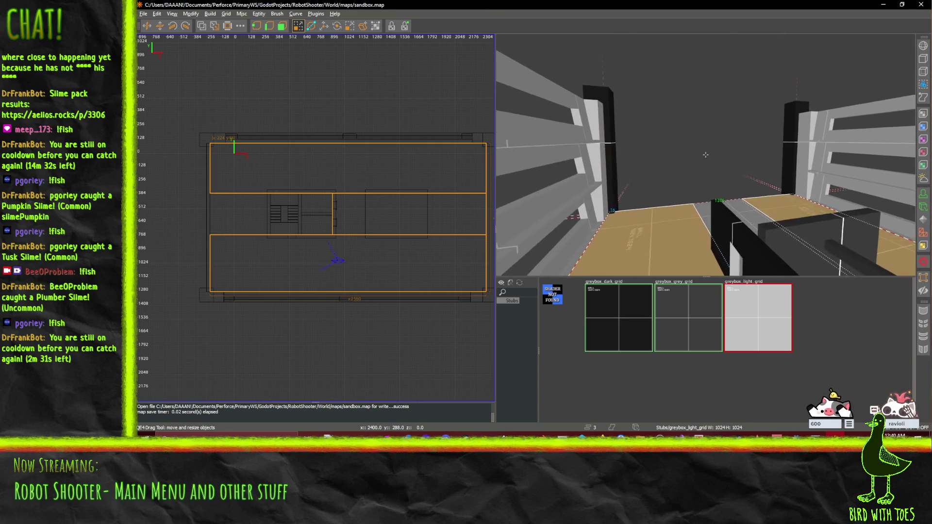
key("w")
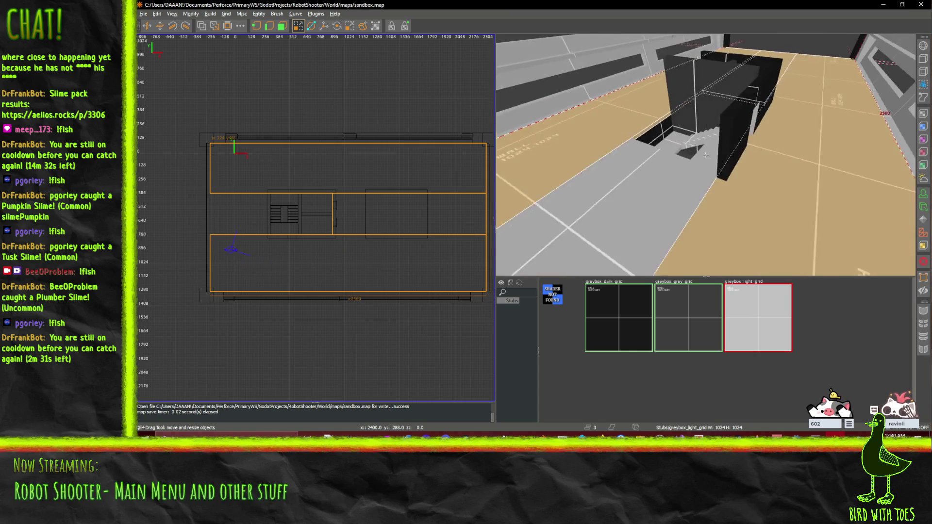
key("s")
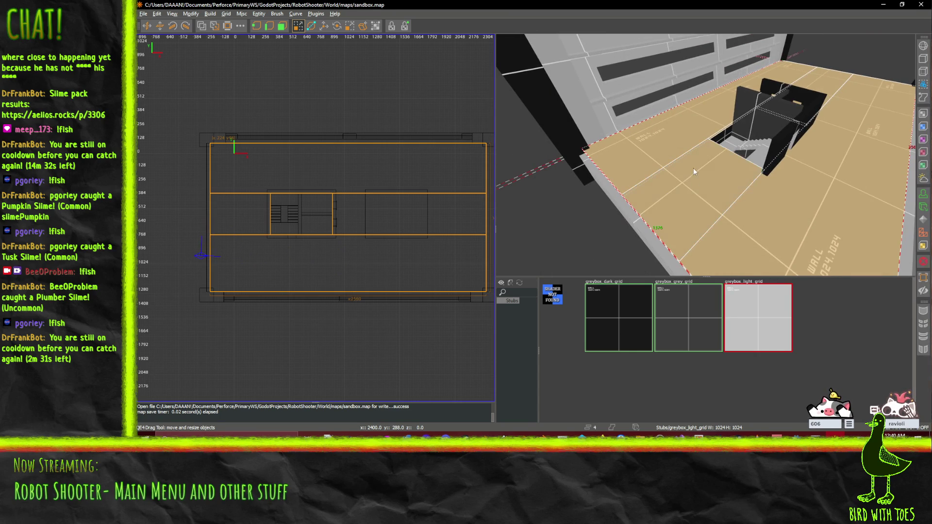
key("w")
key("w")
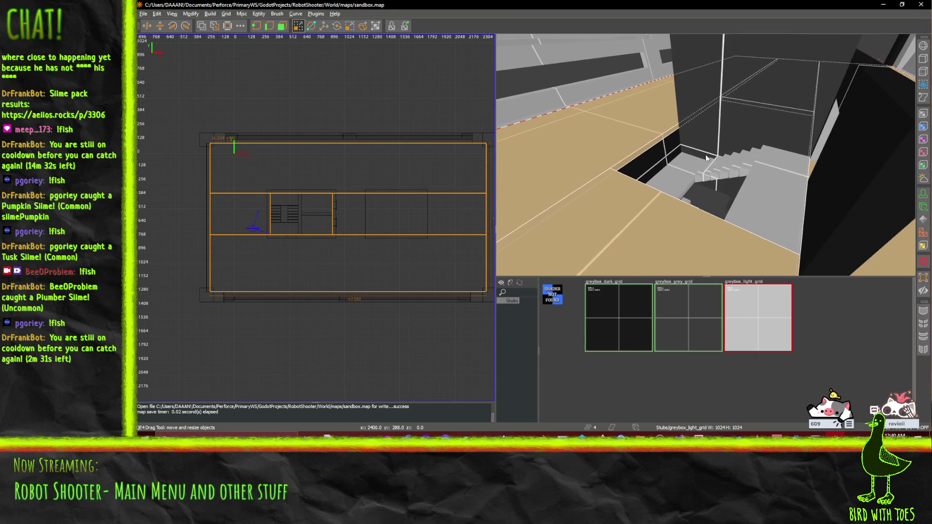
left_click(663, 160, "shift")
right_click(619, 129)
key("w")
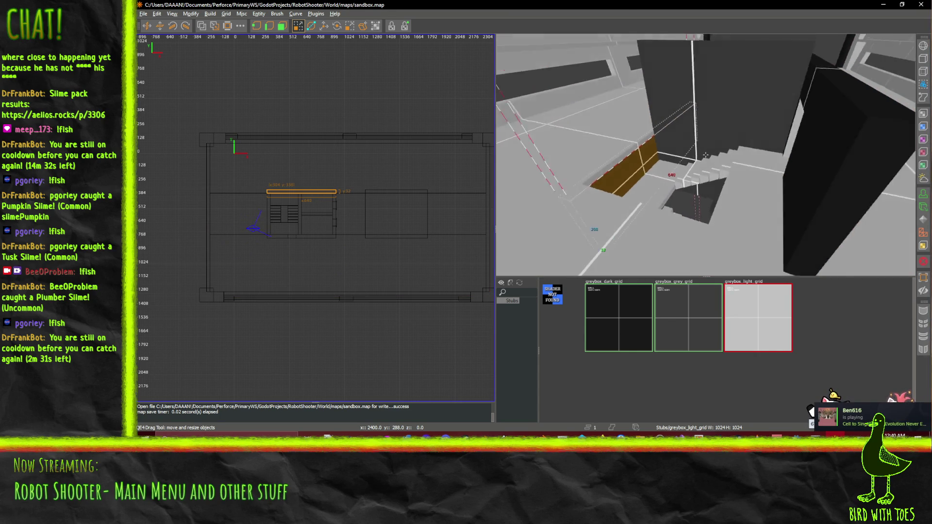
key("w")
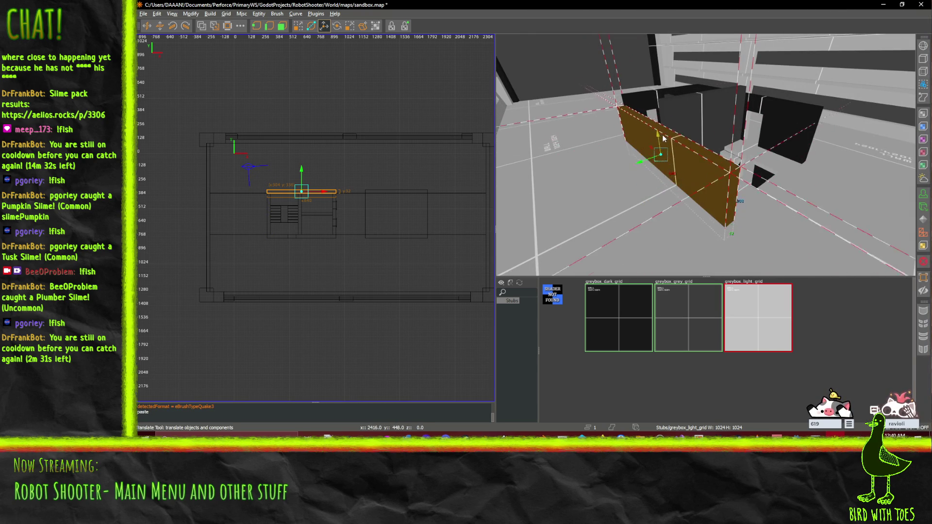
key("w")
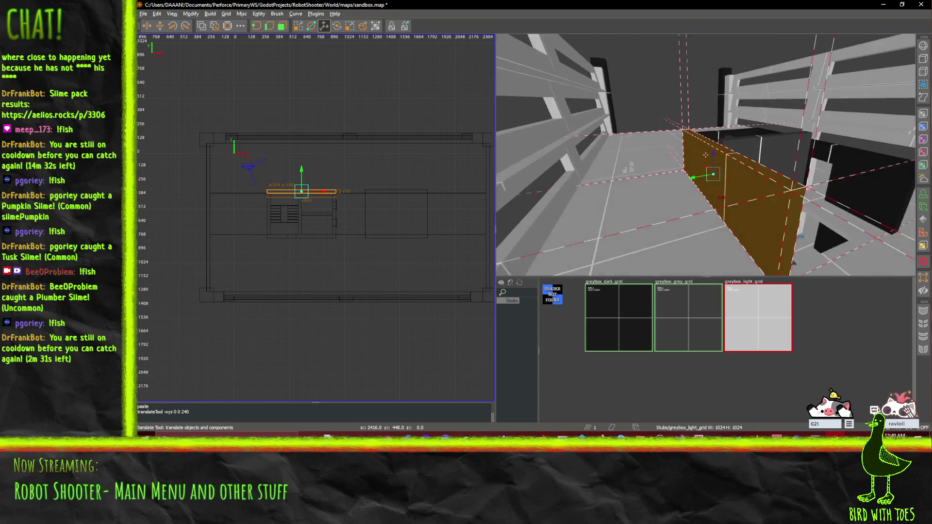
right_click(706, 155)
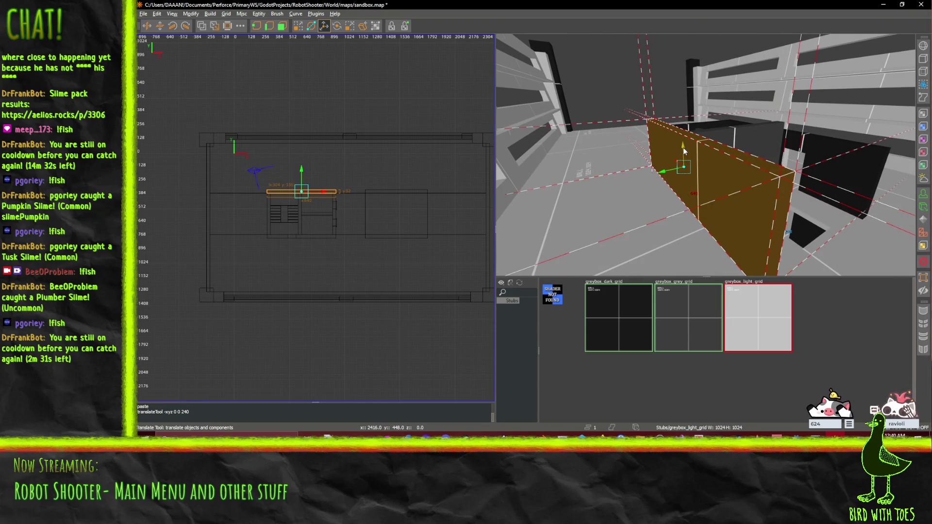
Select the long brush along the stair edge.
key("w")
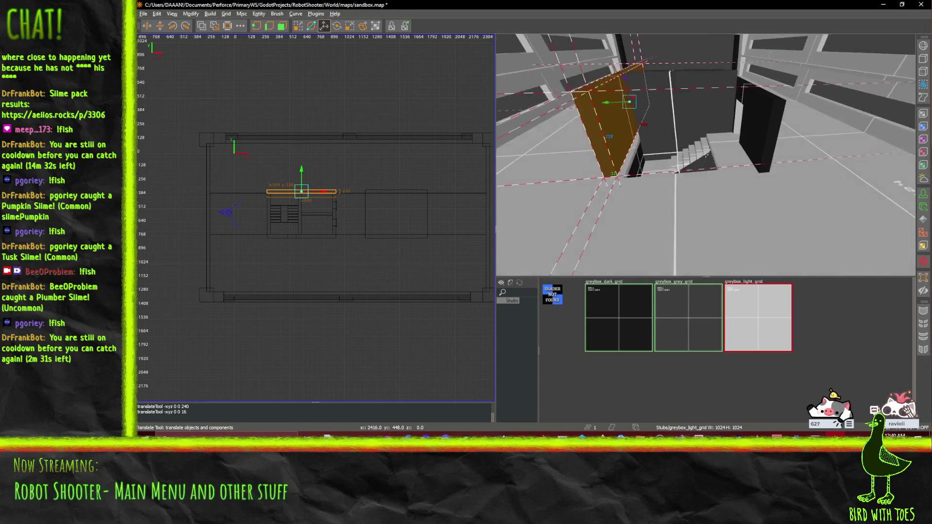
key("w")
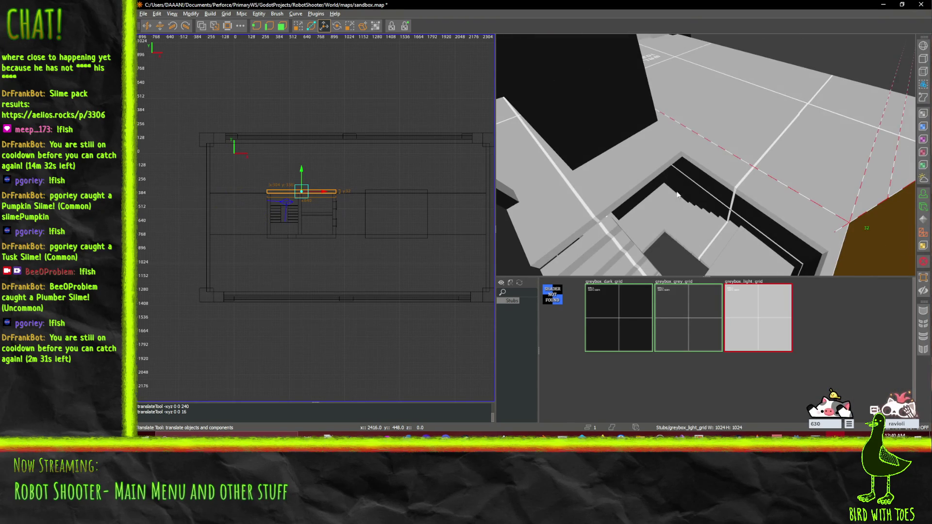
left_click(706, 191)
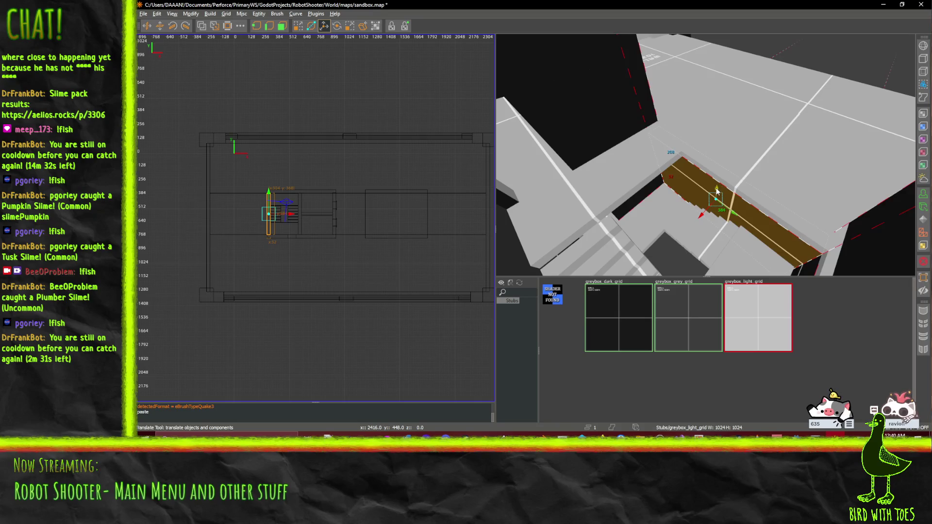
right_click(716, 191)
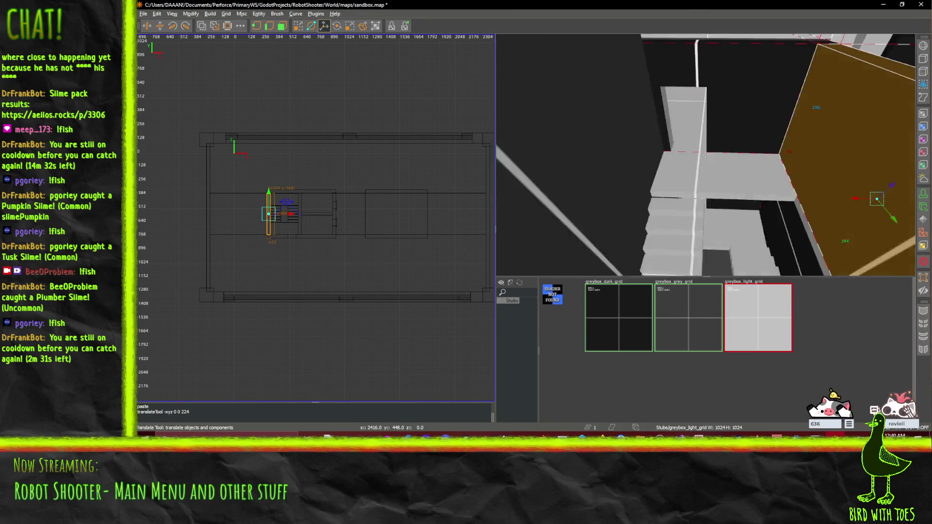
key("w")
key("w")
key("w")
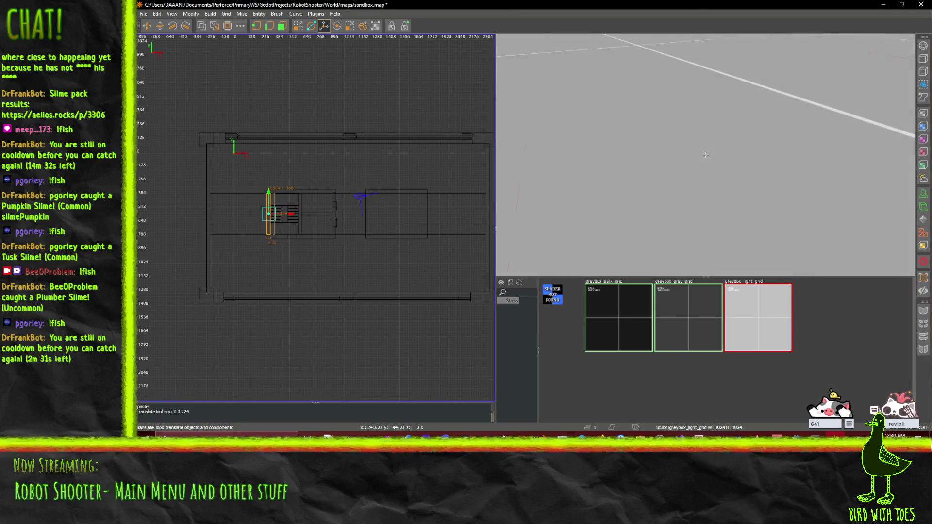
key("w")
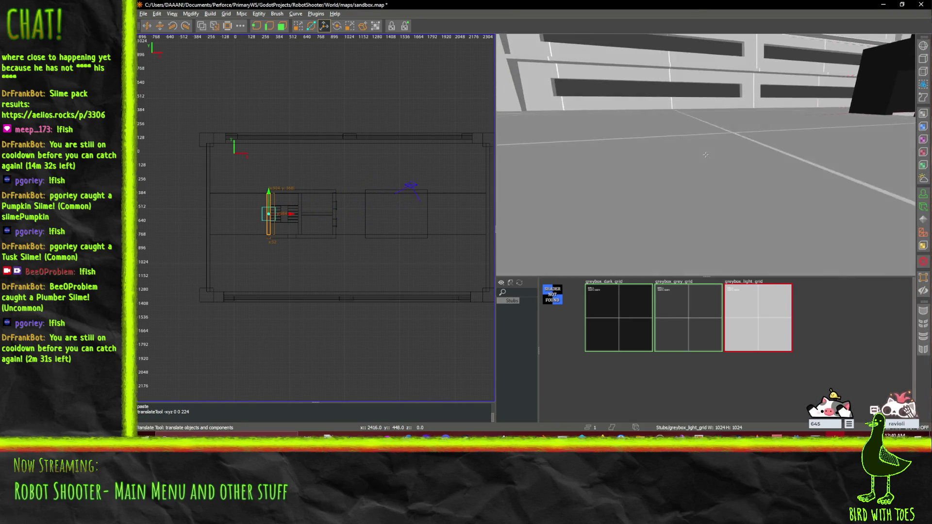
key("s")
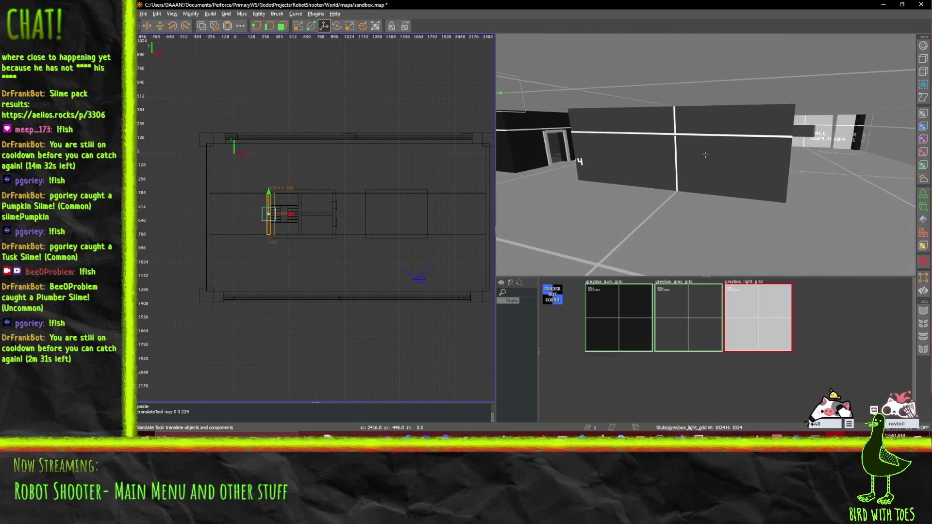
Select the wall brushes around the pit one after another.
left_click(696, 150, "shift")
key("w")
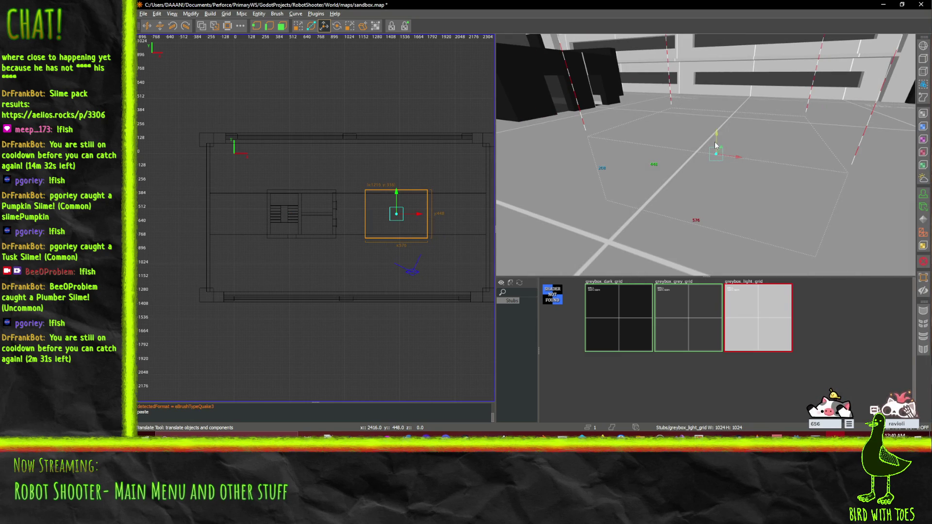
key("s")
key("s")
key("a")
key("a")
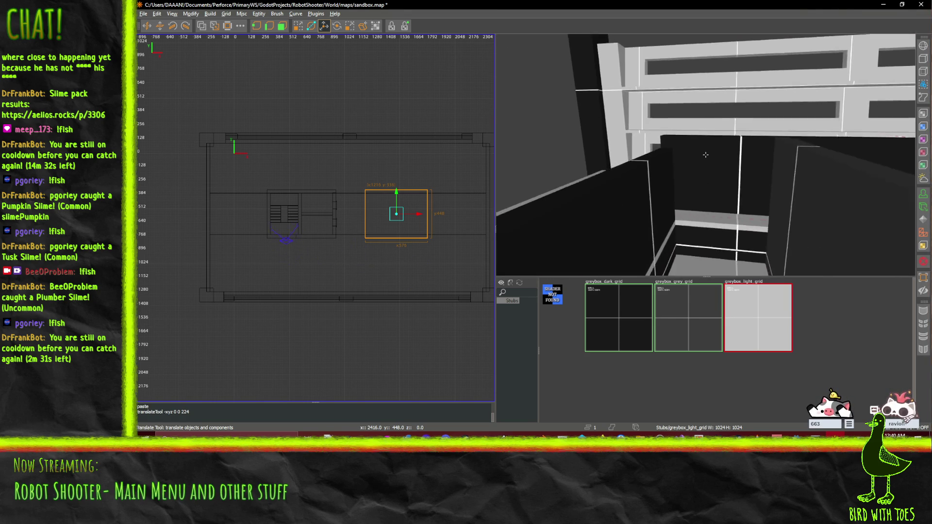
left_click(700, 140)
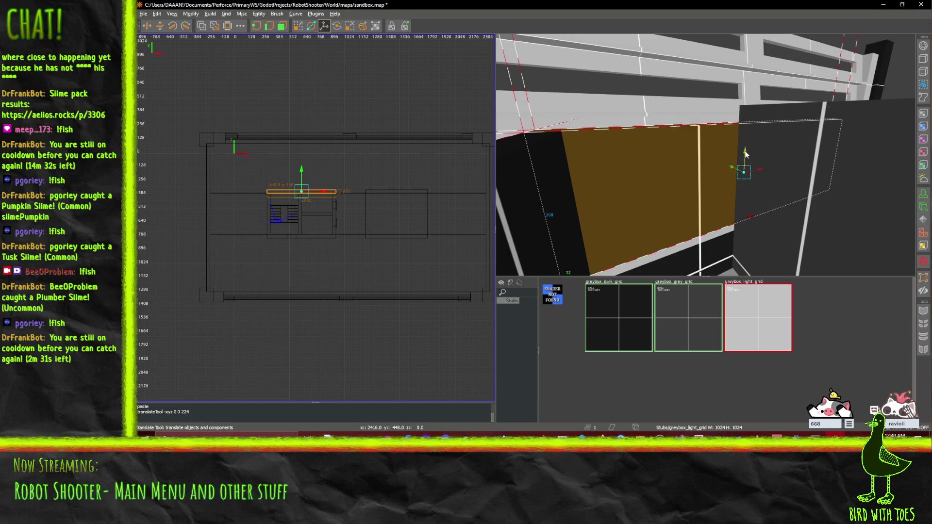
Inspect the new wall, stairs and dark box in 3D, then bring up the browser windows.
key("d")
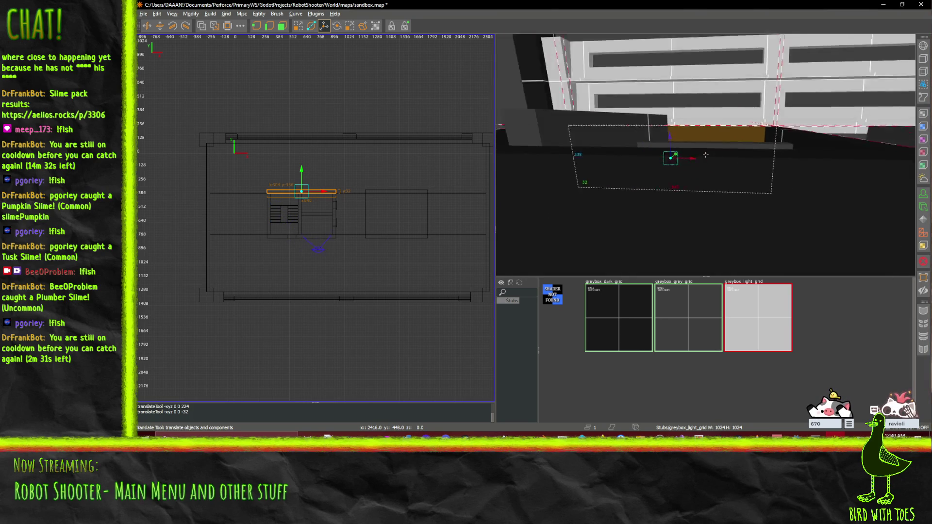
key("s")
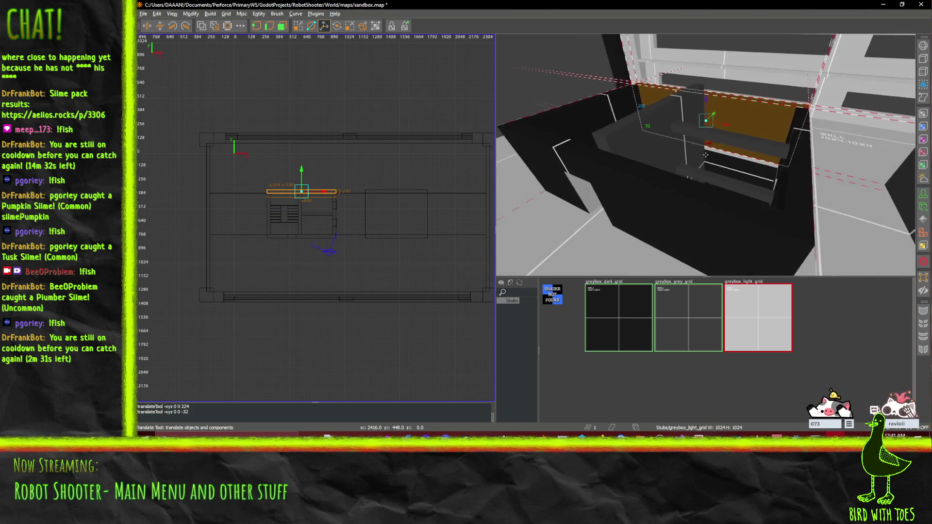
key("w")
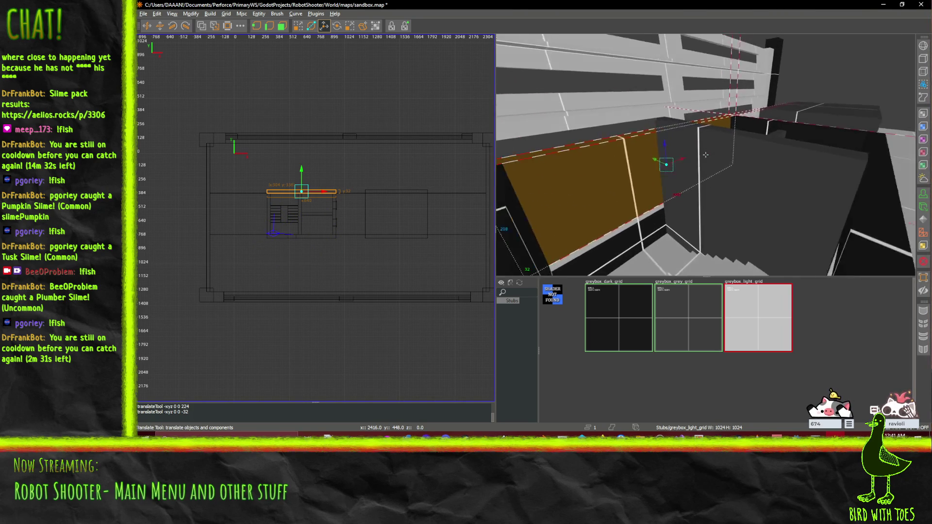
key("s")
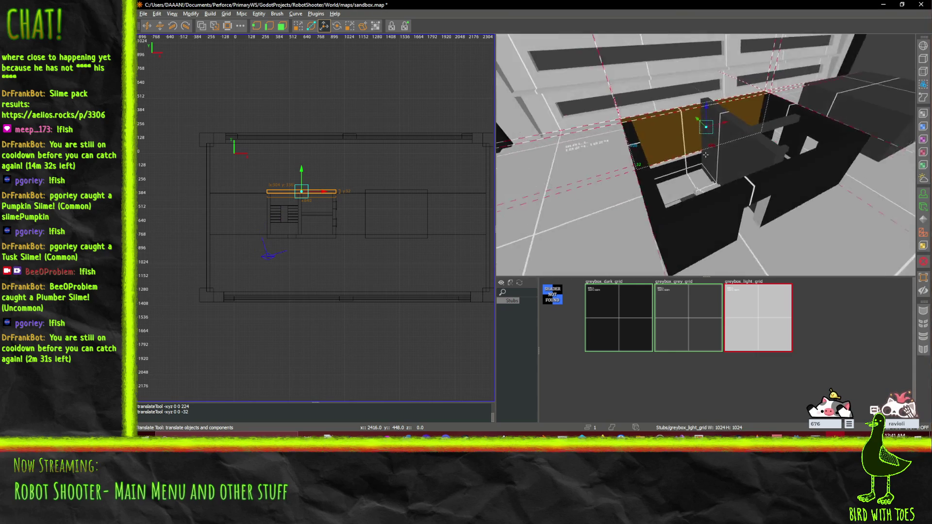
left_click_drag(705, 155, 705, 154)
key("w")
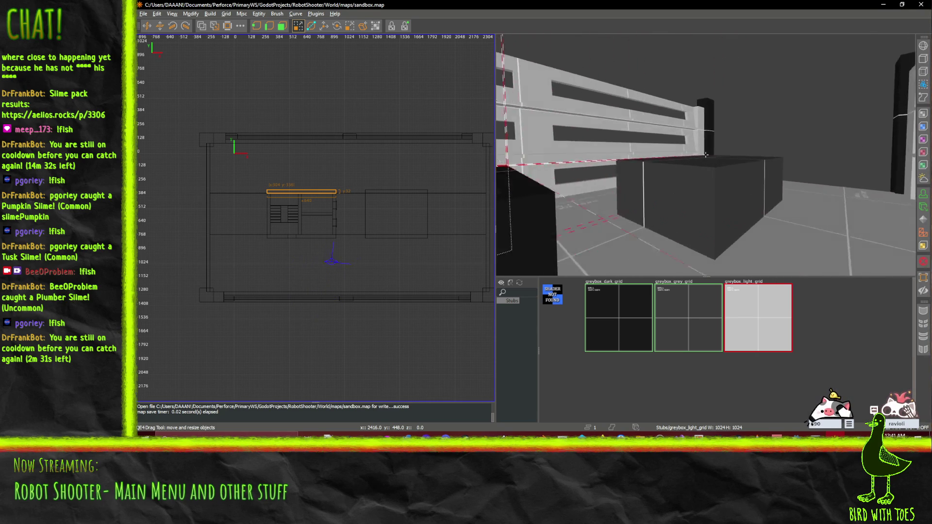
key("w")
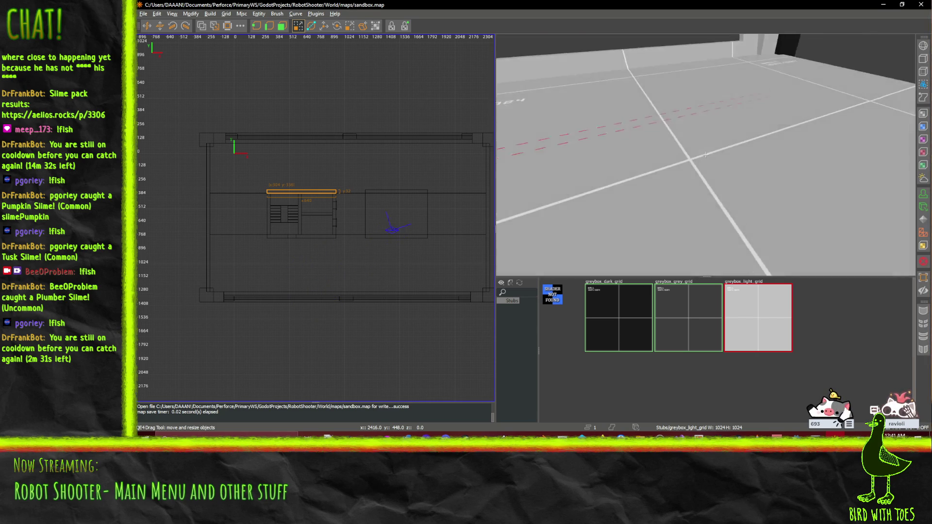
key("w")
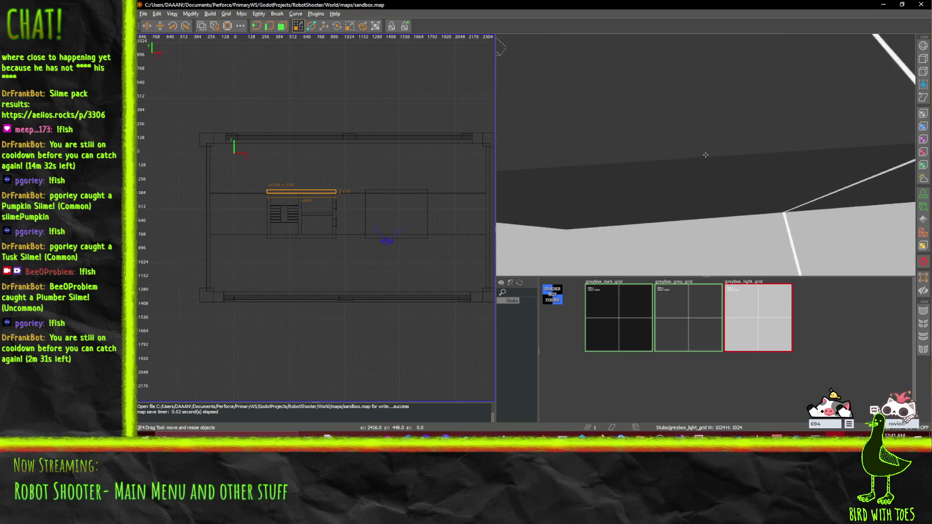
key("s")
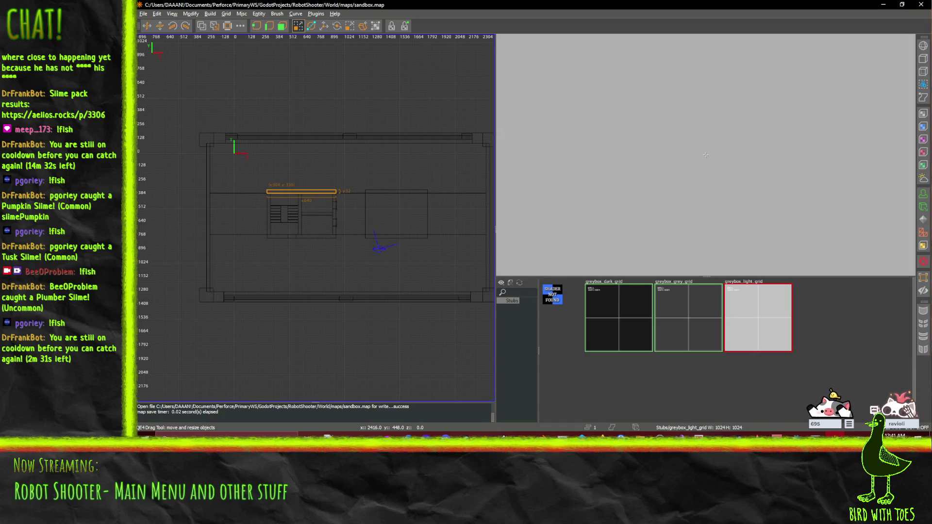
key("w")
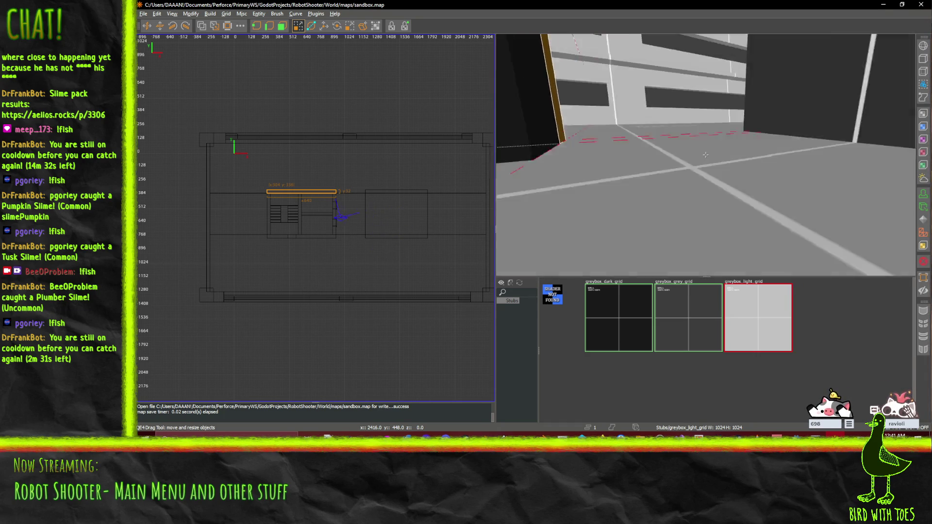
key("w")
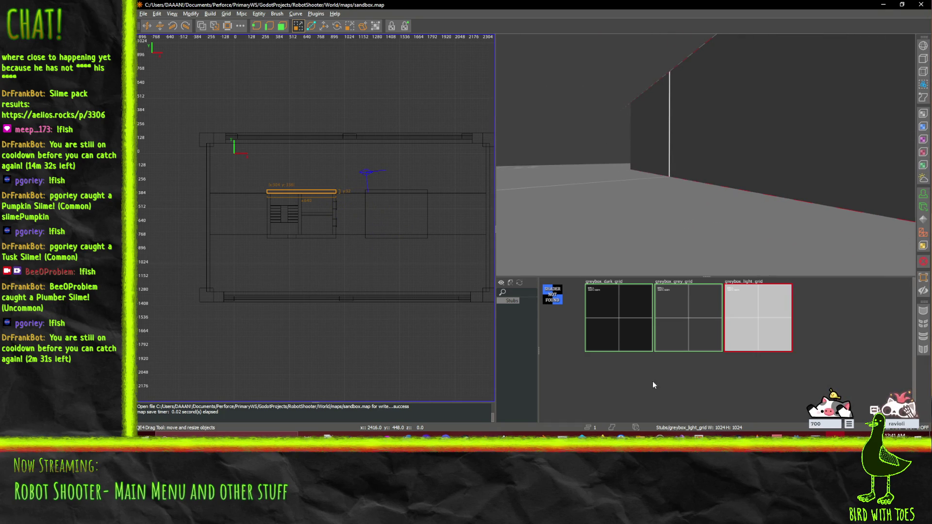
left_click(601, 437)
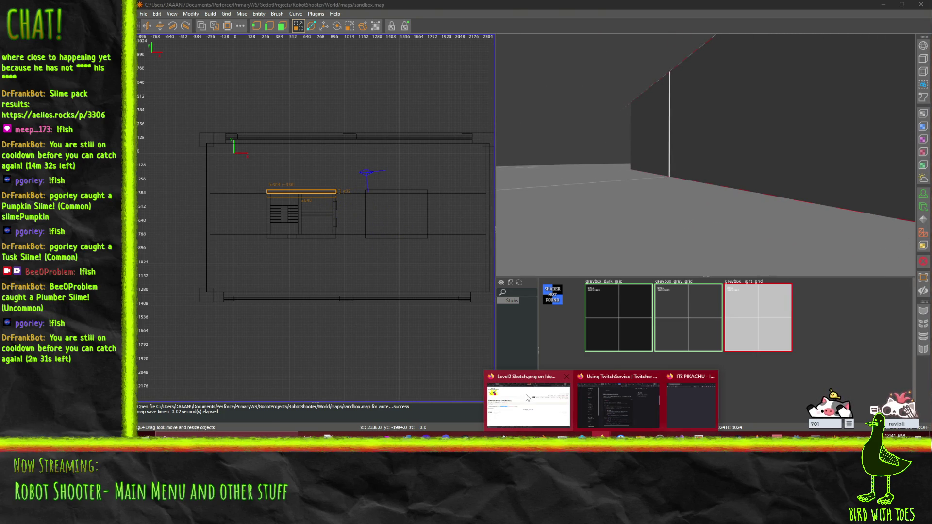
Close the Level2 Sketch.png tab and reopen it from Recently closed tabs.
left_click(527, 397)
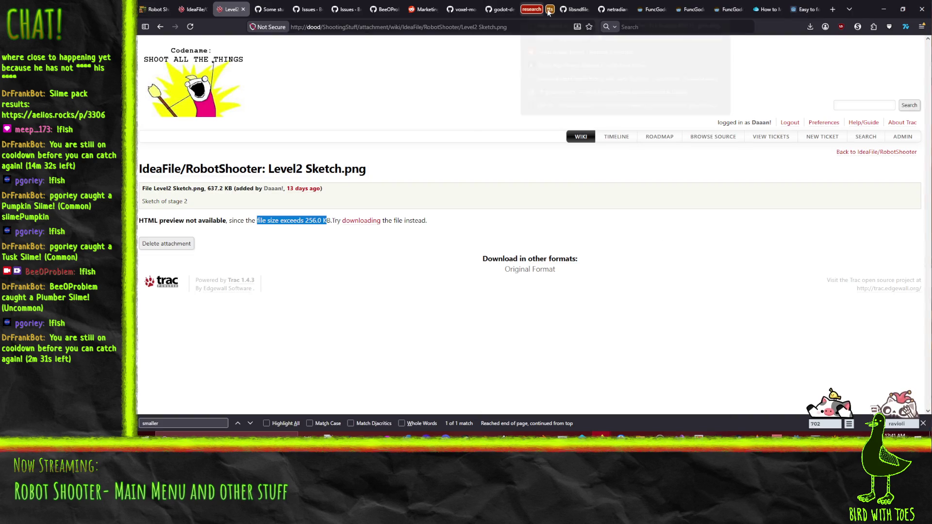
left_click(243, 9)
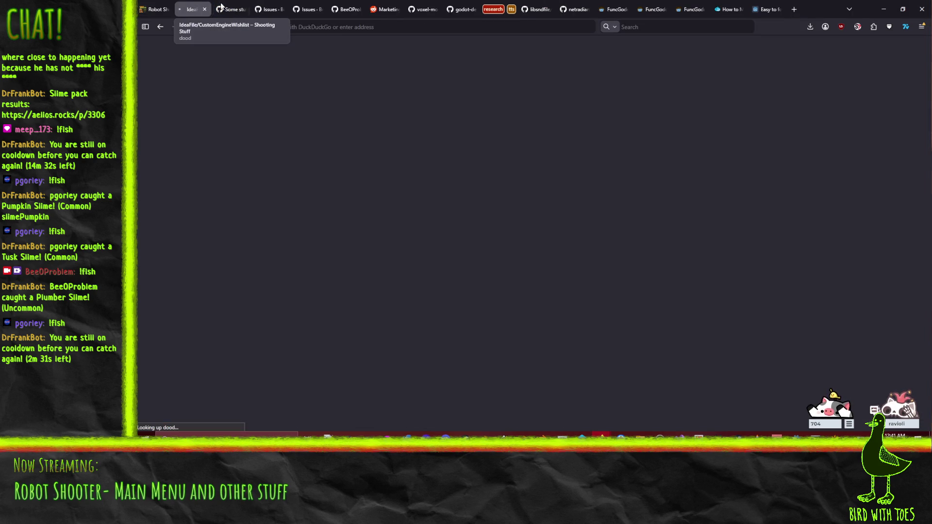
left_click(921, 27)
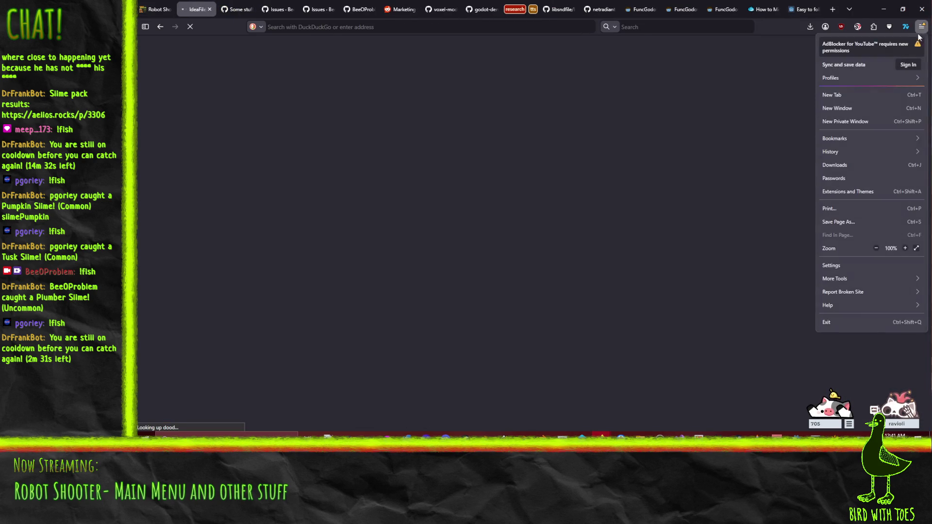
left_click(854, 151)
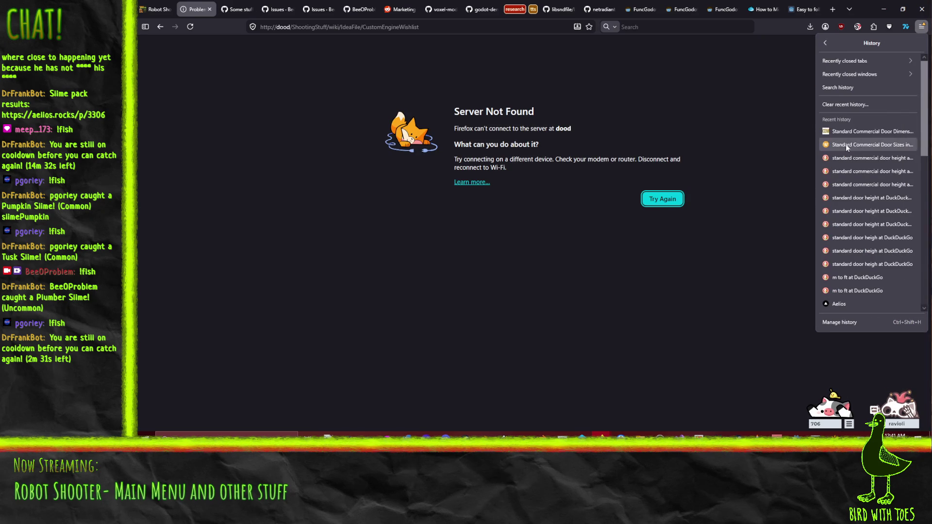
left_click(869, 61)
left_click(853, 65)
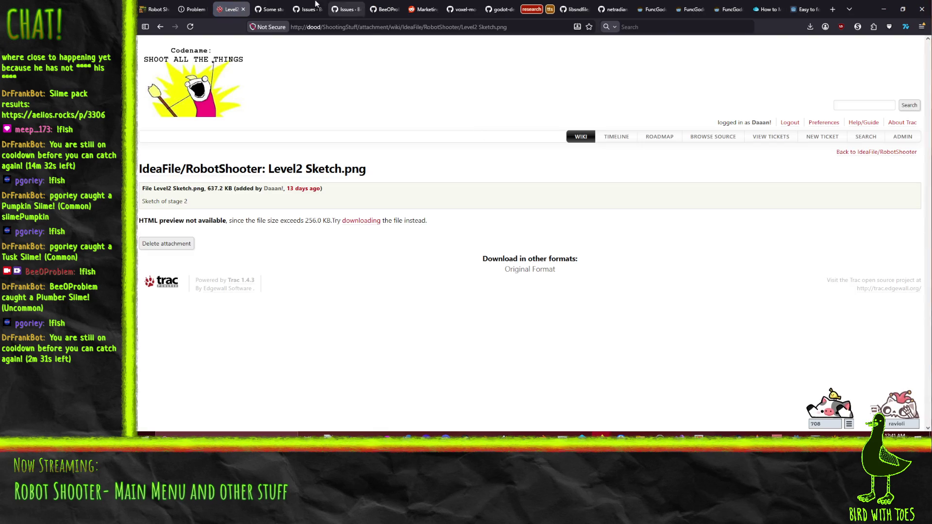
Go back to the IdeaFile/RobotShooter wiki page, skim it, and return to the map editor.
left_click(160, 27)
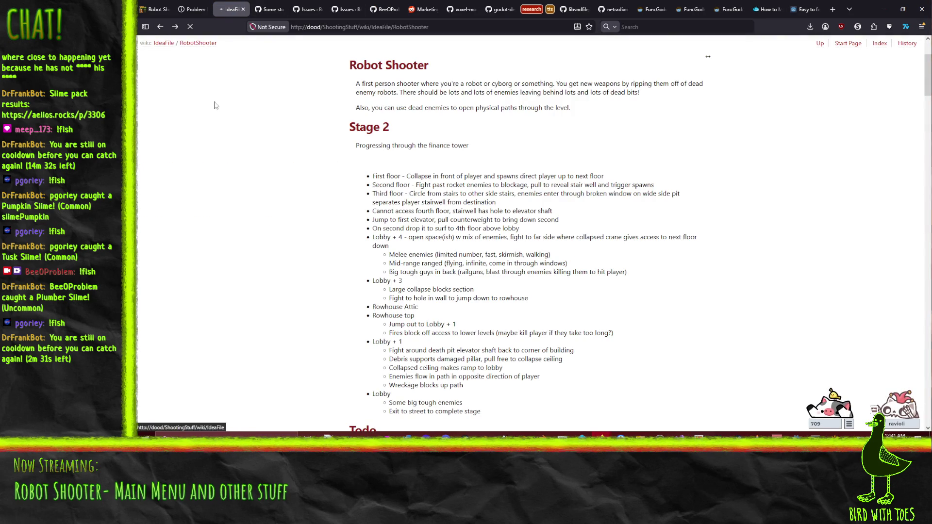
scroll(231, 156, "down", 3)
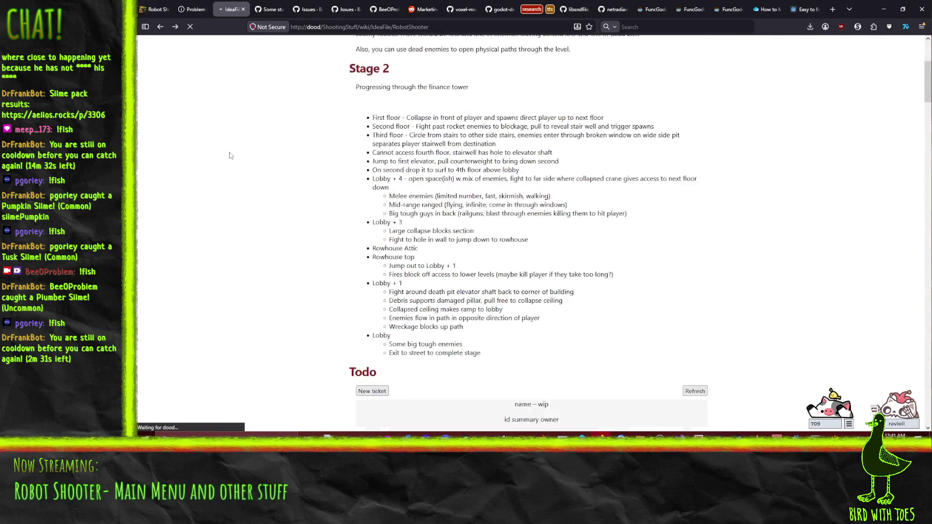
scroll(243, 175, "up", 2)
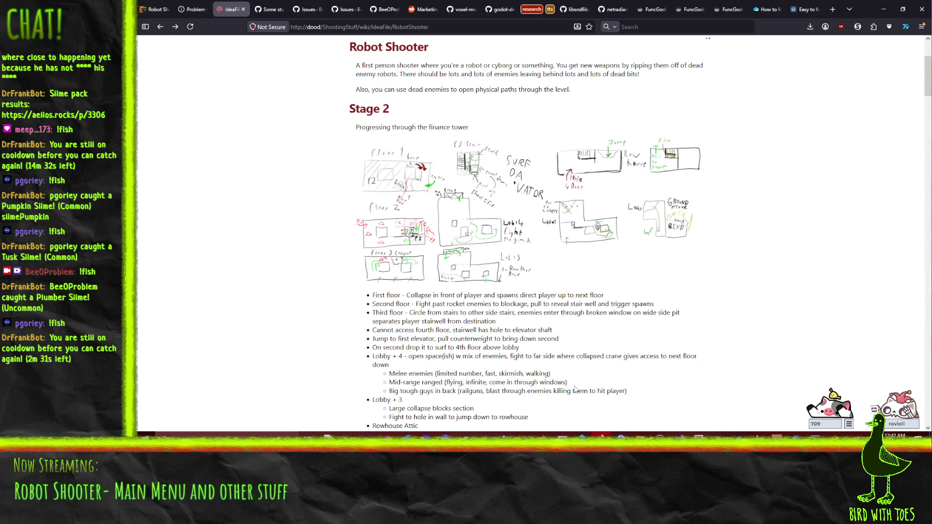
key("alt+Tab")
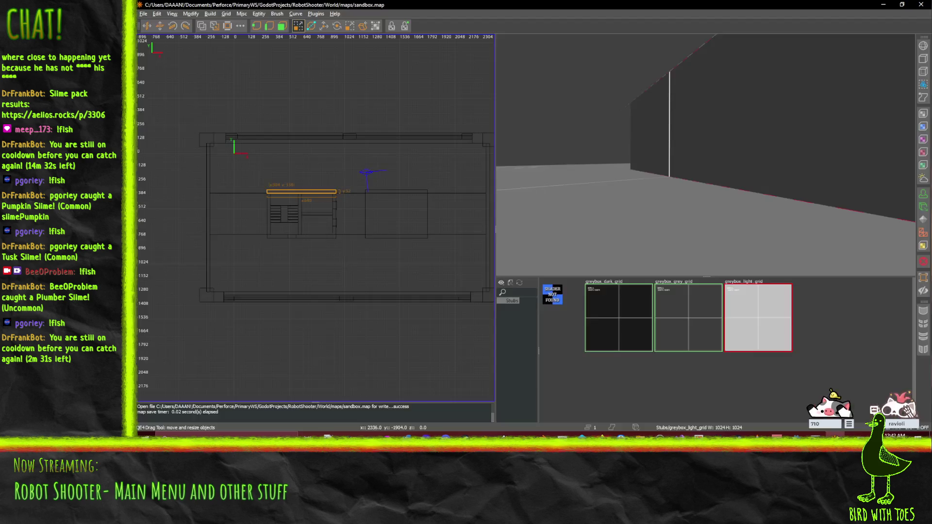
Turn on vertex editing for the brown brush and fly down the long corridor.
mouse_move(498, 212)
left_mouse_down()
mouse_move(805, 160)
mouse_move(705, 154)
left_mouse_up()
key("v")
key("Up")
key("Up")
key("Up")
key("Left")
key("Left")
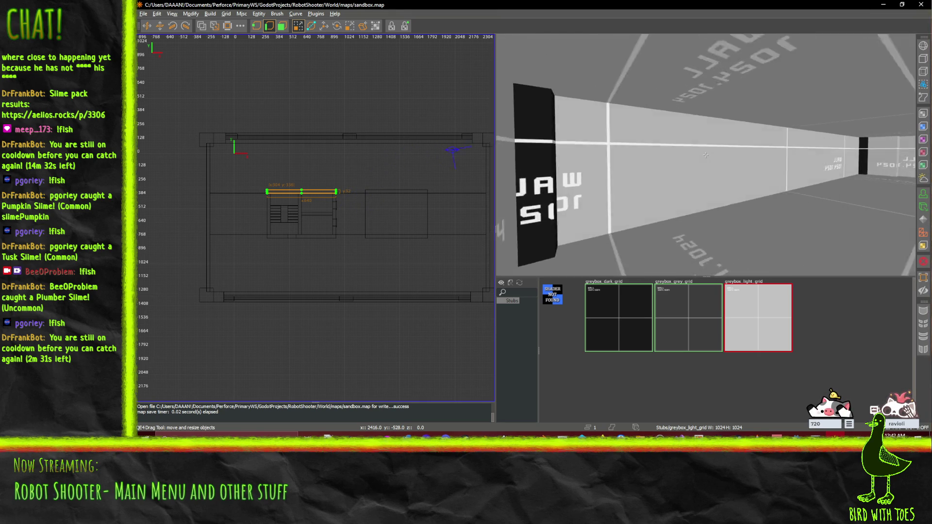
key("Left")
key("Left")
key("Left")
key("Up")
key("Up")
key("Up")
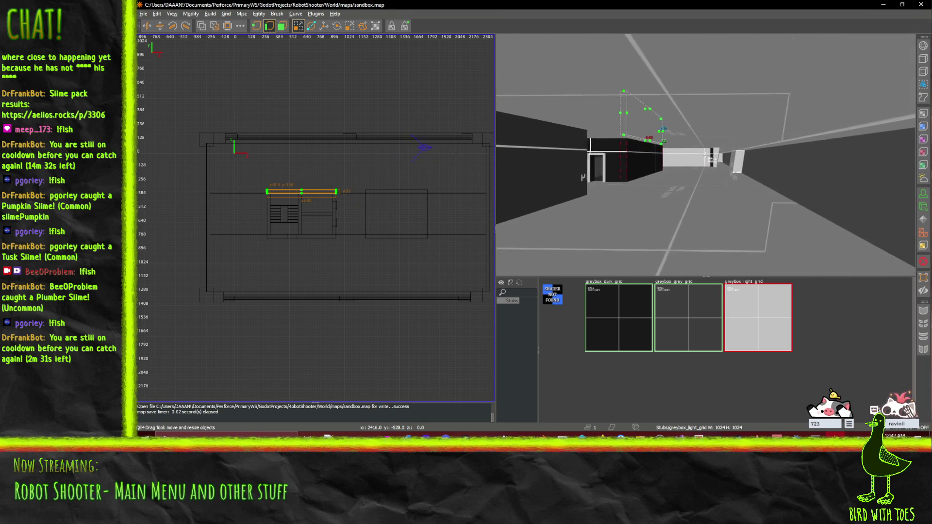
key("Left")
key("Left")
key("Up")
key("Up")
key("Up")
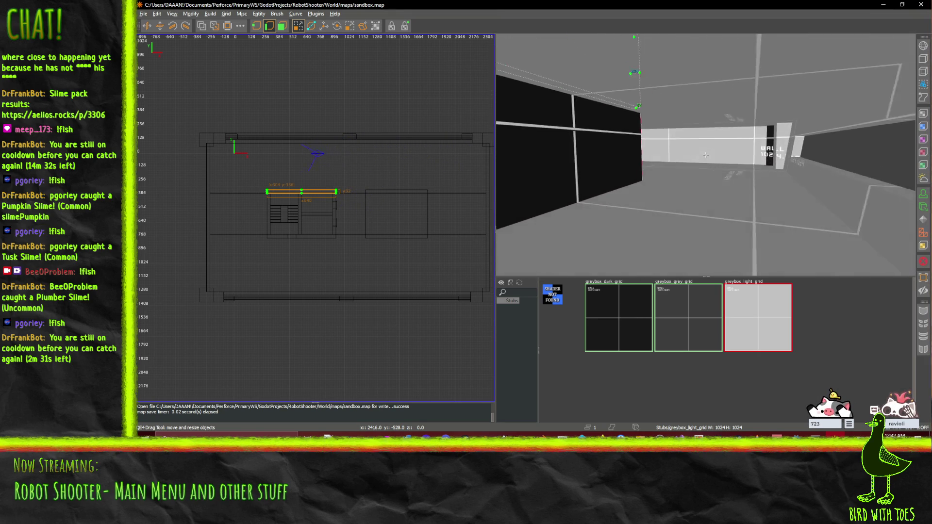
key("Up")
key("Up")
key("Up")
key("Left")
key("Left")
key("Page_Down")
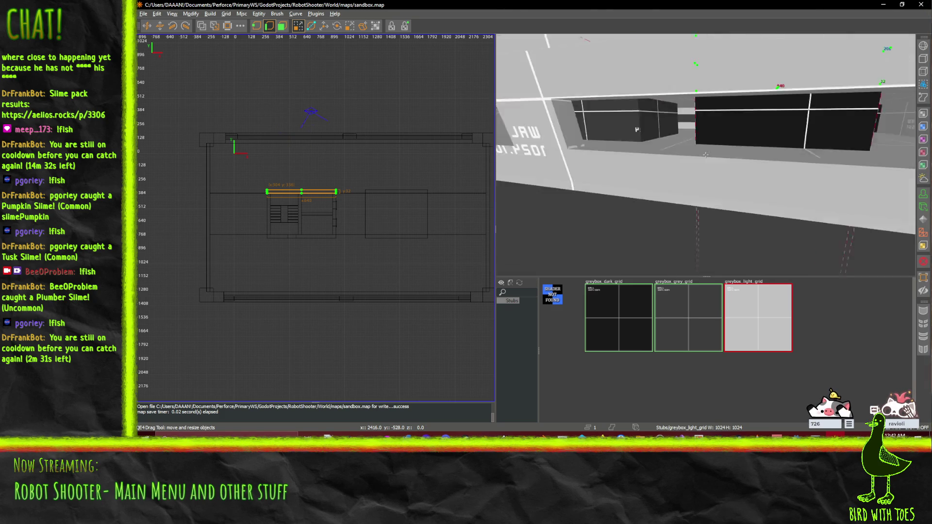
Look over the wall with window openings from several angles.
key("Page_Up")
key("Right")
key("Right")
key("Up")
key("Up")
key("Up")
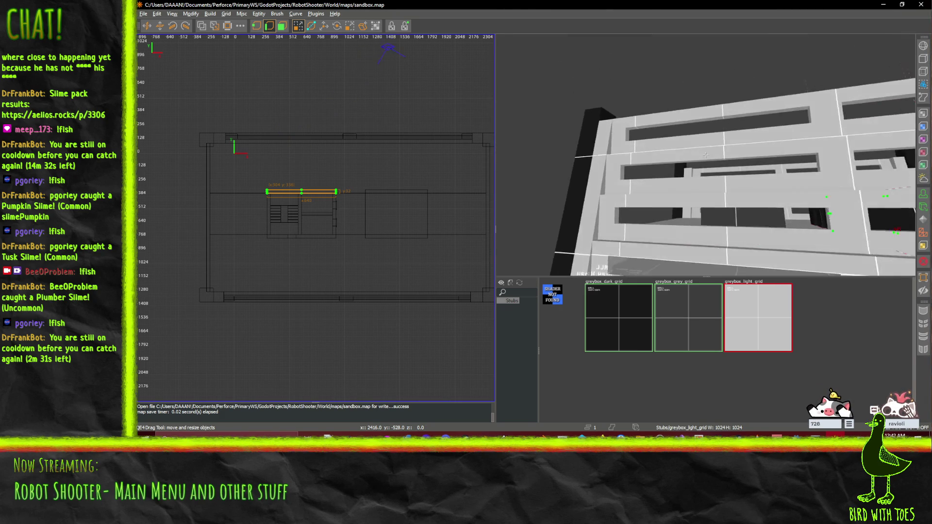
key("Up")
key("Up")
key("Up")
key("Left")
key("Left")
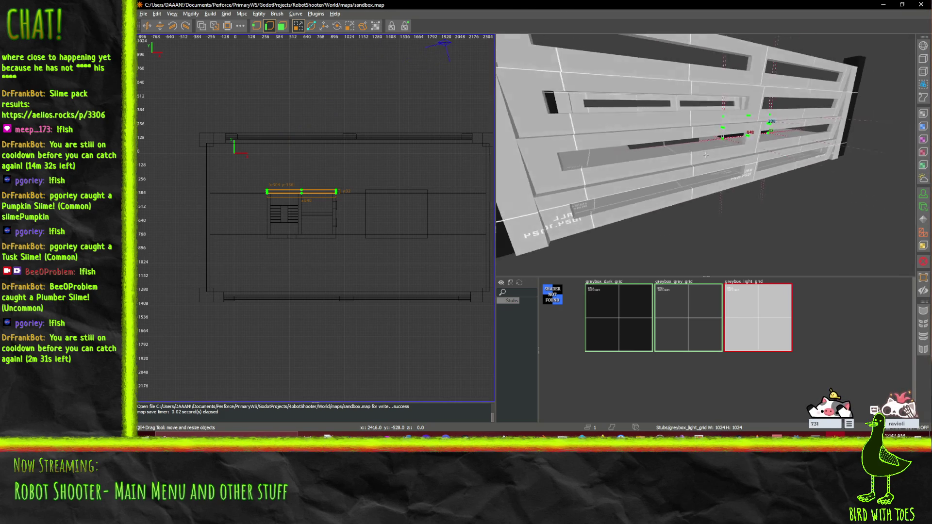
key("Right")
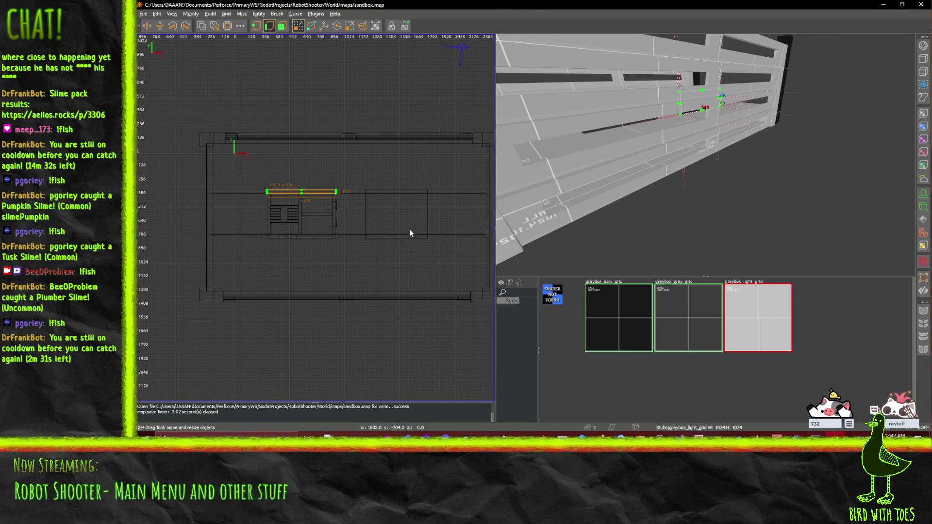
key("Left")
mouse_move(420, 229)
left_mouse_down()
mouse_move(357, 228)
mouse_move(408, 230)
mouse_move(369, 216)
left_mouse_up()
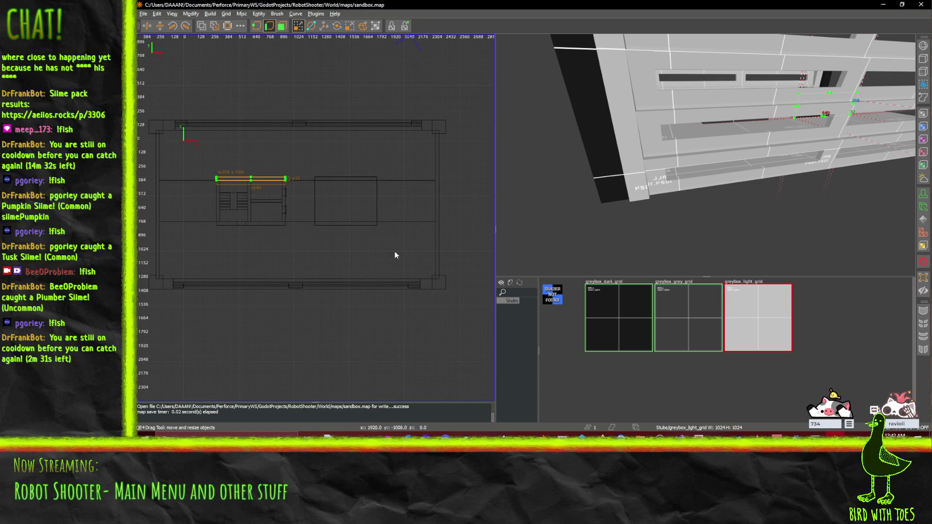
scroll(345, 338, "down", 1)
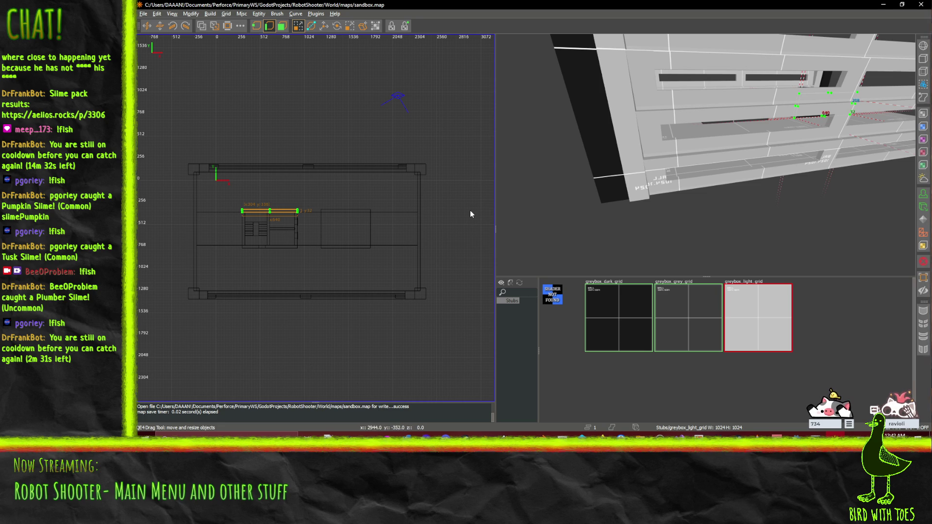
left_click_drag(673, 193, 705, 155)
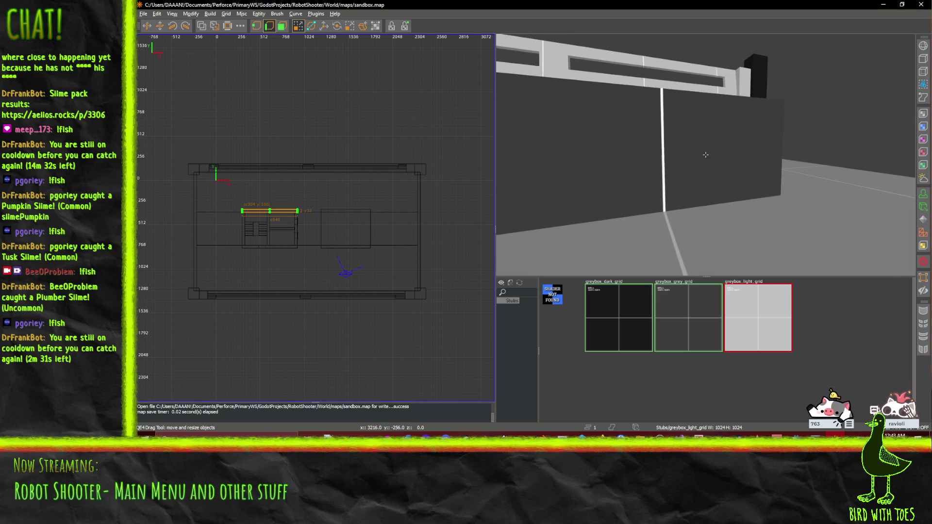
left_click_drag(705, 154, 705, 154)
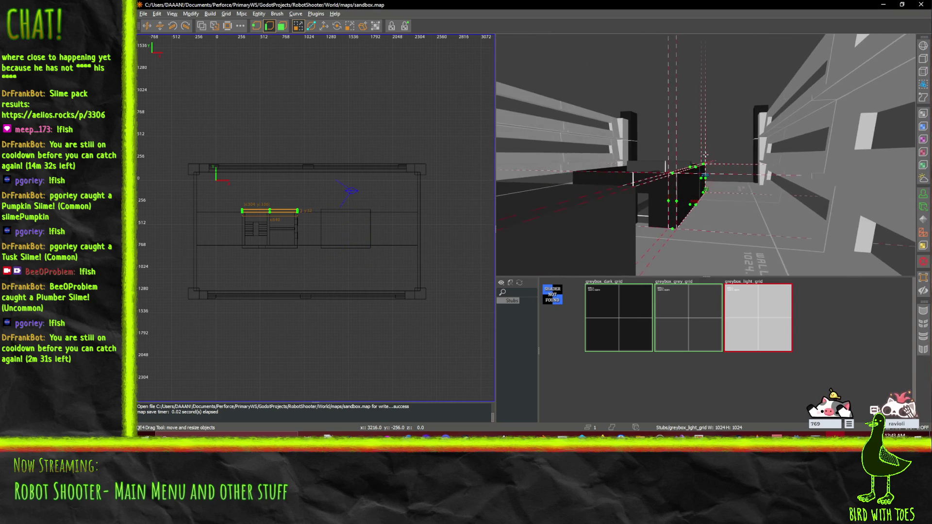
left_click_drag(705, 155, 705, 154)
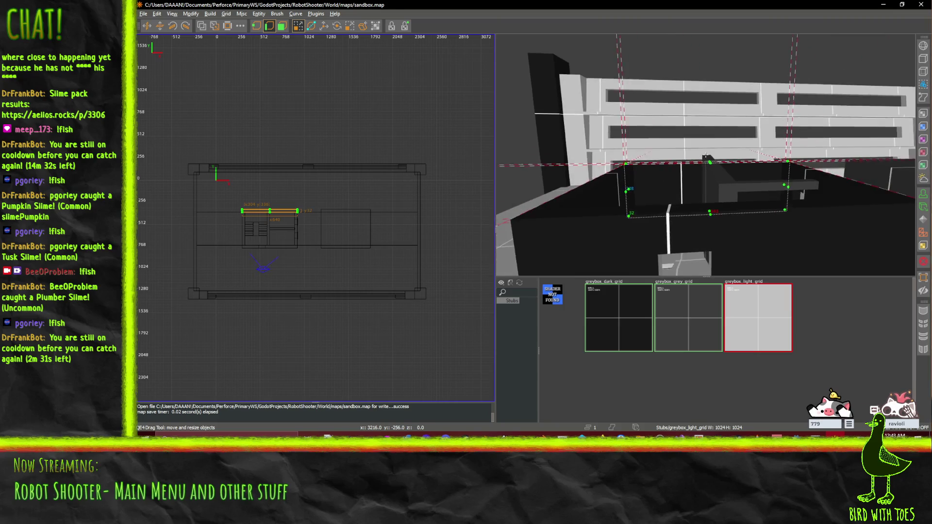
scroll(705, 155, "up", 3)
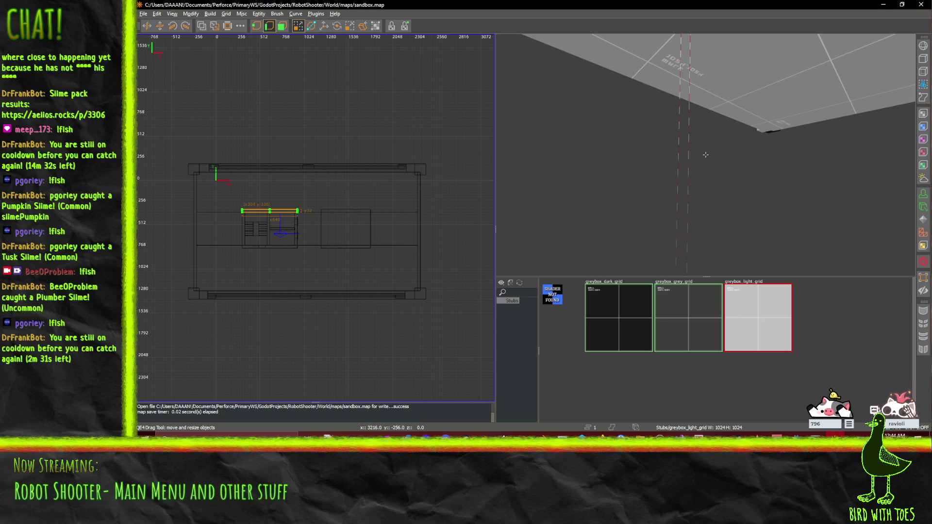
Leave vertex mode and delete the dark block in the right-hand room.
left_click_drag(705, 154, 705, 155)
key("w")
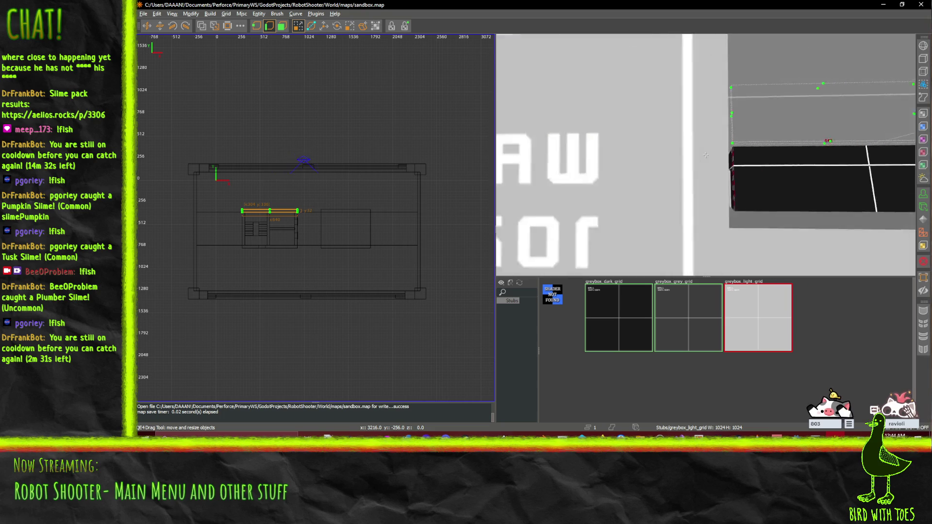
key("w")
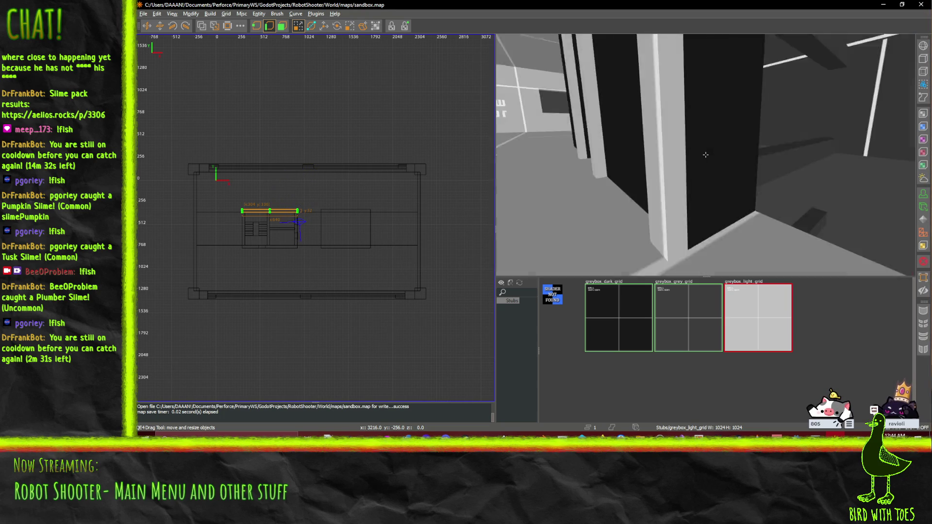
key("w")
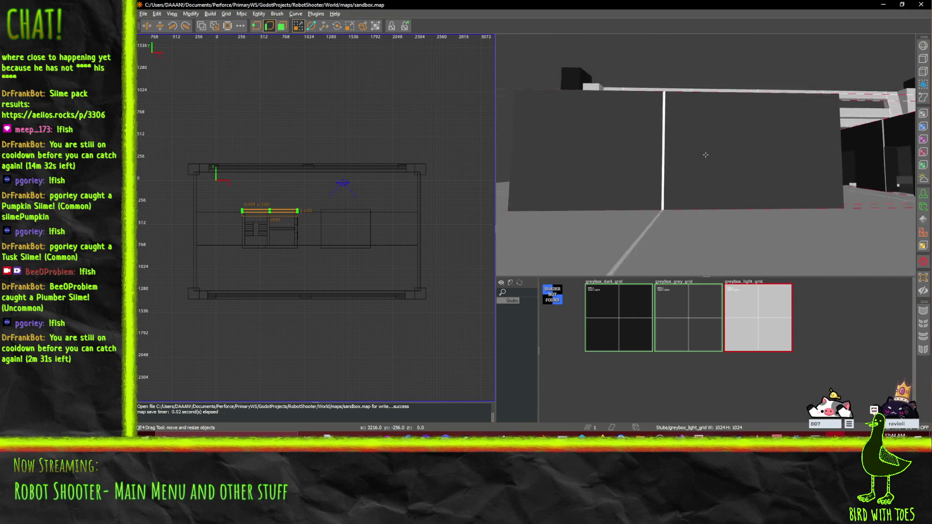
key("w")
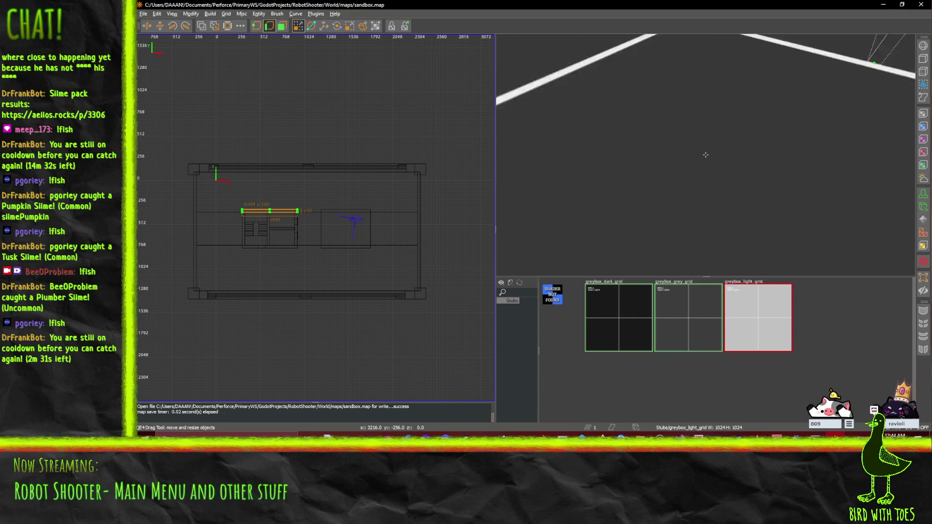
right_click(705, 155)
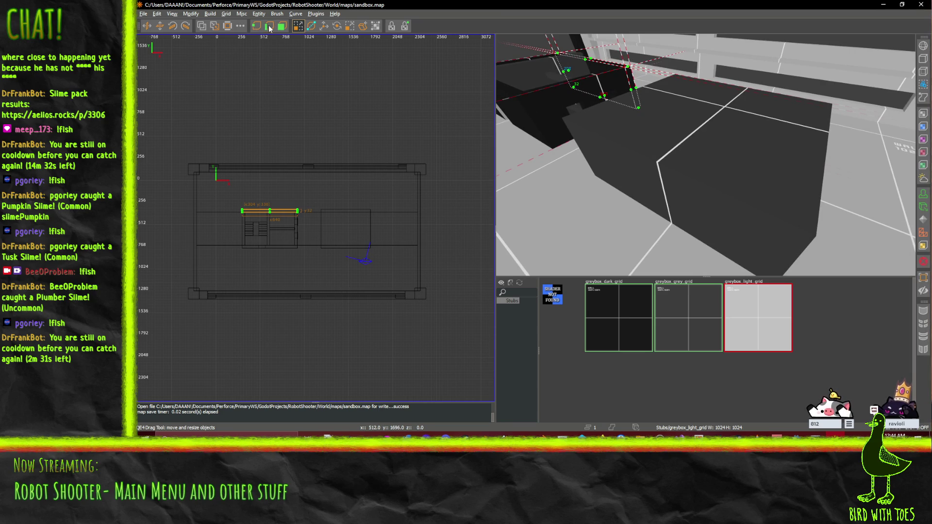
left_click(270, 29)
left_click(692, 167)
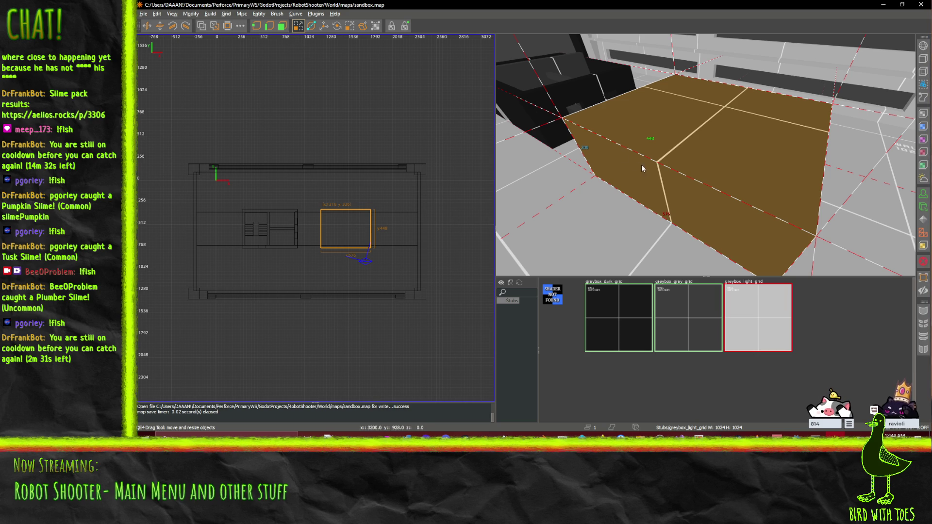
key("Delete")
Select the right-room floor slab, check its Surface Inspector, and lower it 16 units with Translate.
right_click(610, 185)
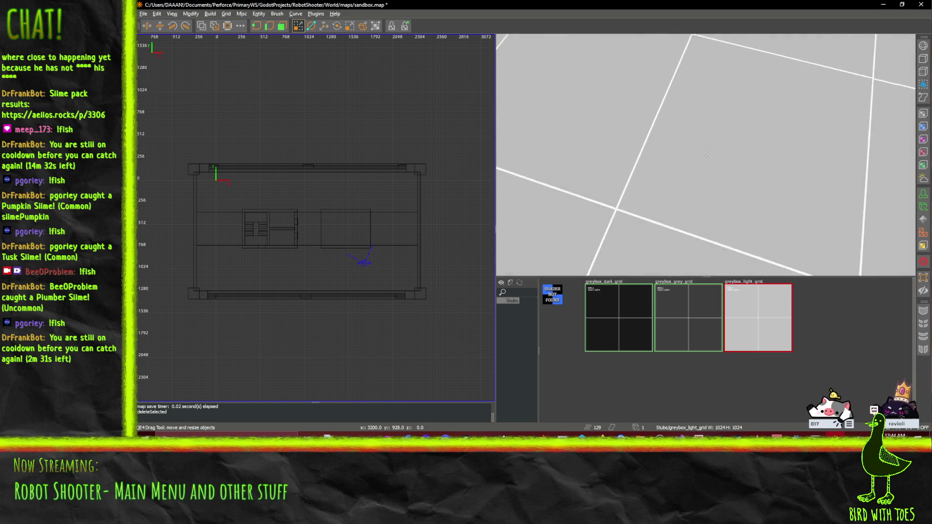
key("s")
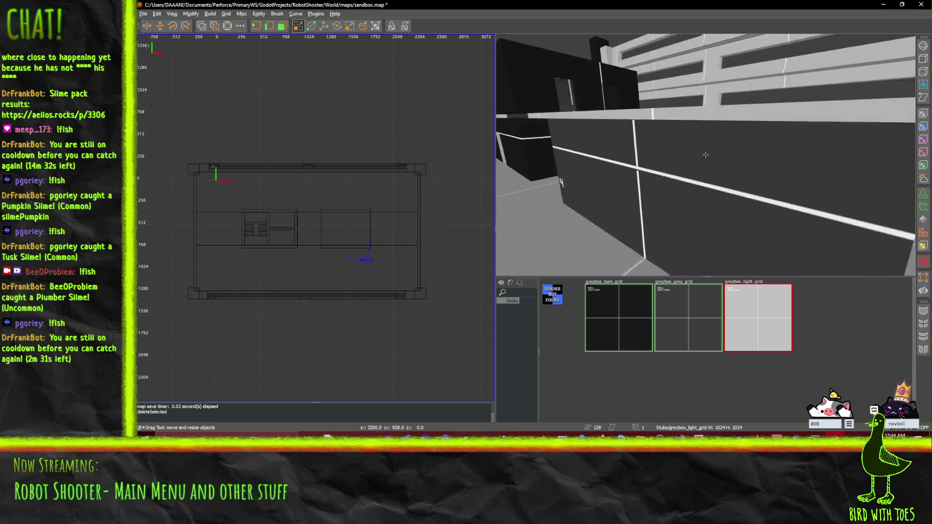
left_click(705, 154, "shift")
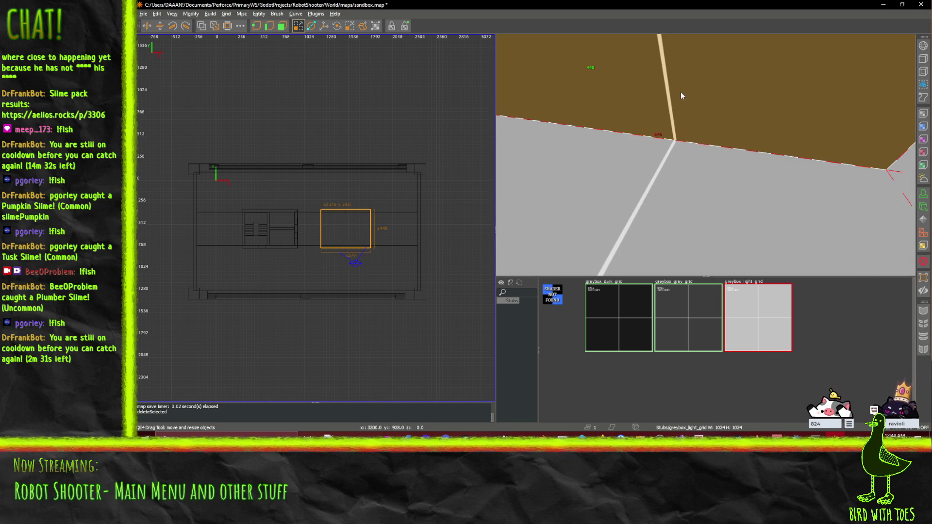
key("s")
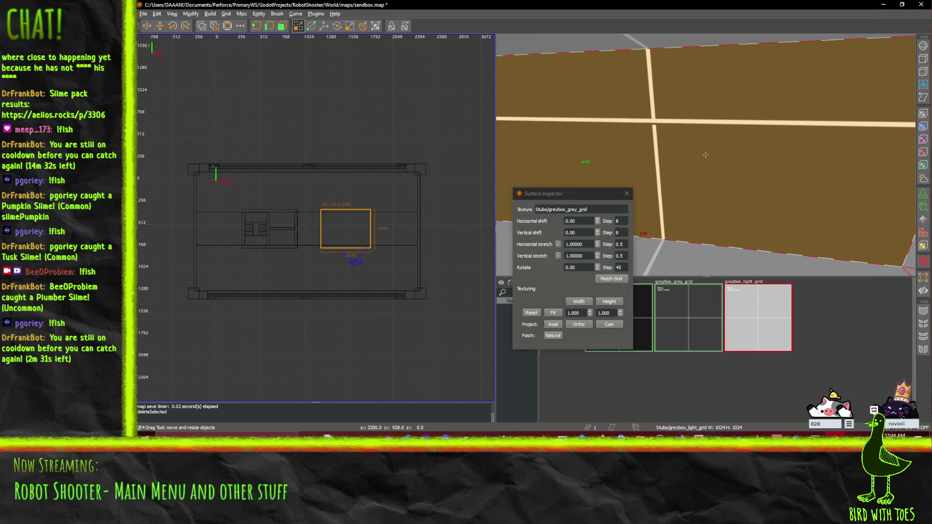
right_click(701, 156)
left_click(626, 194)
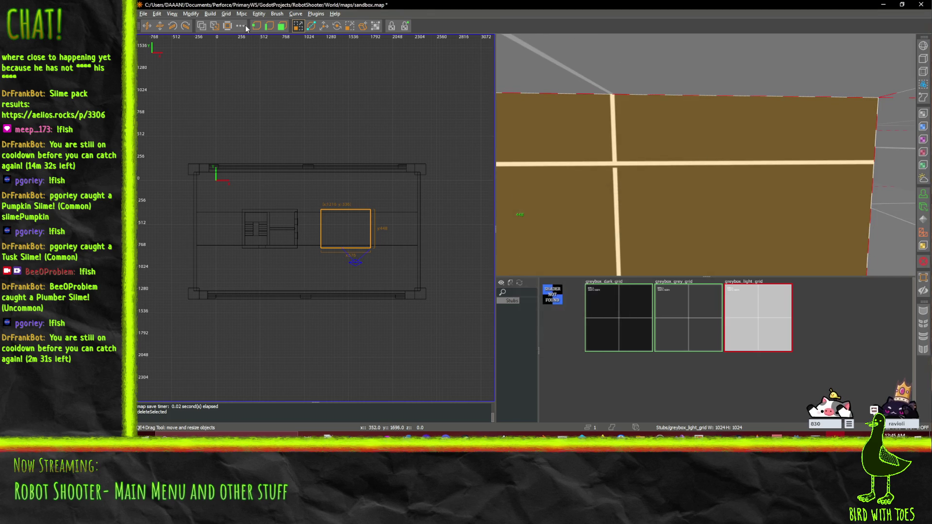
left_click(325, 27)
mouse_move(647, 147)
left_mouse_down()
mouse_move(646, 155)
mouse_move(651, 139)
left_mouse_up()
CSG-subtract the slab from surrounding brushes, sink it 32 units, and restore the drag tool.
left_click(203, 28)
left_click(210, 30)
right_click(713, 122)
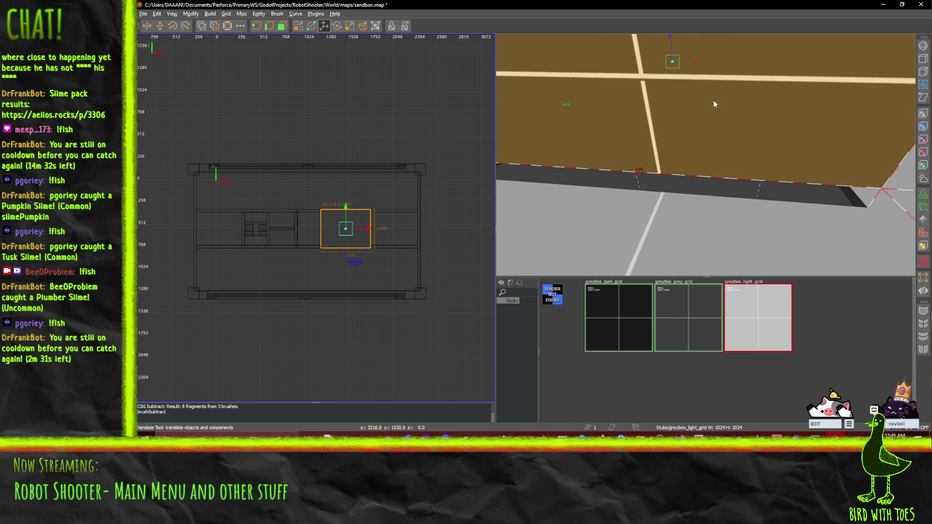
mouse_move(717, 131)
mouse_move(672, 190)
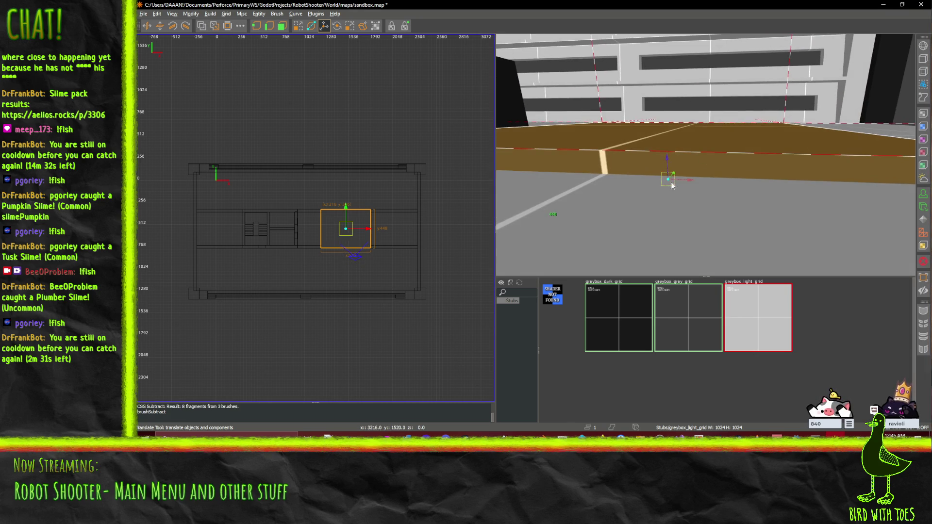
key("KP_Subtract")
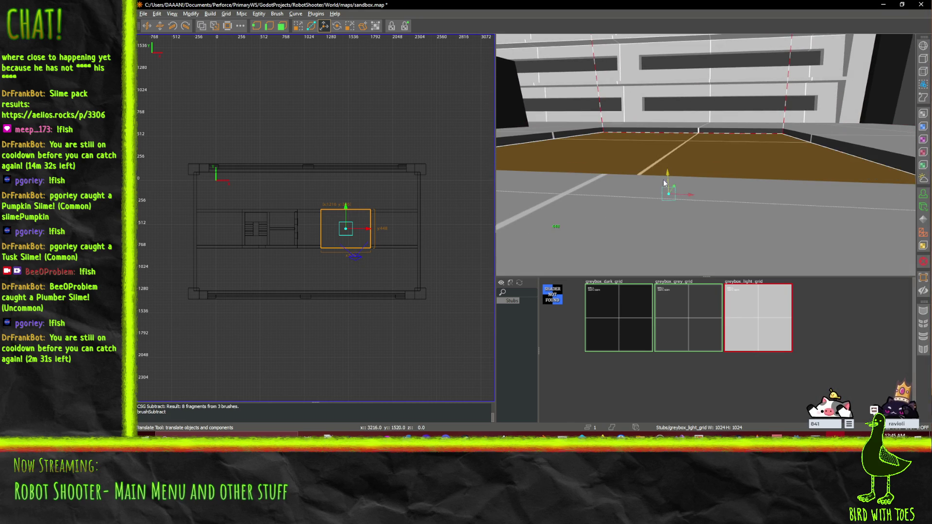
right_click(709, 166)
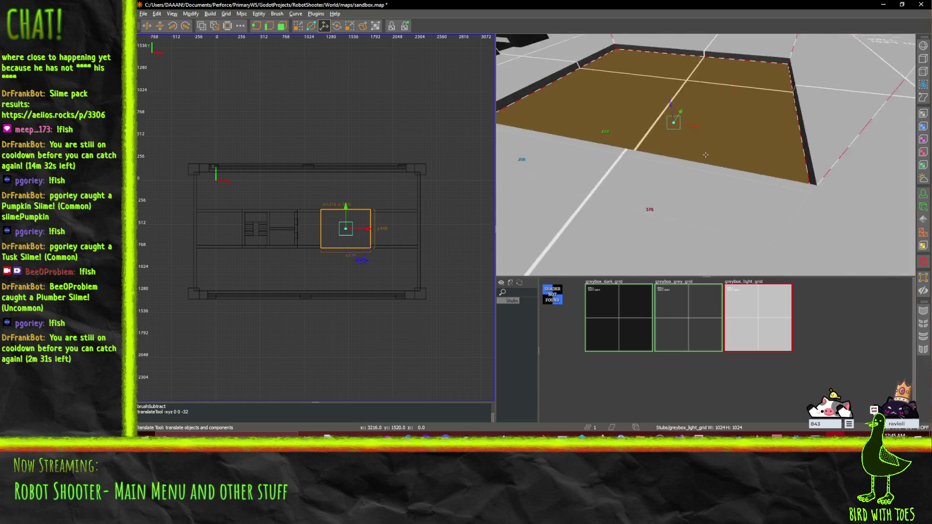
right_click(705, 155)
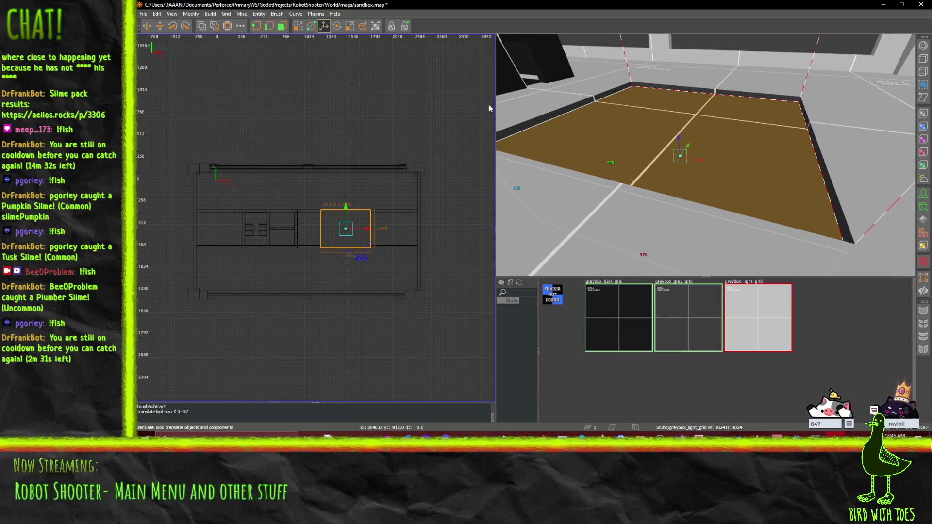
left_click(282, 27)
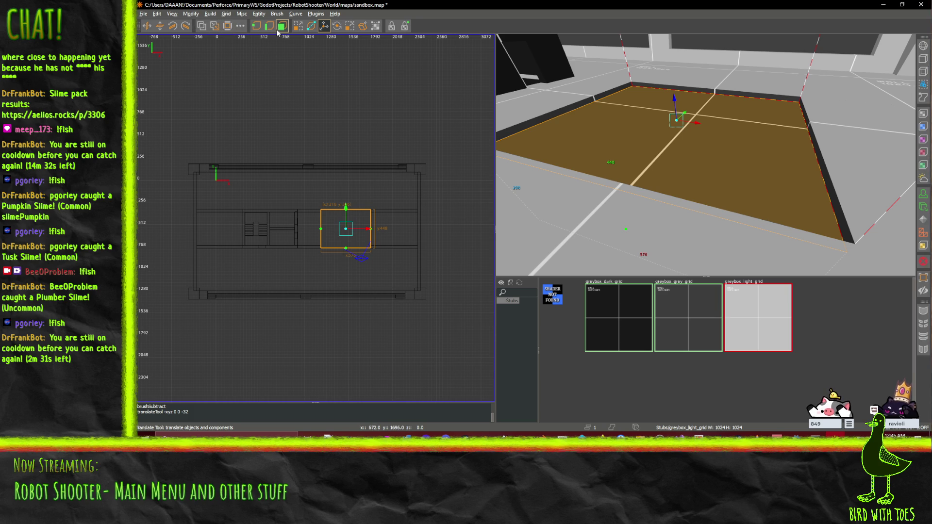
left_click(299, 27)
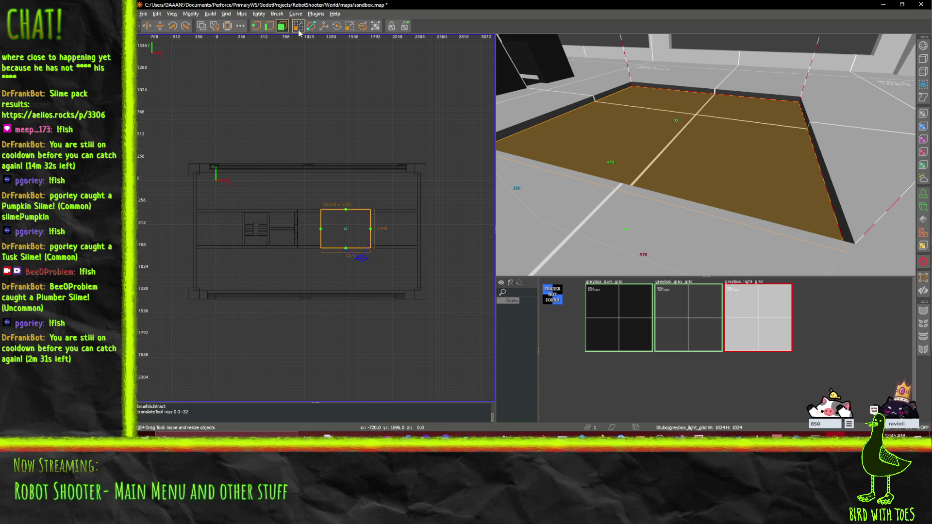
Hollow the slab into a sunken room and fly the camera down into the pit.
left_click(228, 27)
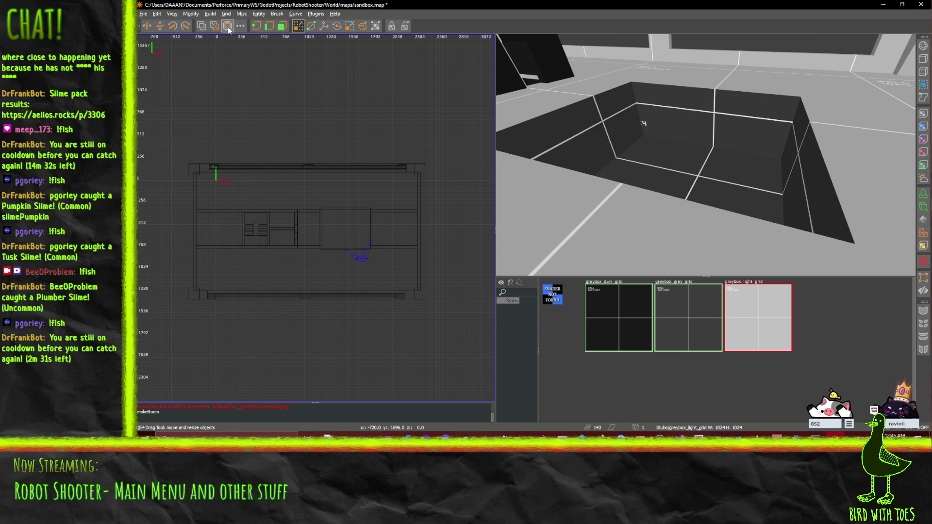
key("w")
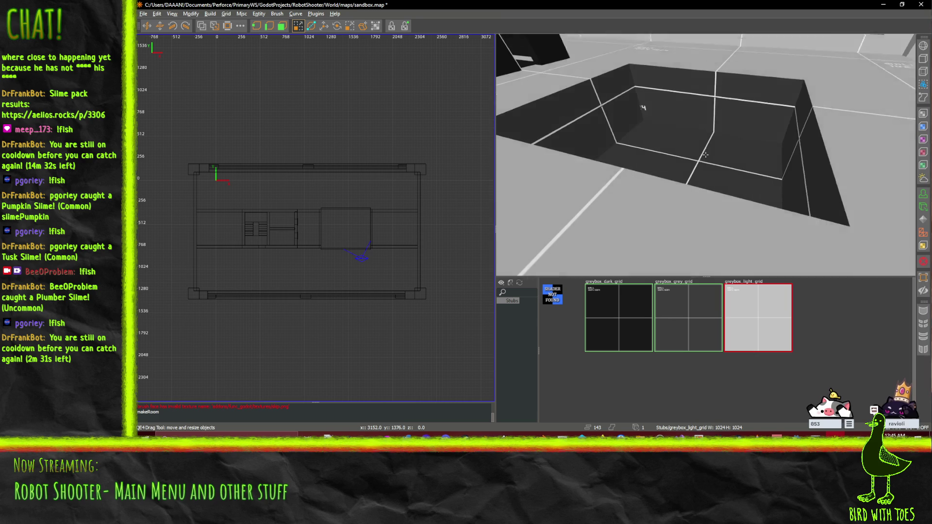
key("s")
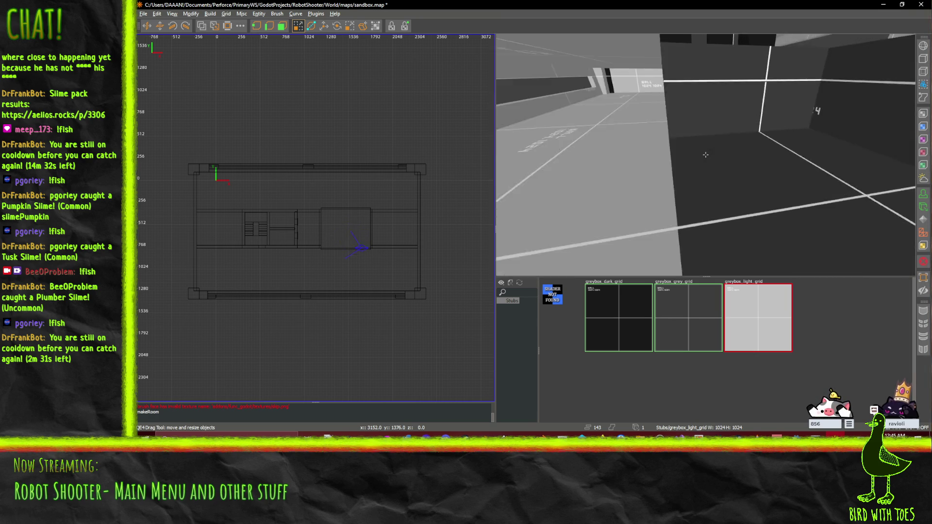
key("s")
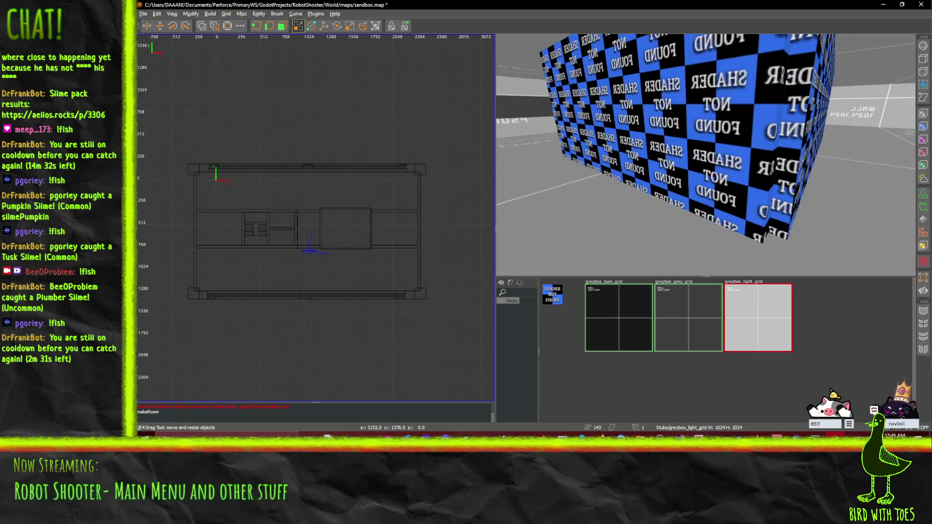
key("a")
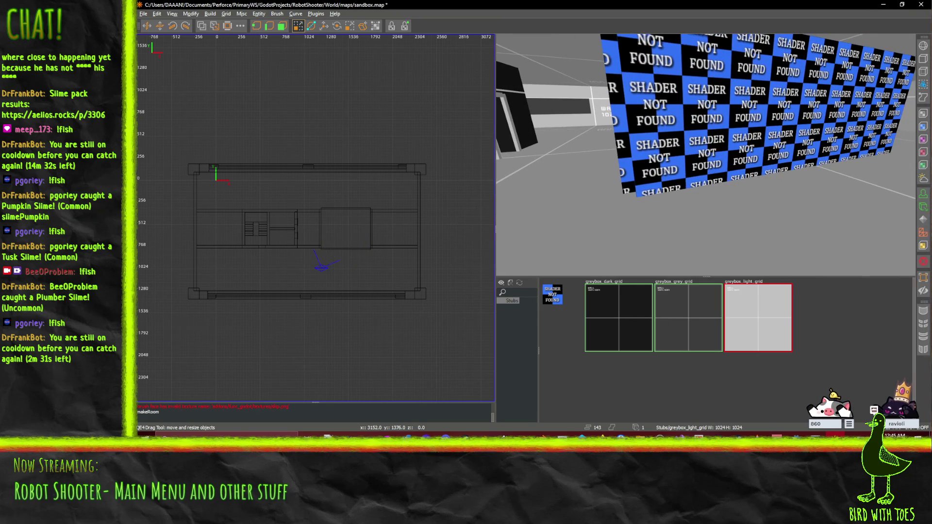
key("alt+Tab")
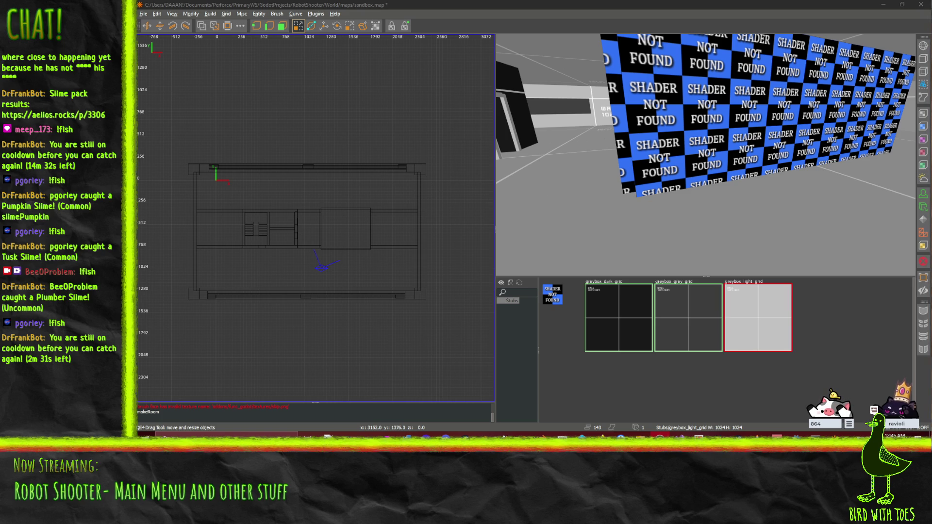
Delete the floor brush in the room corner, leaving 142 brushes.
left_click(705, 155)
key("a")
key("w")
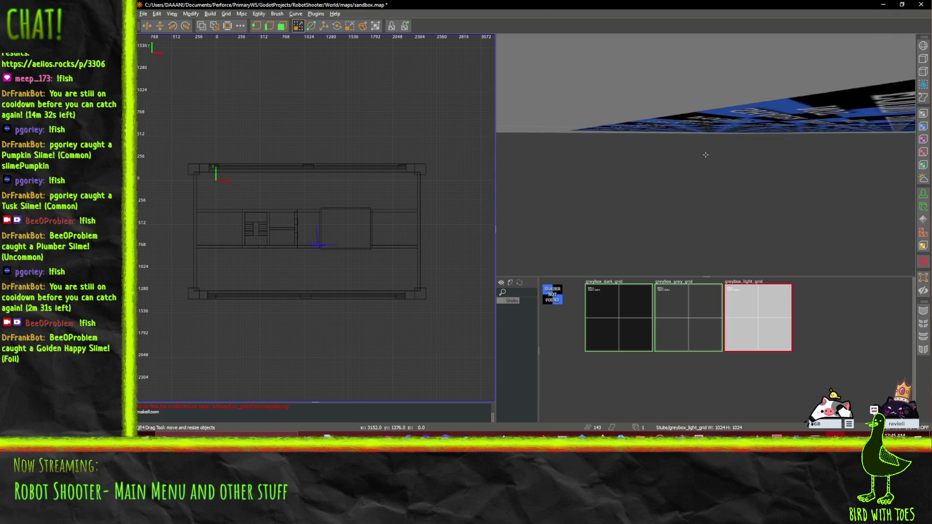
key("w")
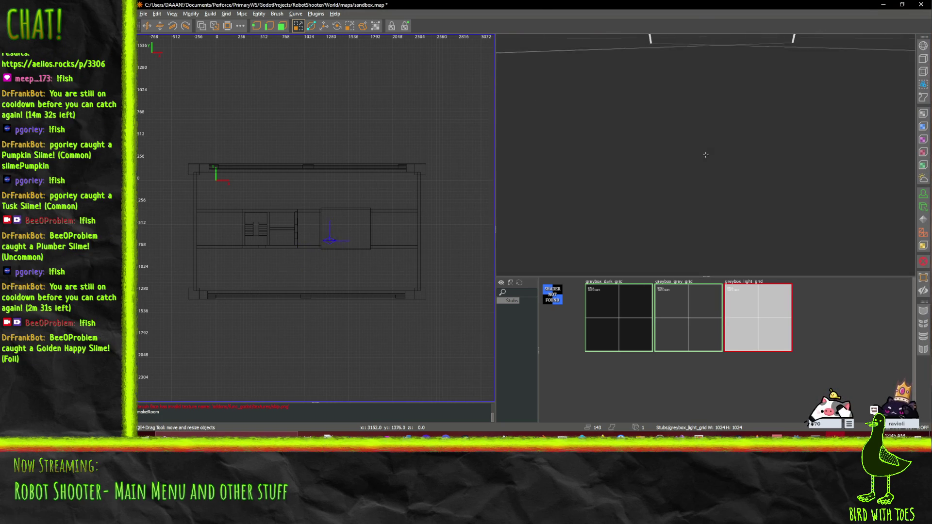
left_click(710, 187, "shift")
key("BackSpace")
Close the Surface Inspector and turn the 3D view toward the checker-textured brushes.
key("s")
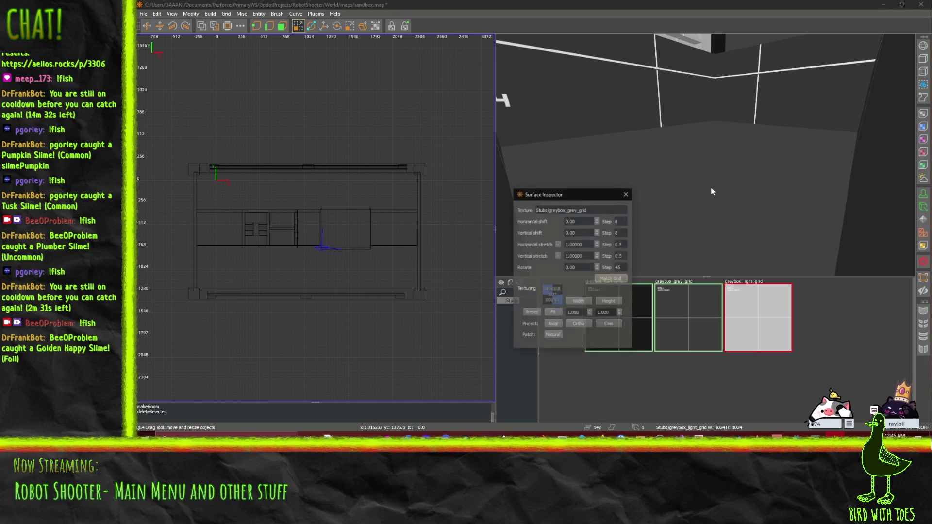
right_click(711, 155)
key("s")
key("s")
right_click(705, 155)
Select the horizontal checker wall brush and try vertex and face edit modes on it.
left_click(744, 139, "shift")
left_click(736, 142, "shift")
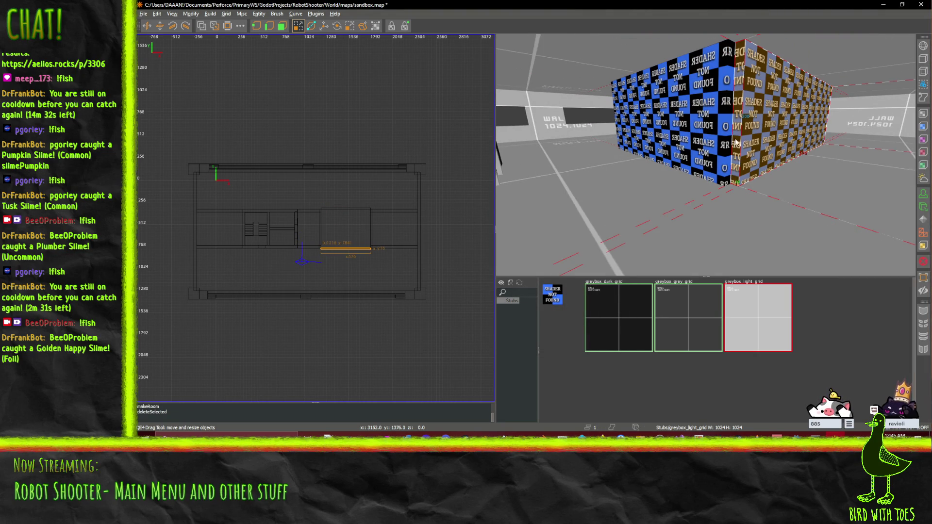
left_click(282, 26)
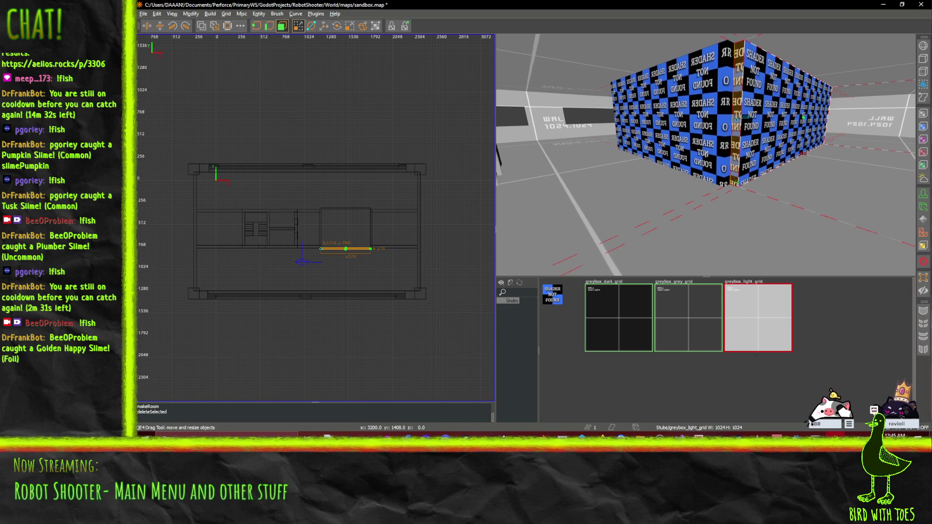
key("a")
key("a")
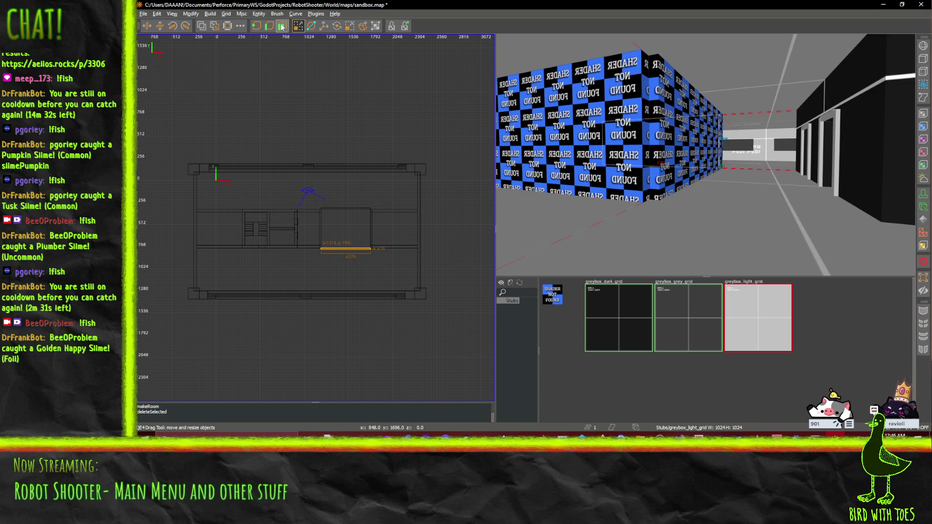
left_click(553, 131)
left_click(282, 26)
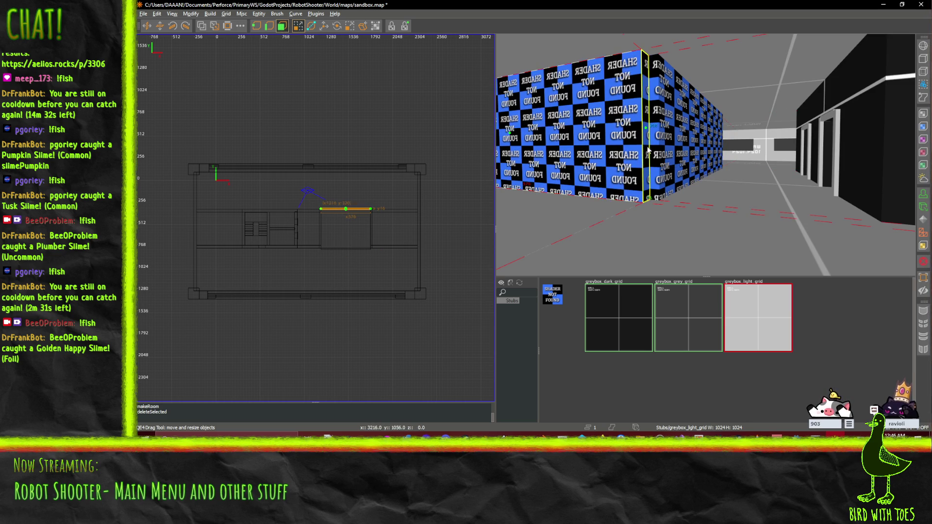
left_click(652, 134)
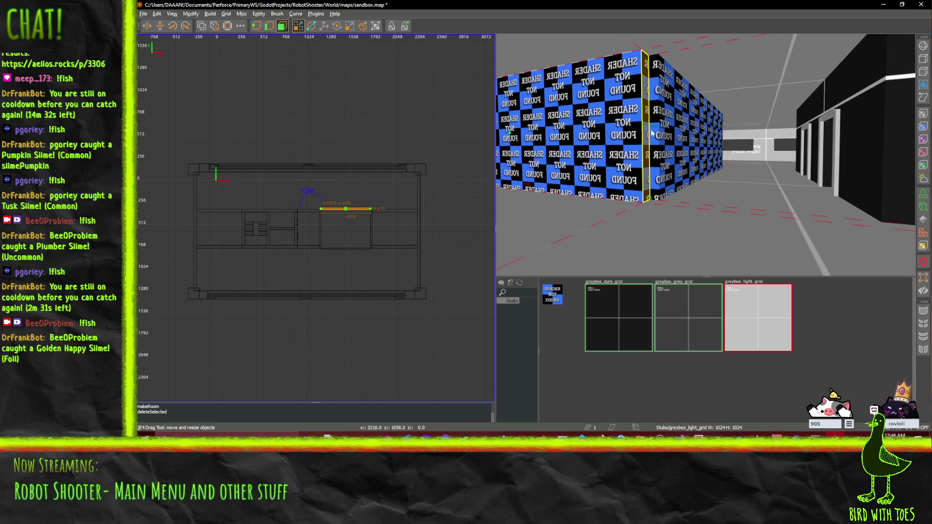
Return to the QE4 Drag tool and select the checker wall past the grey pillar.
right_click(817, 145)
key("w")
key("Down")
key("Up")
left_click(298, 25)
left_click(536, 164)
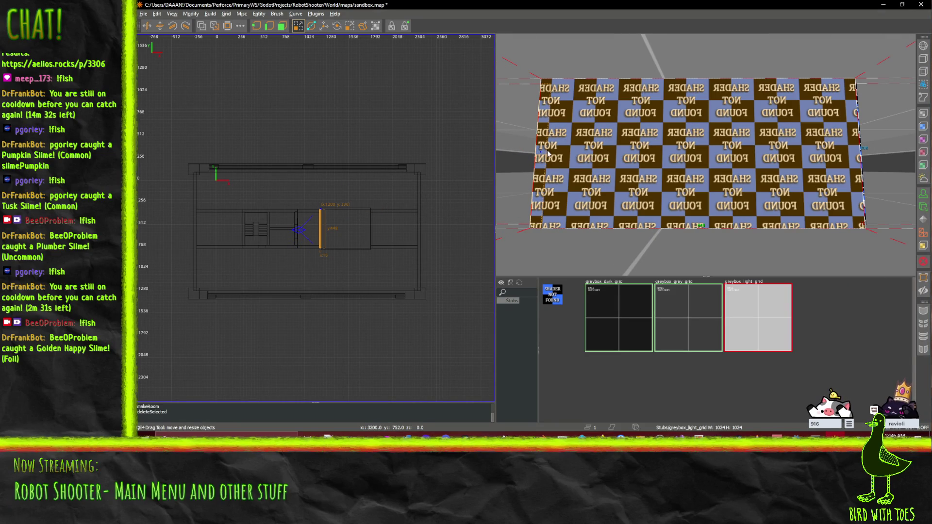
Select the short horizontal brush at the checker wall's edge and frame it in view.
left_click(863, 150)
left_click(861, 147)
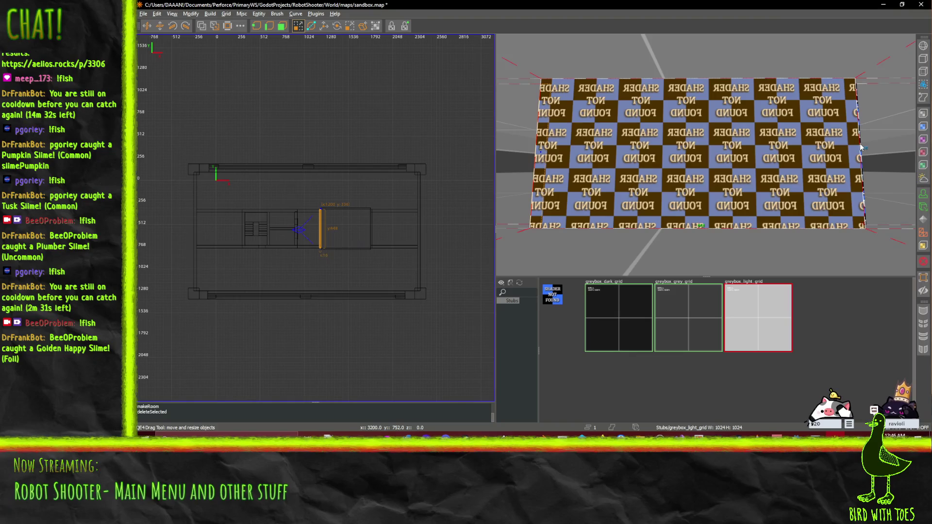
left_click(861, 148)
left_click(859, 164)
left_click_drag(822, 178, 705, 155)
key("s")
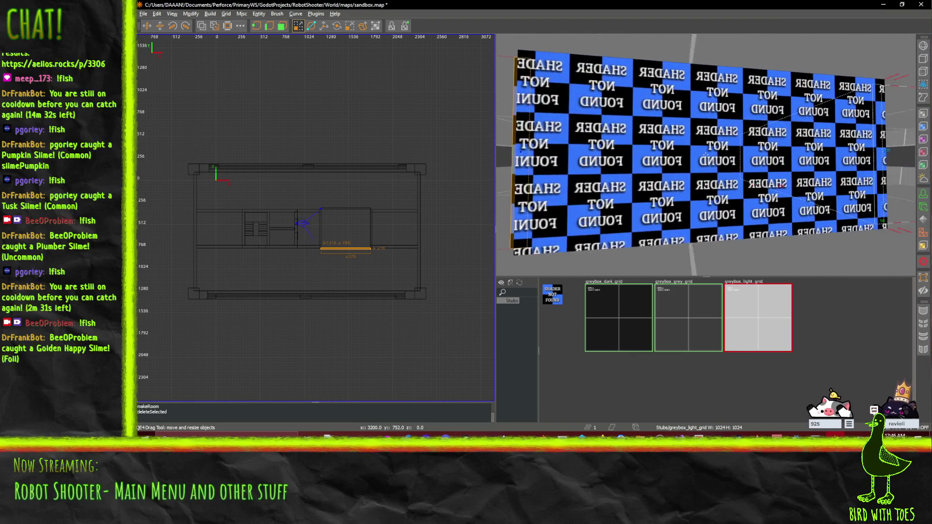
key("w")
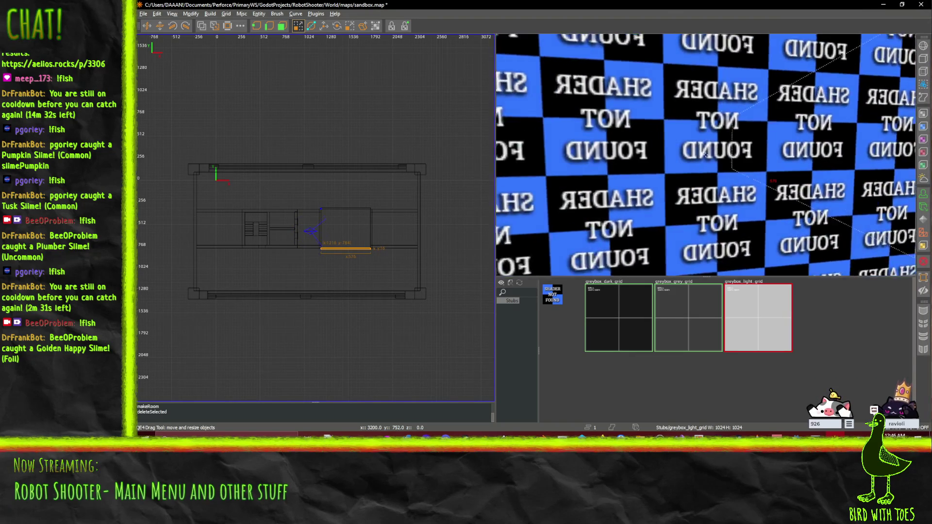
key("s")
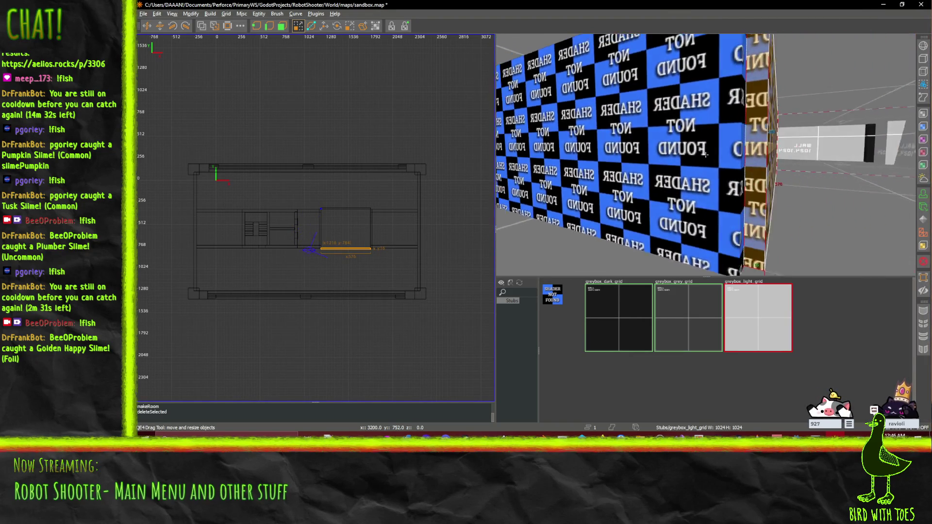
Shift the selected wall brush 16 units left on X with the Translate tool.
key("v")
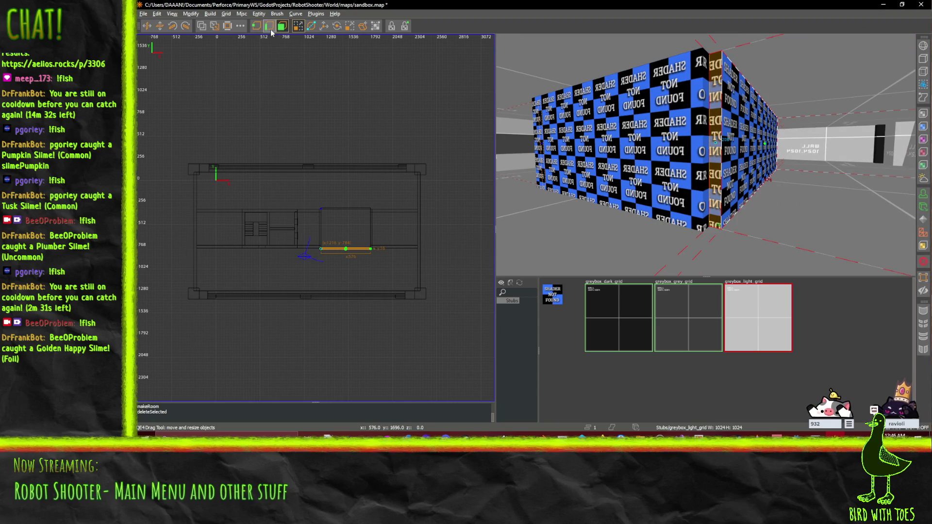
left_click(324, 26)
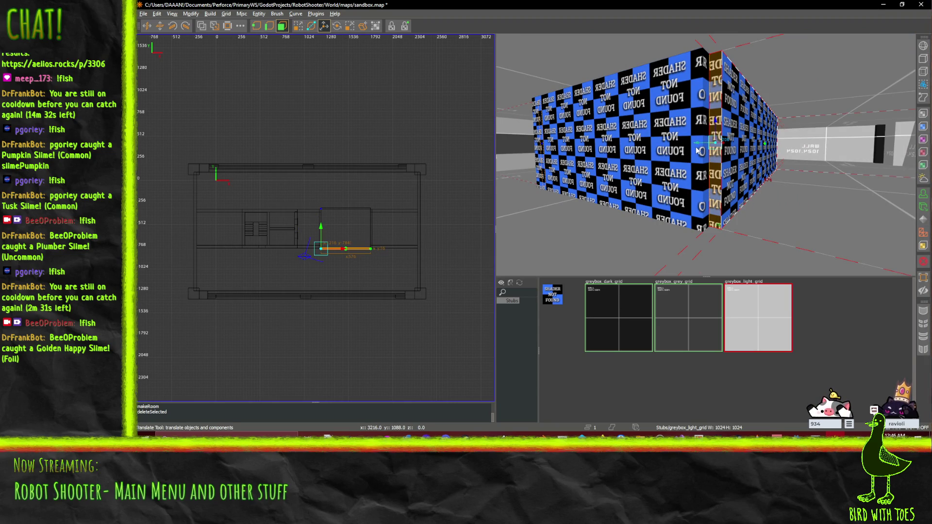
key("d")
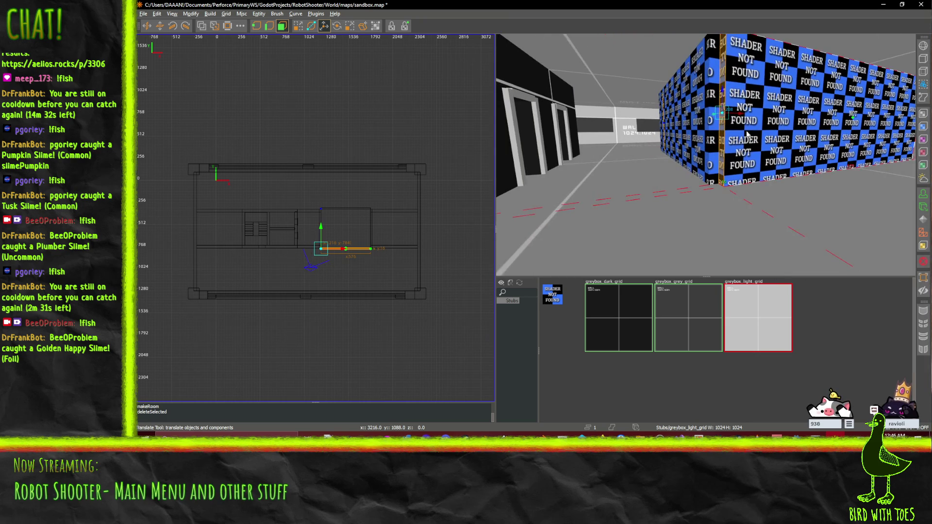
left_click_drag(743, 112, 738, 113)
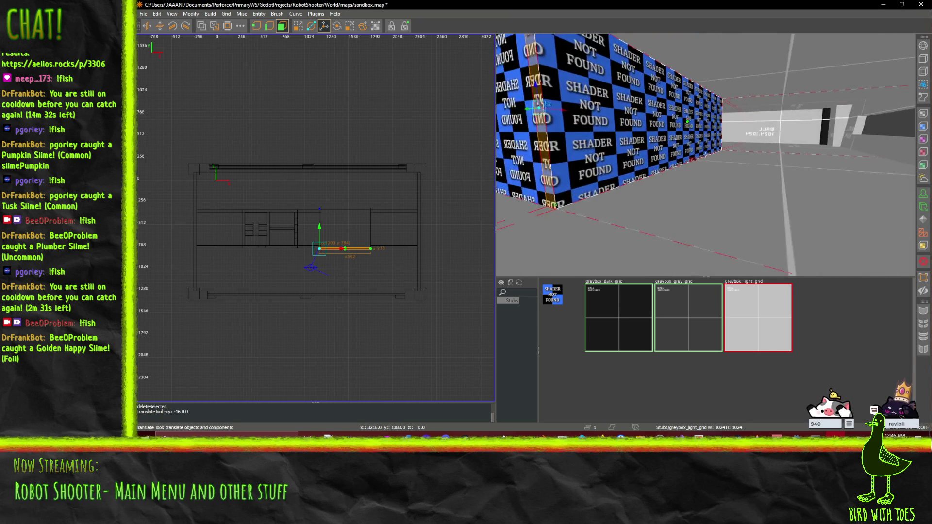
key("d")
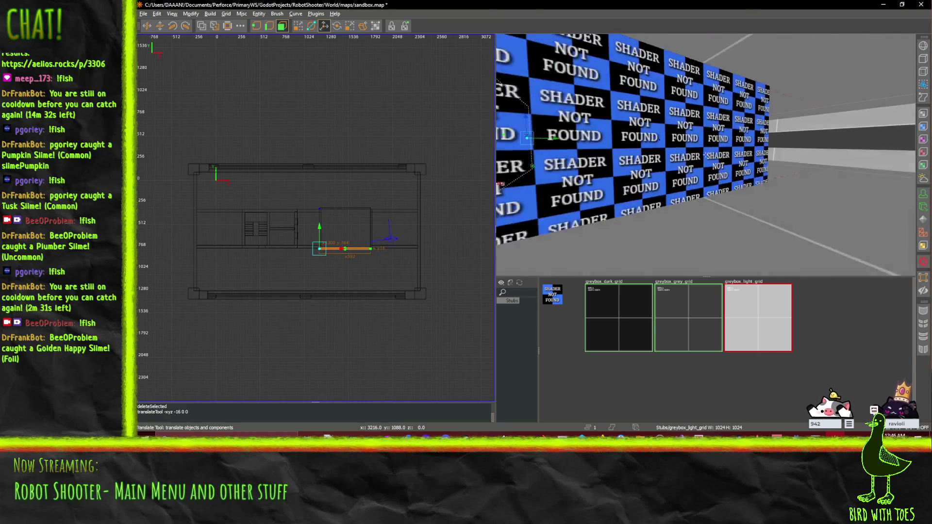
key("w")
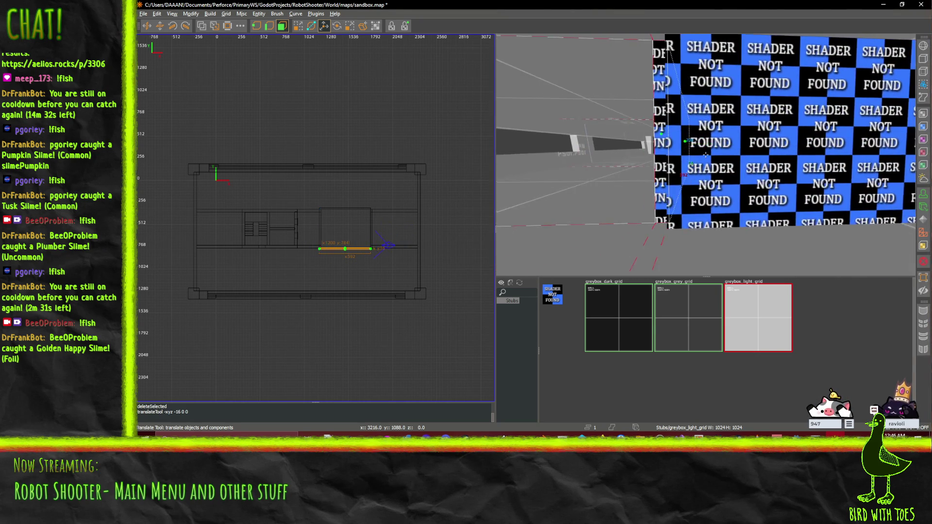
Copy the wall brush up to the box room's top edge using the Drag tool.
left_click(696, 151)
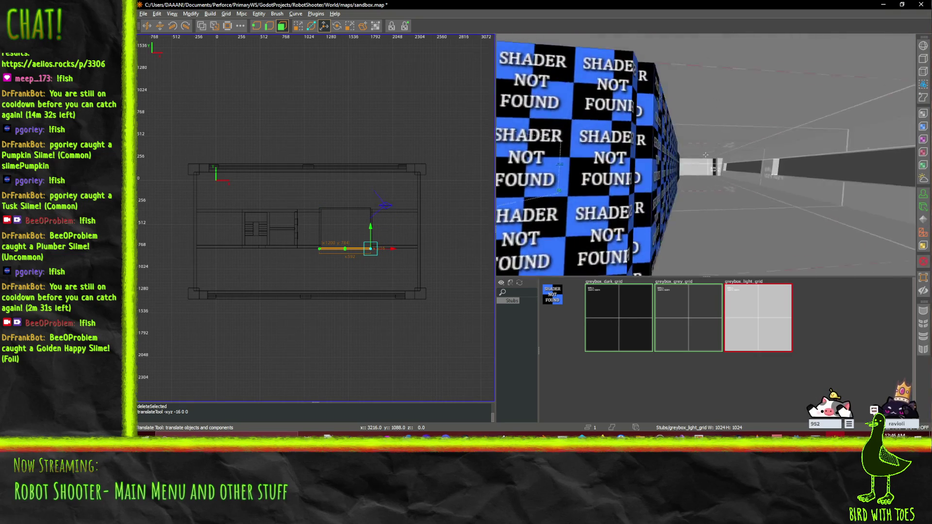
left_click(300, 29)
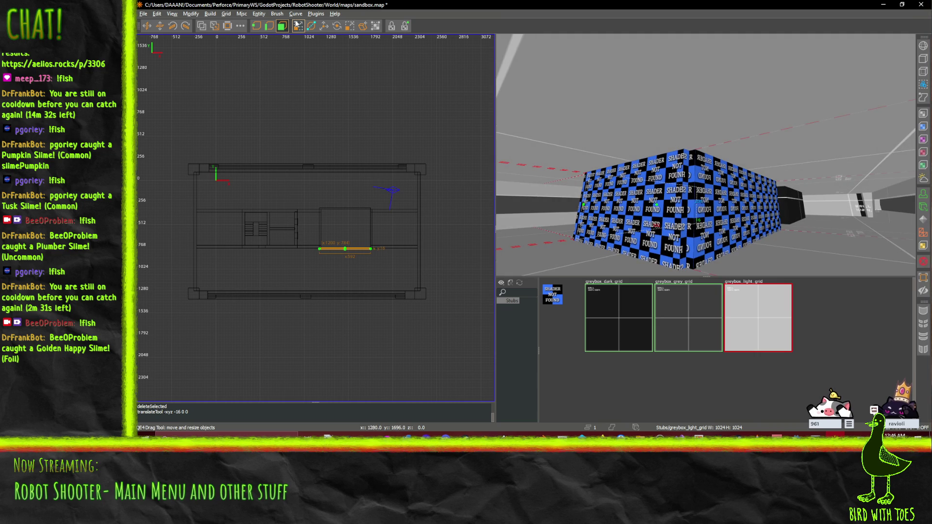
key("ctrl+z")
scroll(706, 194, "up", 5)
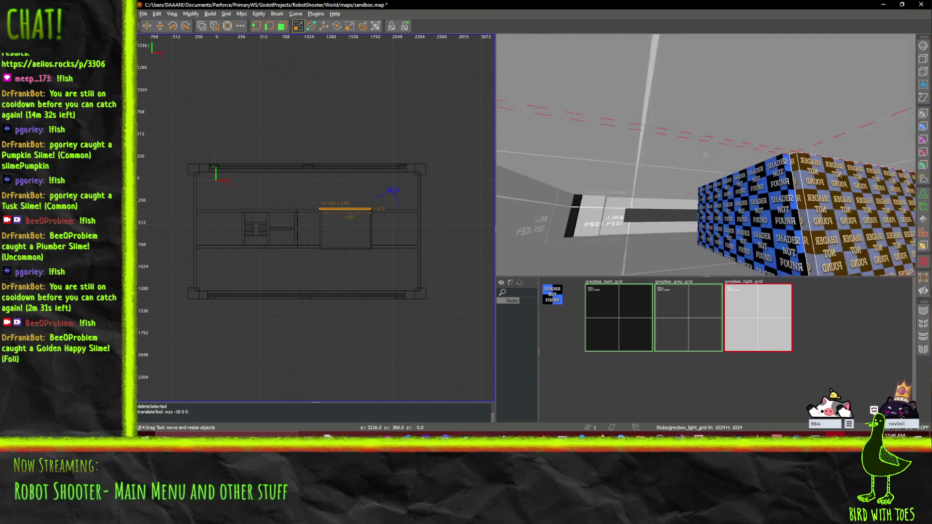
scroll(705, 154, "down", 5)
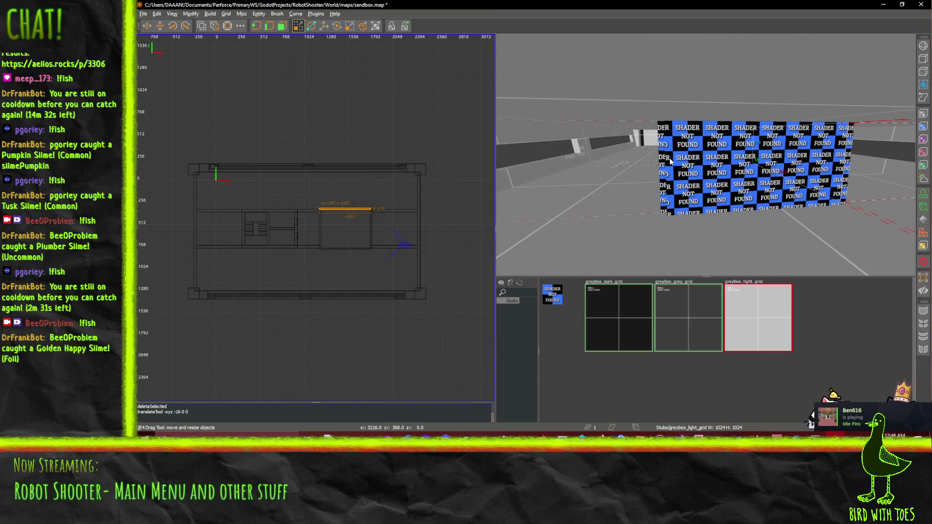
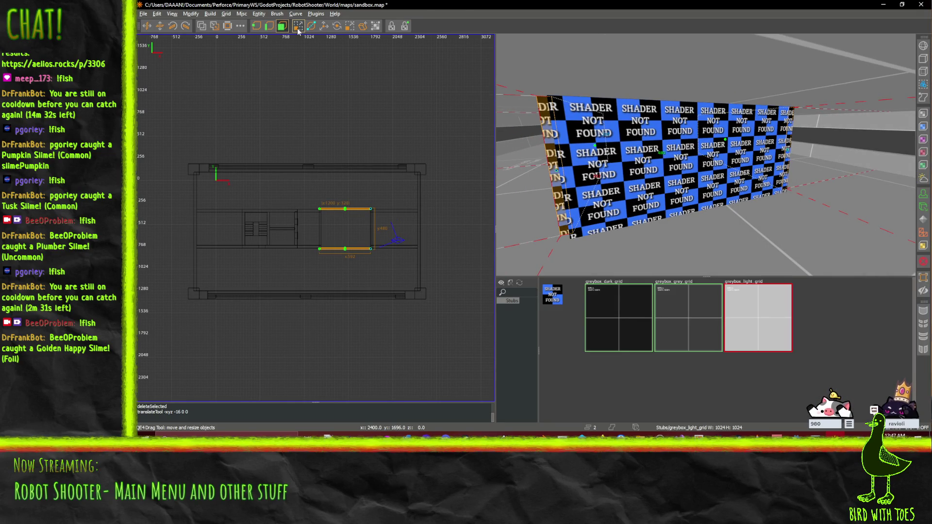
Nudge the selected walls 16 units along x.
left_click(323, 26)
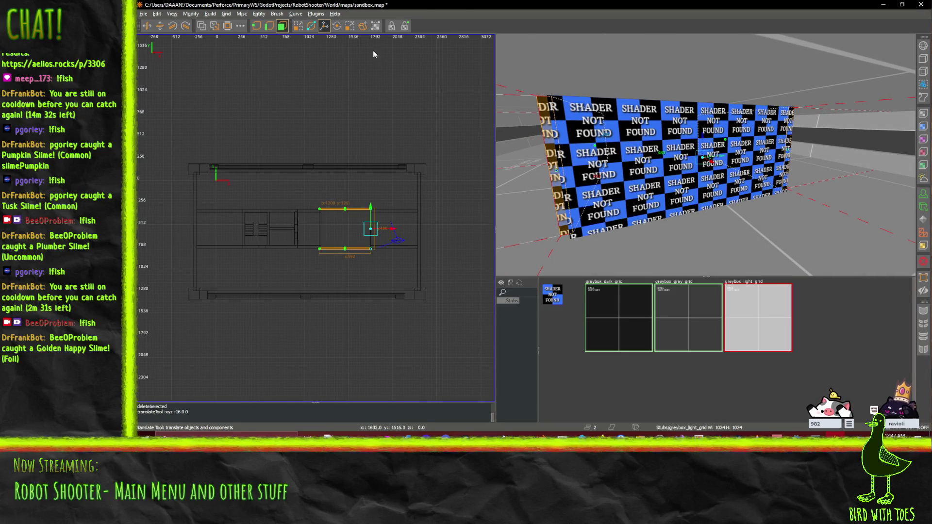
key("alt+Right")
right_click(716, 169)
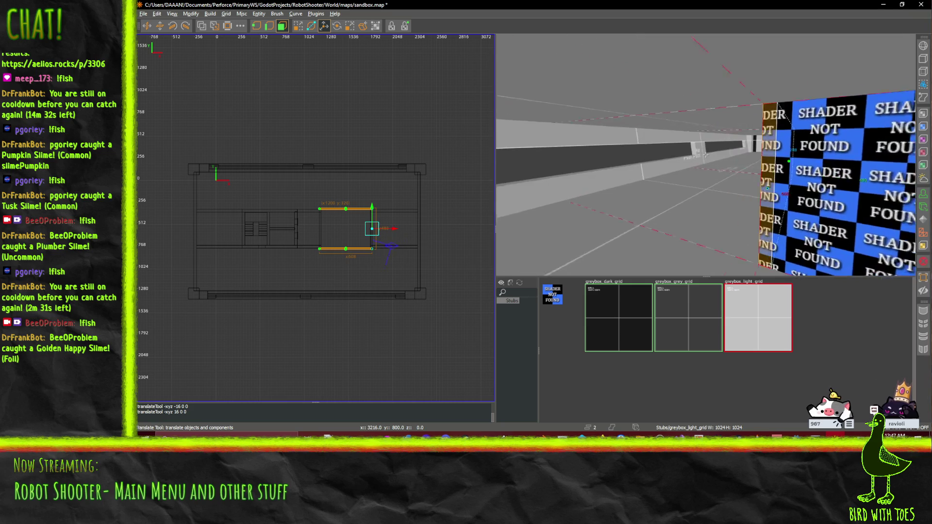
key("w")
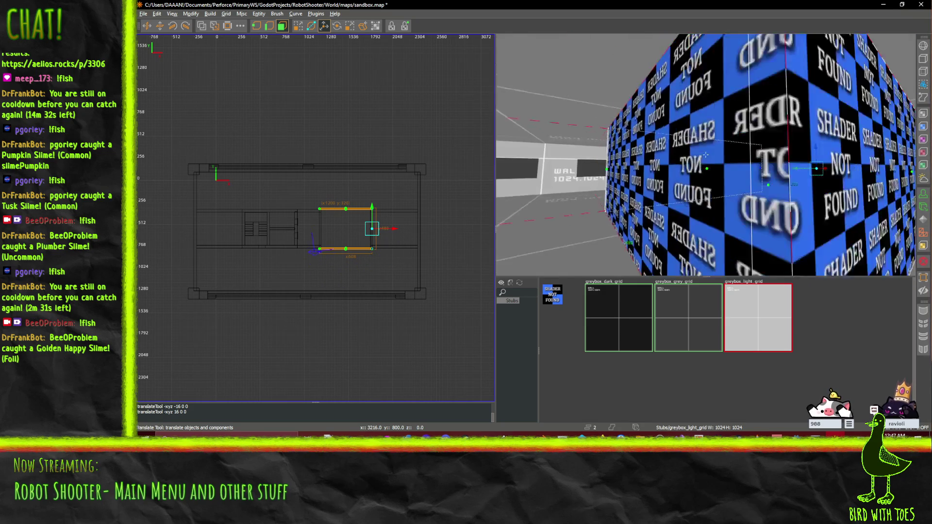
key("s")
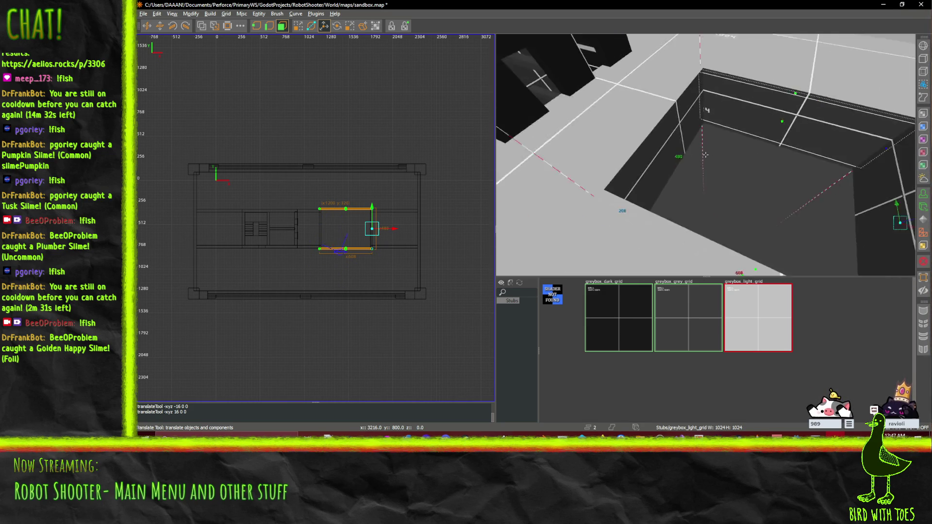
key("w")
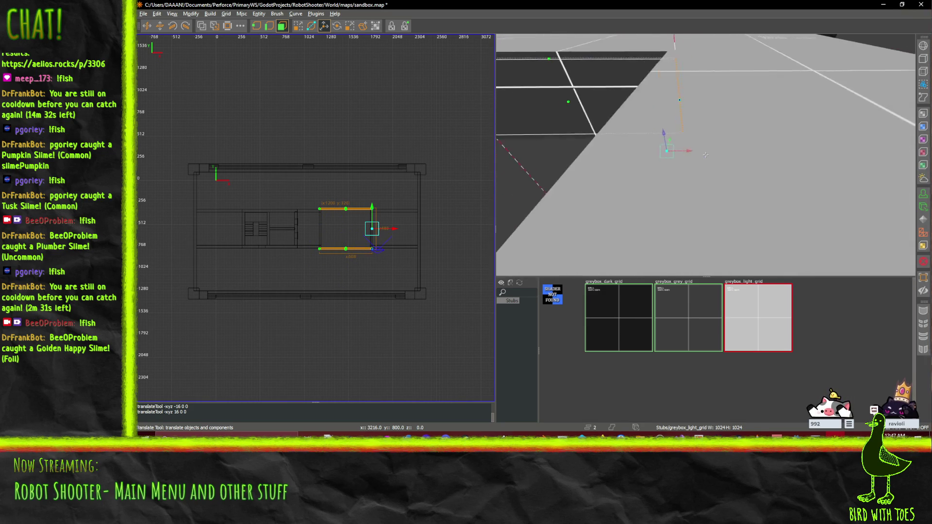
Fly the camera around the checker-textured box to face its outer corner.
key("ctrl+u")
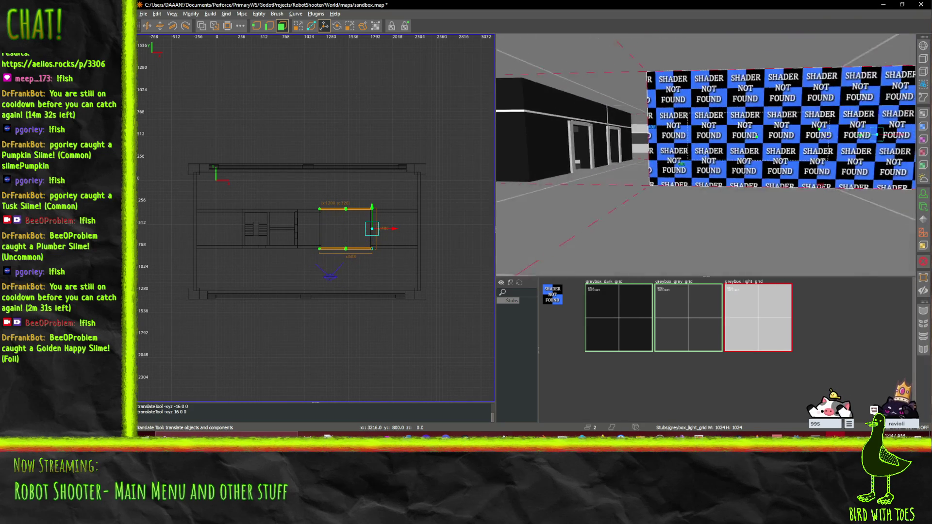
key("a")
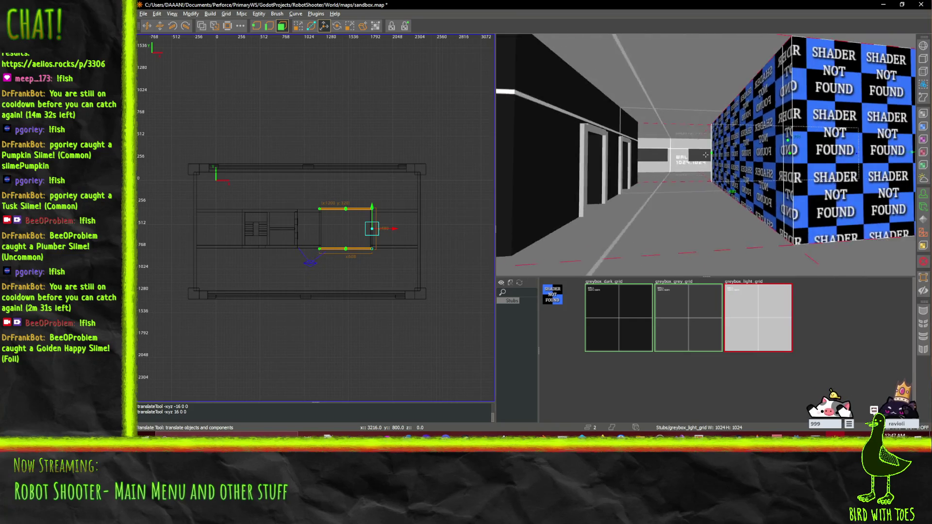
key("Left")
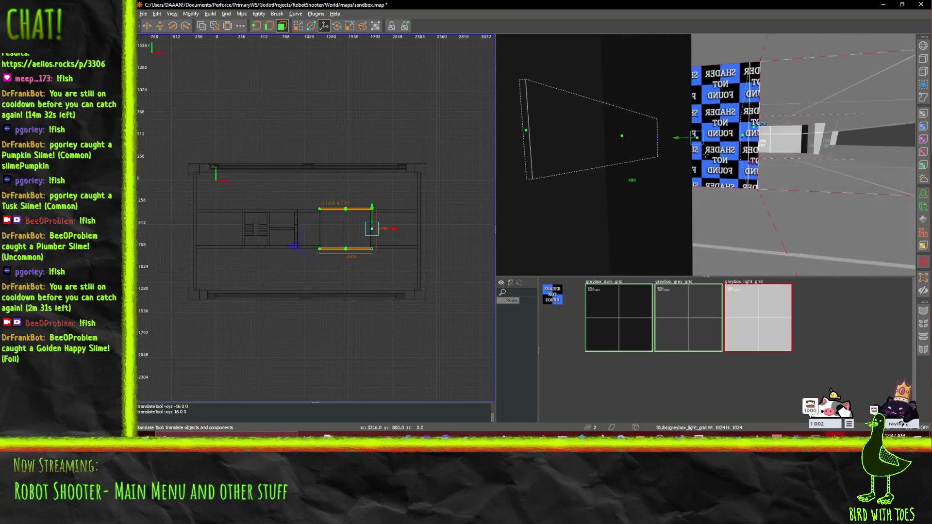
key("w")
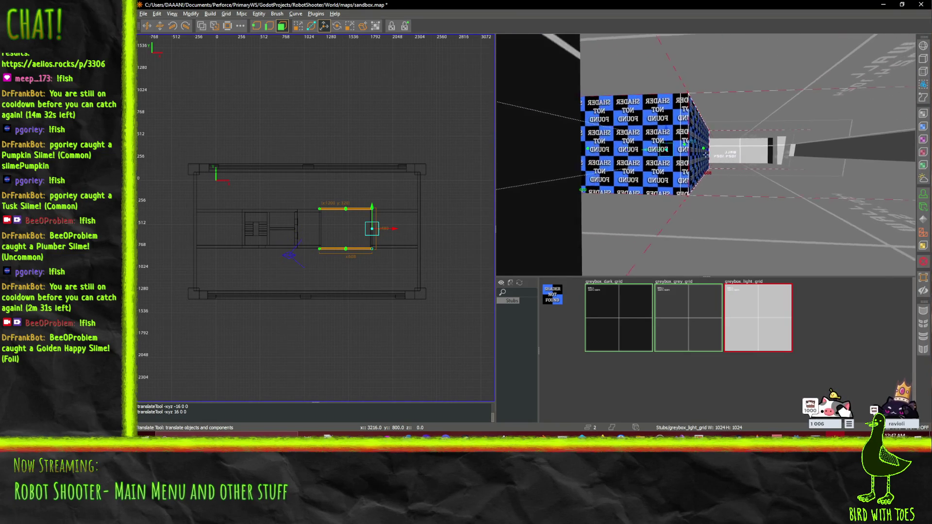
key("w")
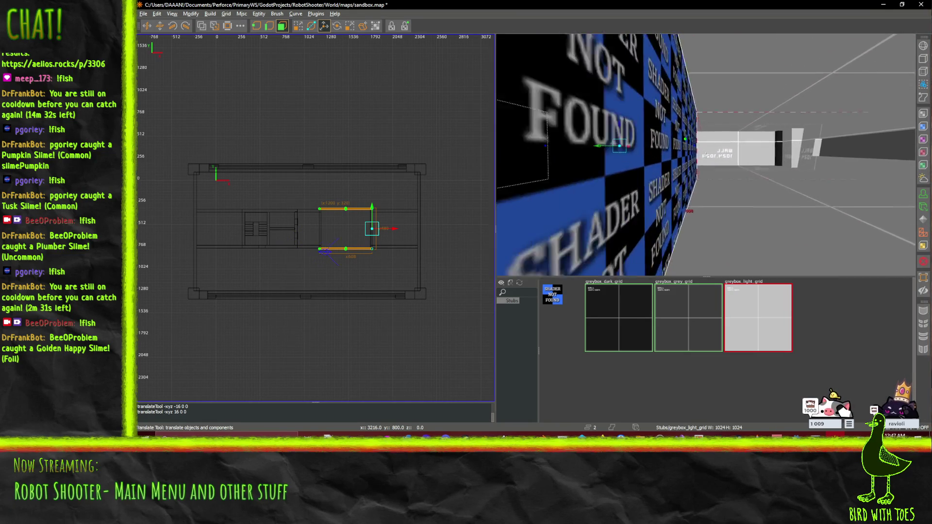
key("a")
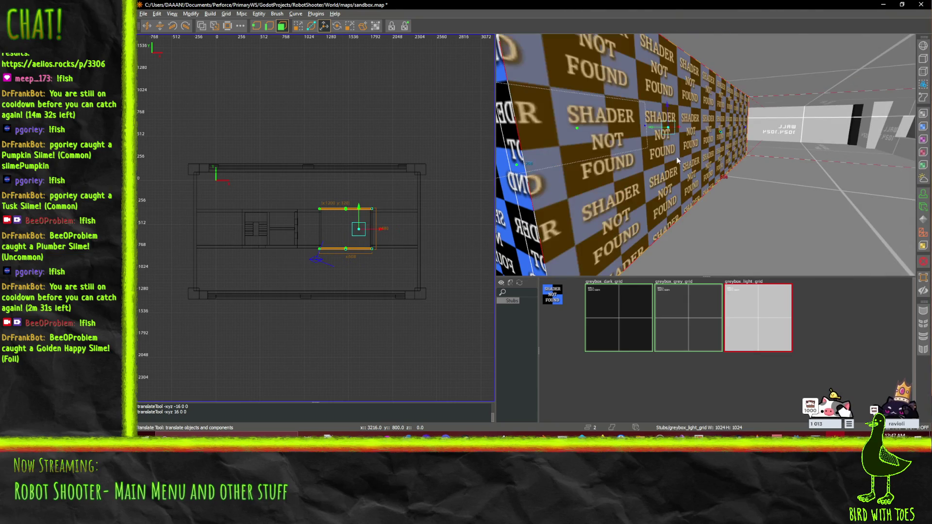
left_click_drag(687, 183, 705, 154)
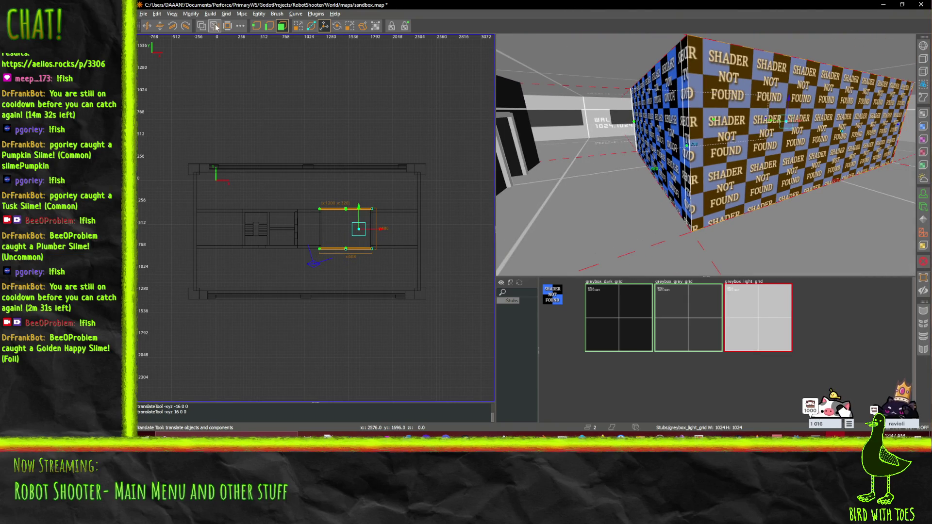
Select the box room's left, top and other checker-textured wall brushes.
left_click(299, 25)
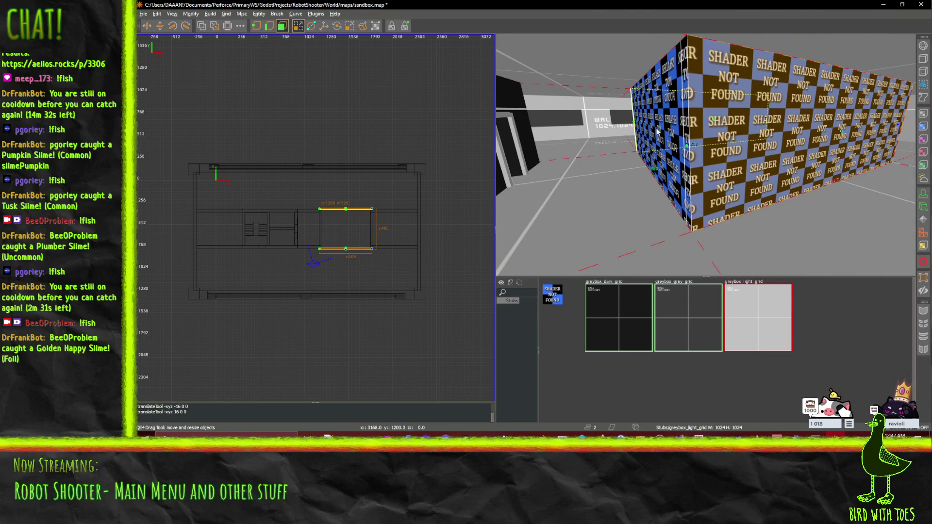
left_click(697, 131, "ctrl+shift")
left_click_drag(697, 131, 704, 153)
left_click(705, 154, "shift")
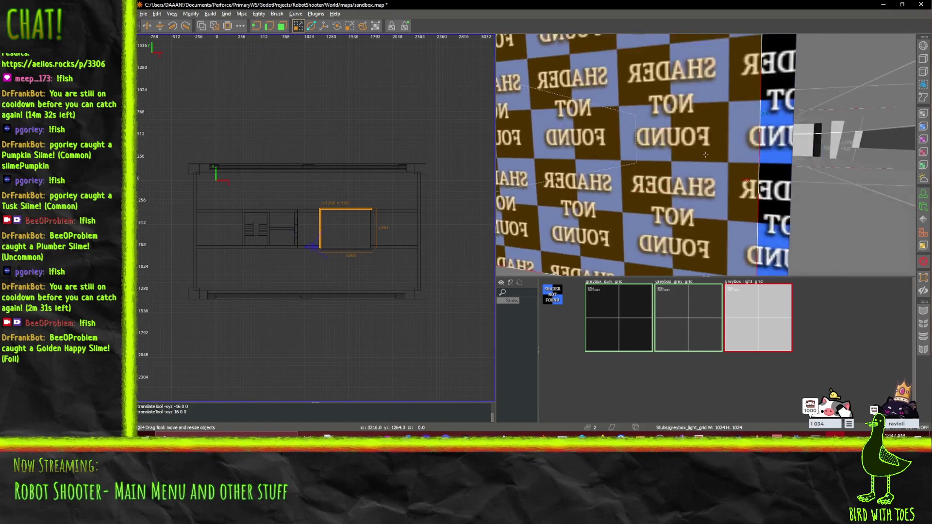
left_click(746, 131, "shift")
Add the far right wall and apply greybox_dark_grid to all the selected walls.
key("w")
key("w")
left_click(705, 154, "shift")
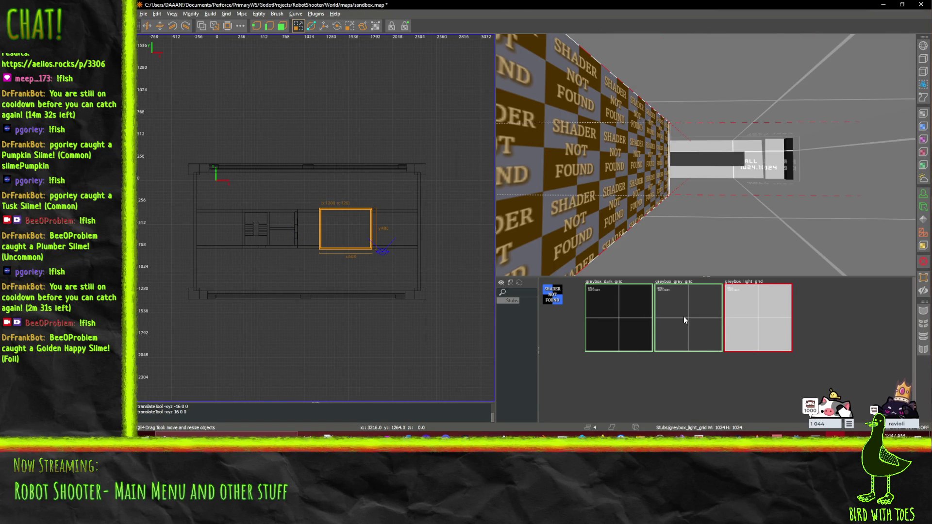
left_click(637, 319)
key("w")
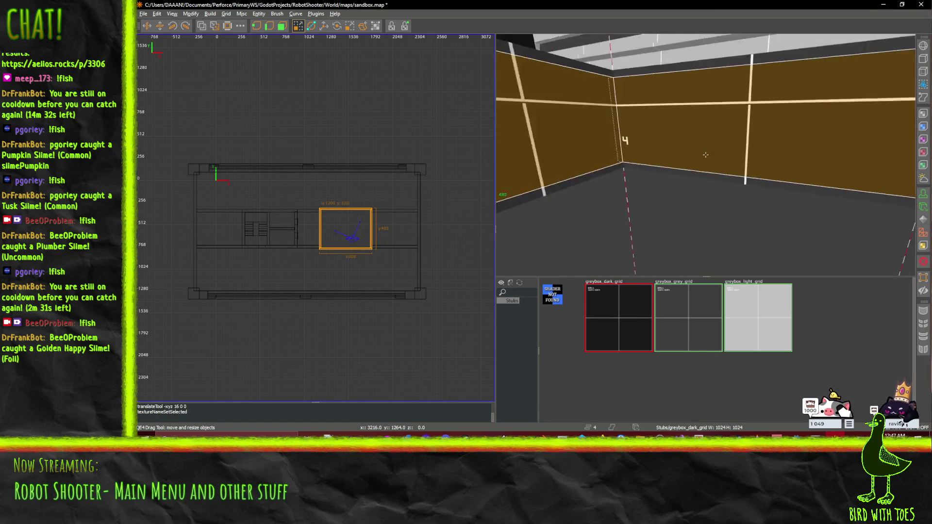
key("s")
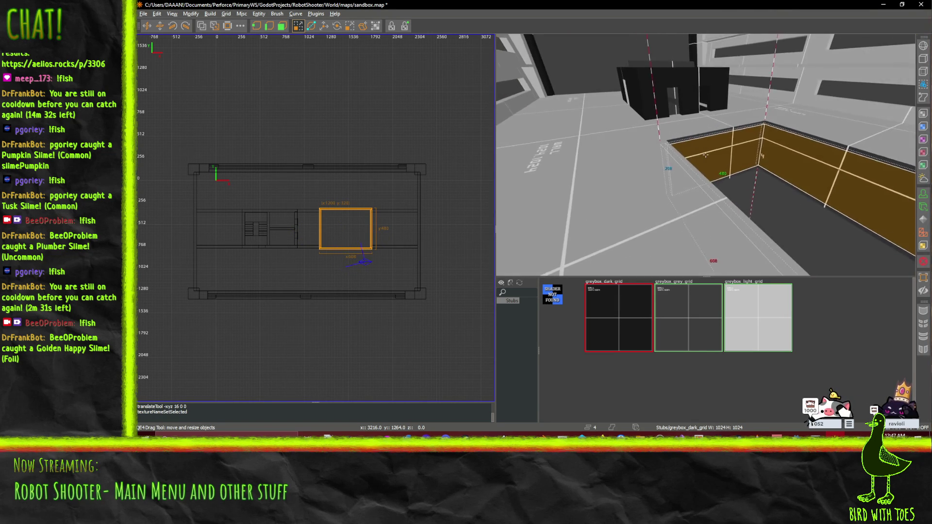
key("s")
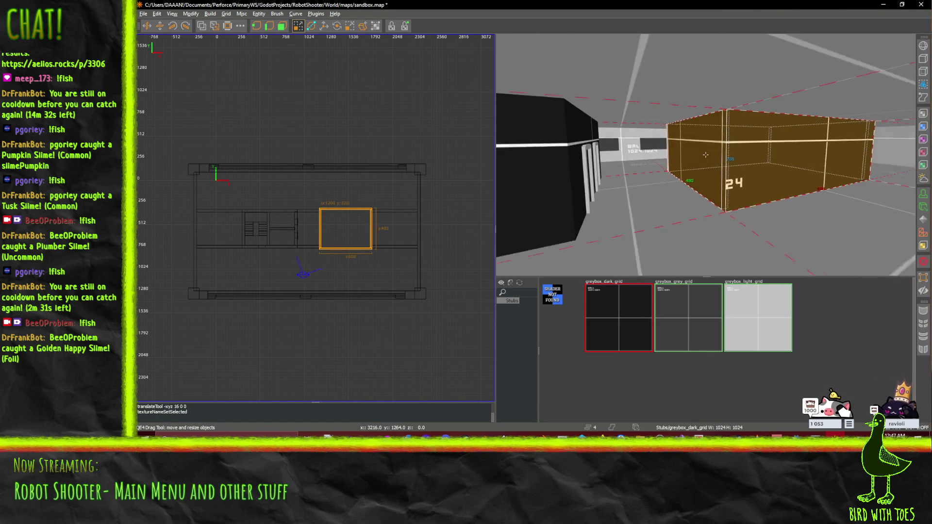
key("w")
key("a")
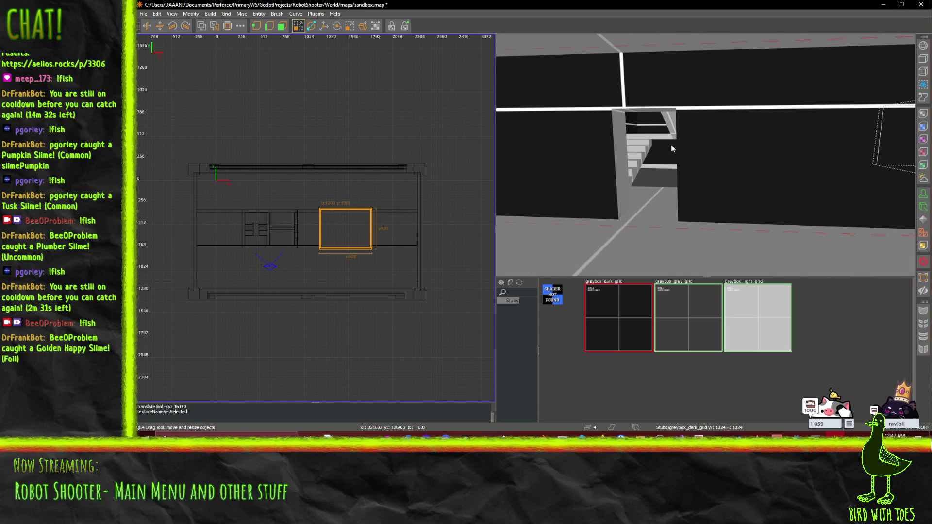
right_click(678, 151)
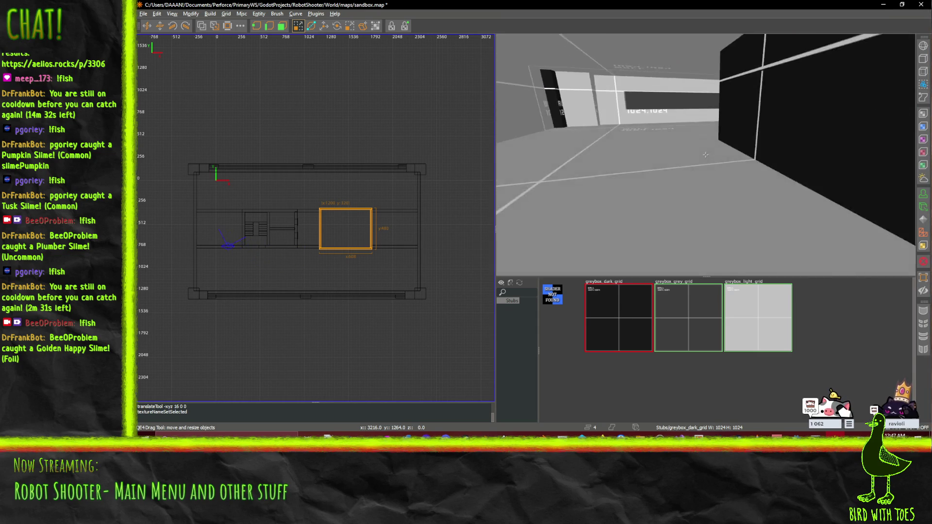
key("d")
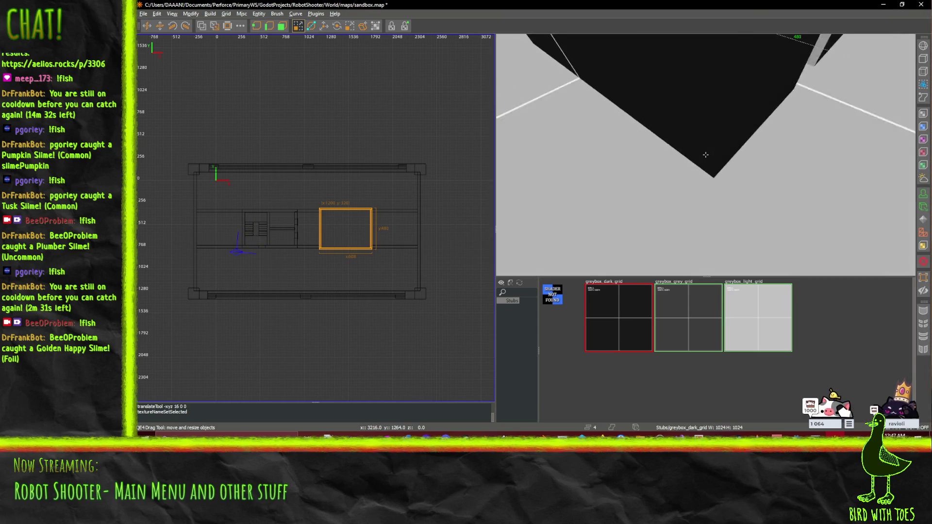
Look the staircase over from several angles in the 3D view.
right_click(601, 199)
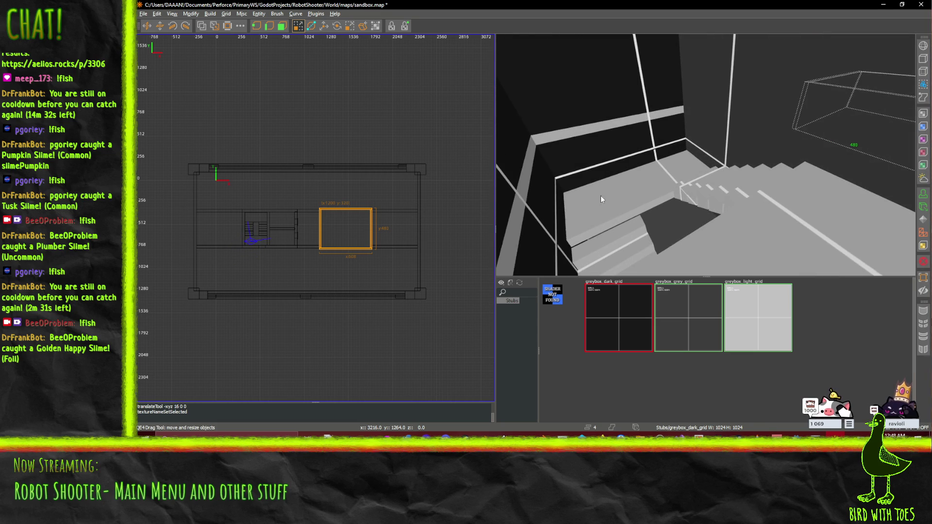
right_click(641, 253)
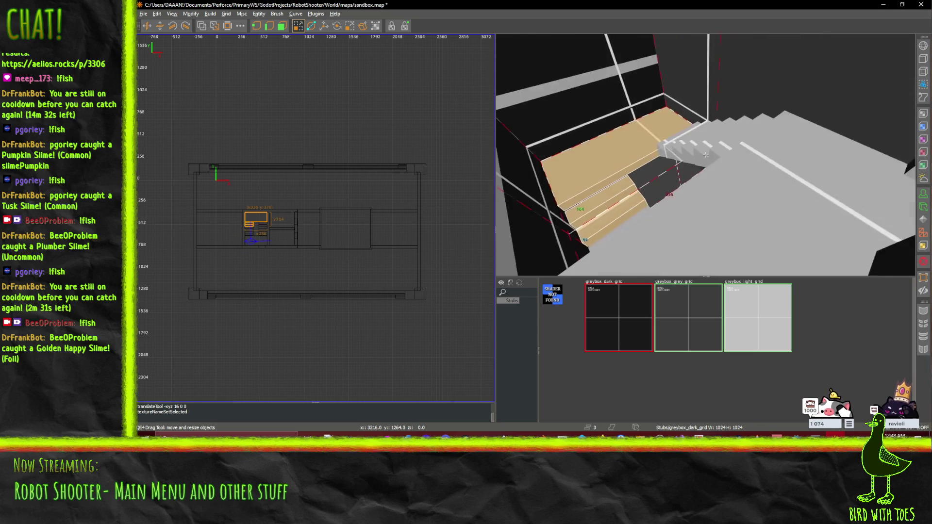
right_click(794, 154)
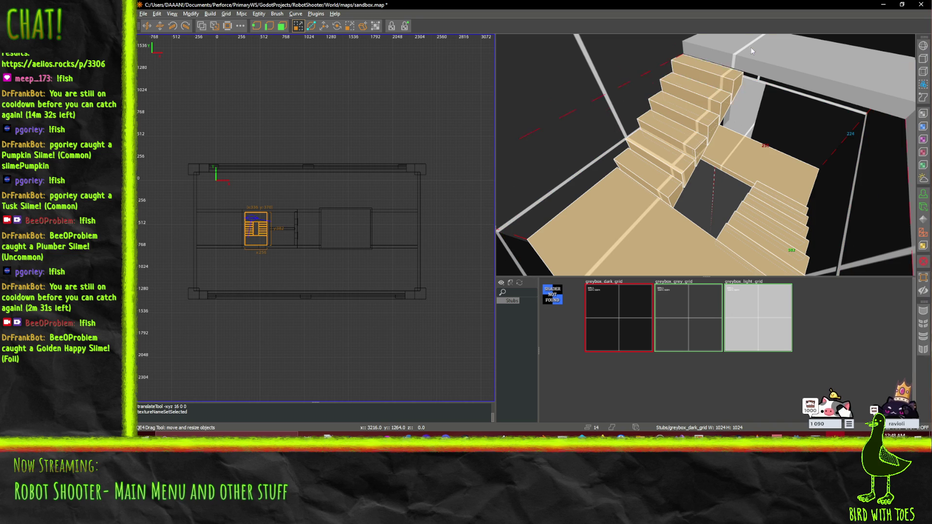
right_click(705, 156)
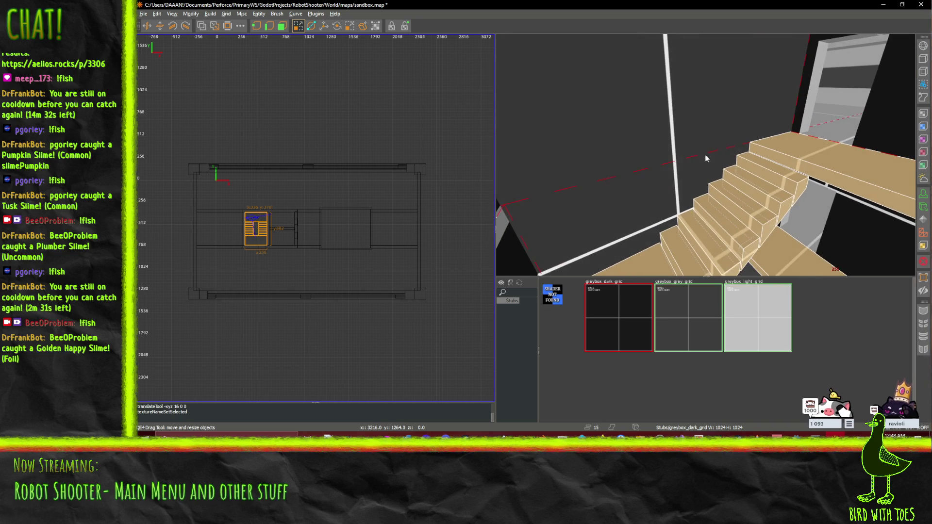
scroll(279, 285, "up", 2)
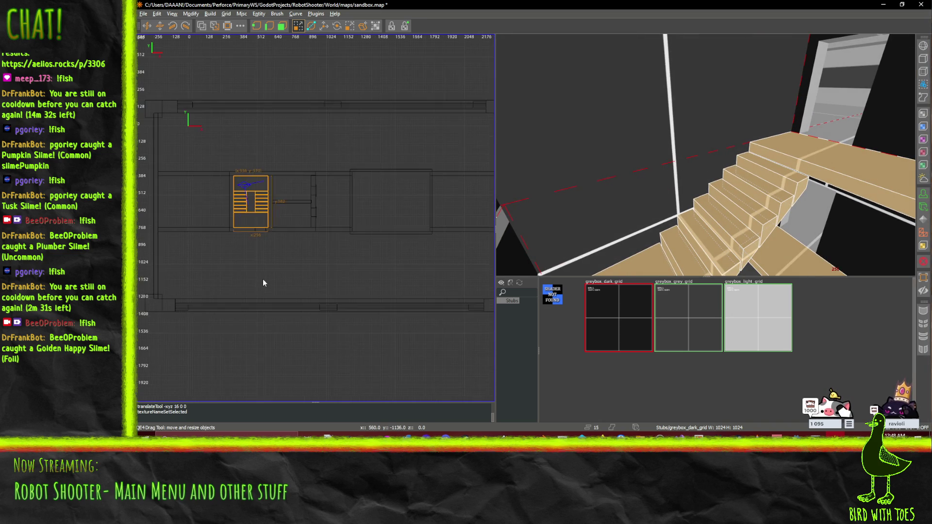
Paste a copy of the staircase and position it at x 1520 in the right-hand room.
key("ctrl+v")
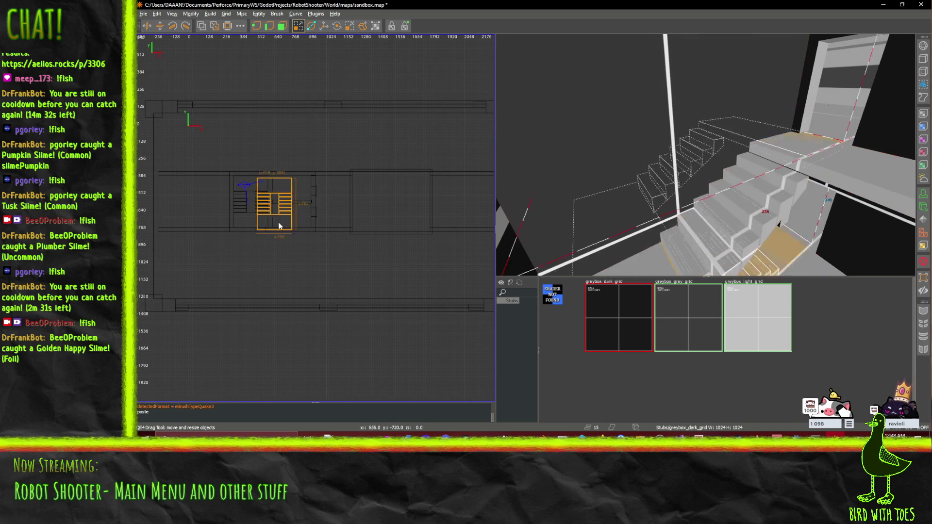
left_click_drag(401, 224, 416, 223)
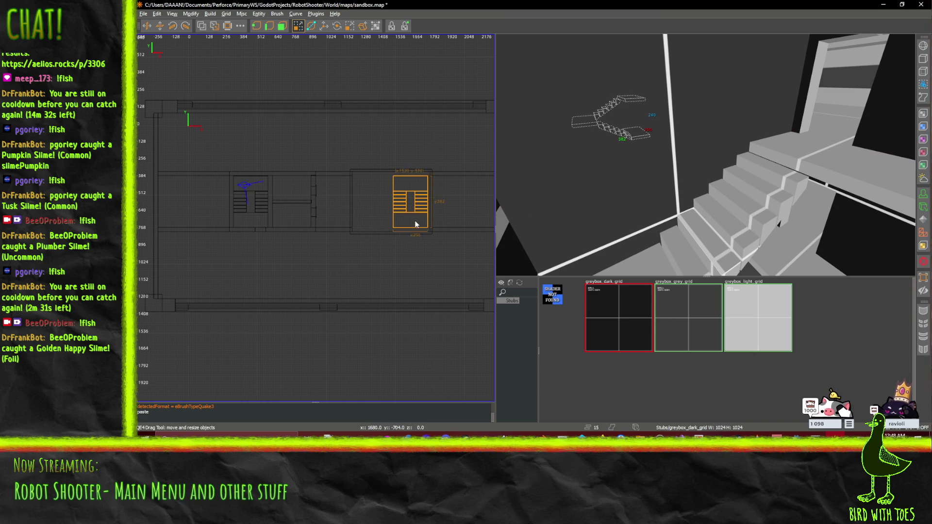
scroll(415, 224, "up", 5)
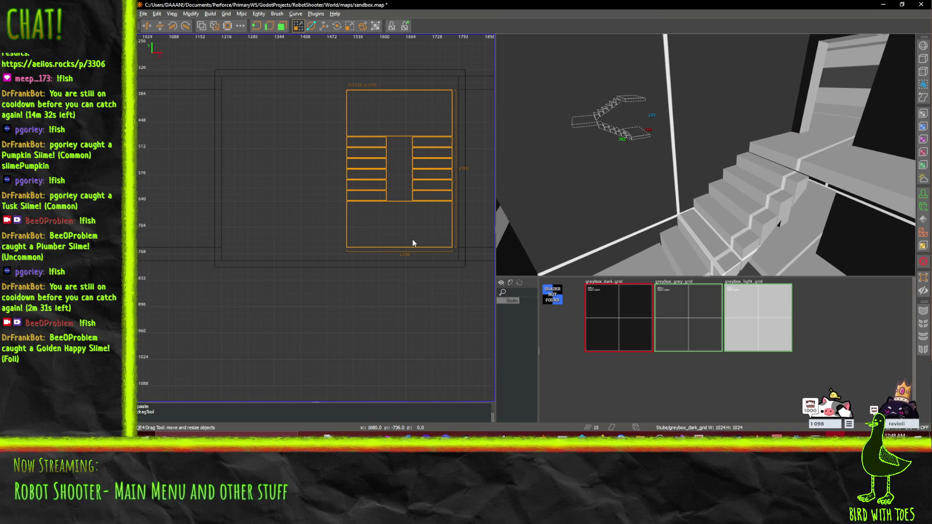
mouse_move(414, 236)
left_mouse_down()
mouse_move(383, 241)
mouse_move(414, 243)
left_mouse_up()
scroll(414, 244, "down", 3)
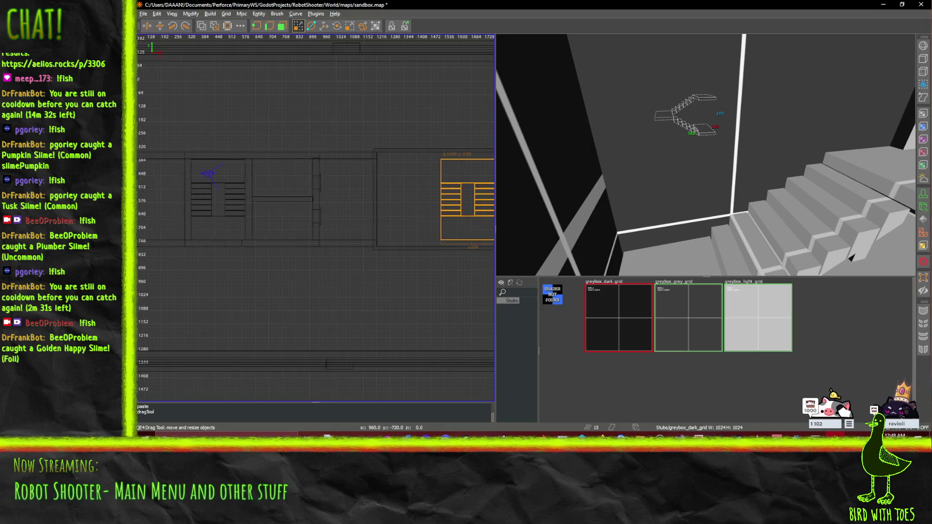
scroll(414, 244, "down", 2)
scroll(371, 231, "up", 2)
scroll(371, 231, "up", 2)
Select the thin stairwell-edge brush, clear the selection, and look around the room.
left_click(329, 233)
key("Escape")
key("shift+z")
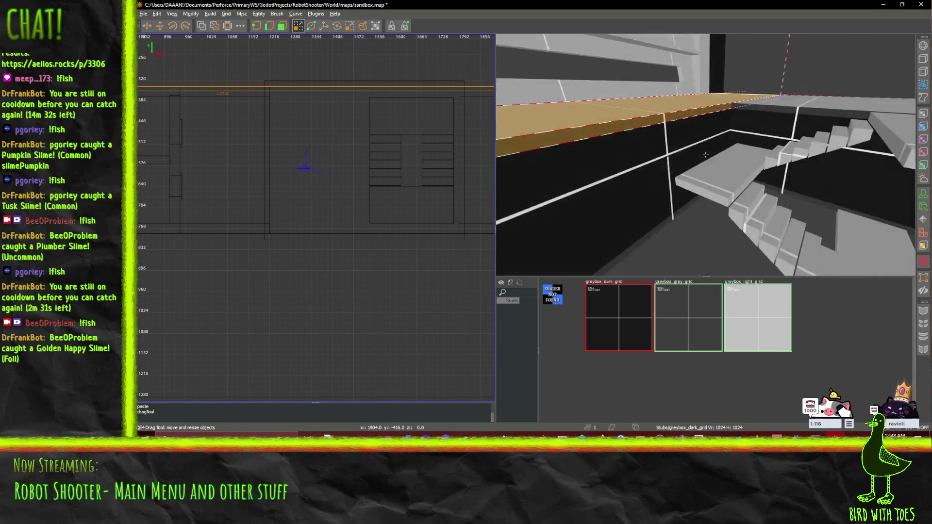
Move the railing down to y 336 and place a copy on the opposite edge at y 768.
right_click(615, 172)
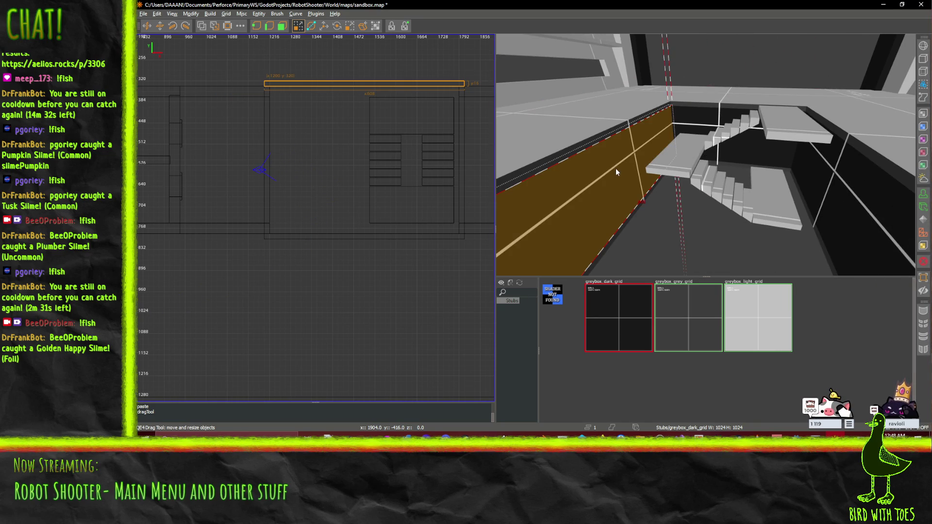
right_click(587, 209)
key("w")
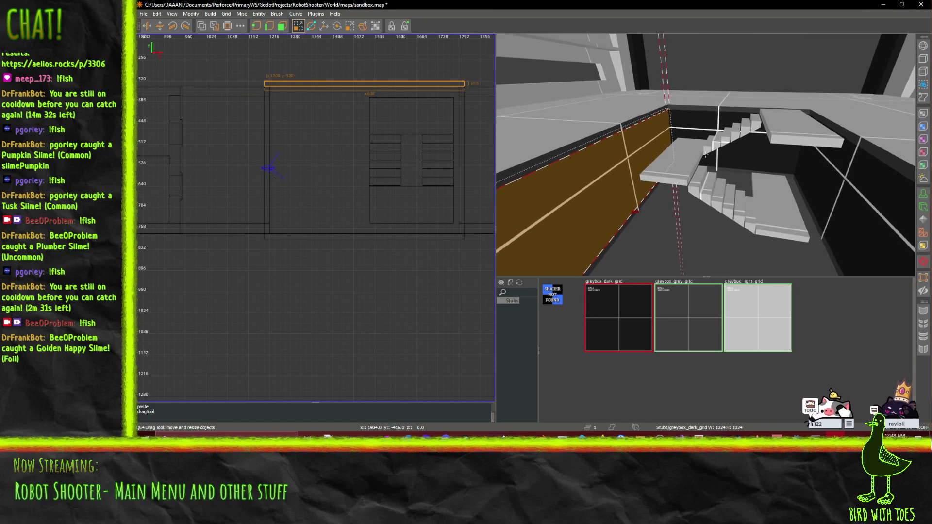
key("s")
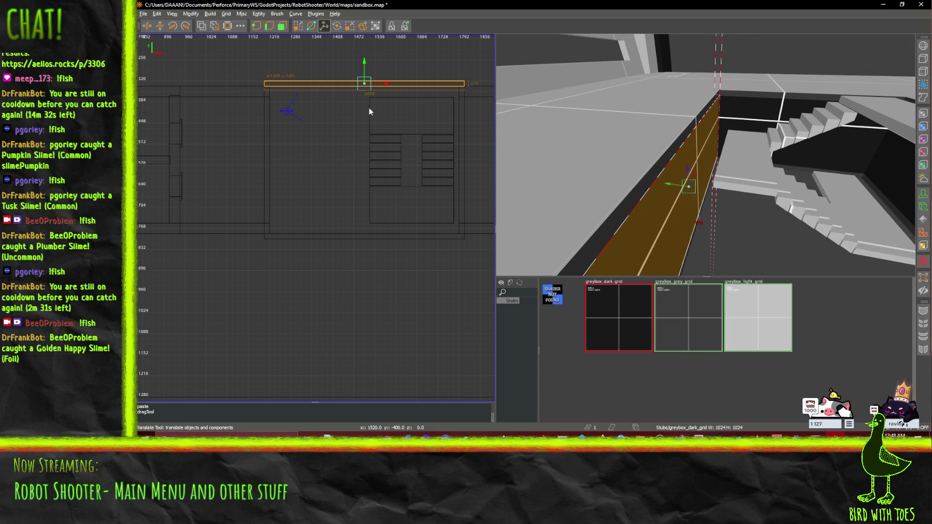
left_click_drag(365, 60, 364, 65)
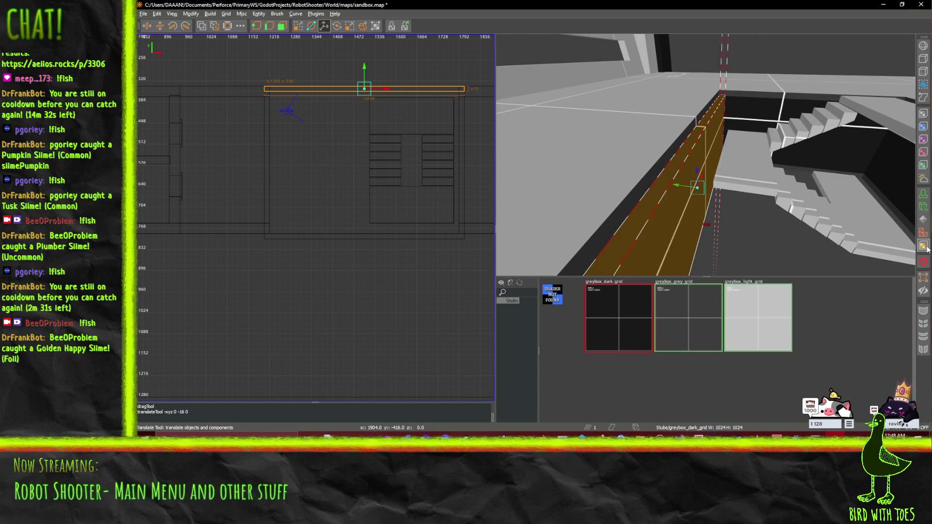
key("w")
right_click(705, 155)
key("ctrl+z")
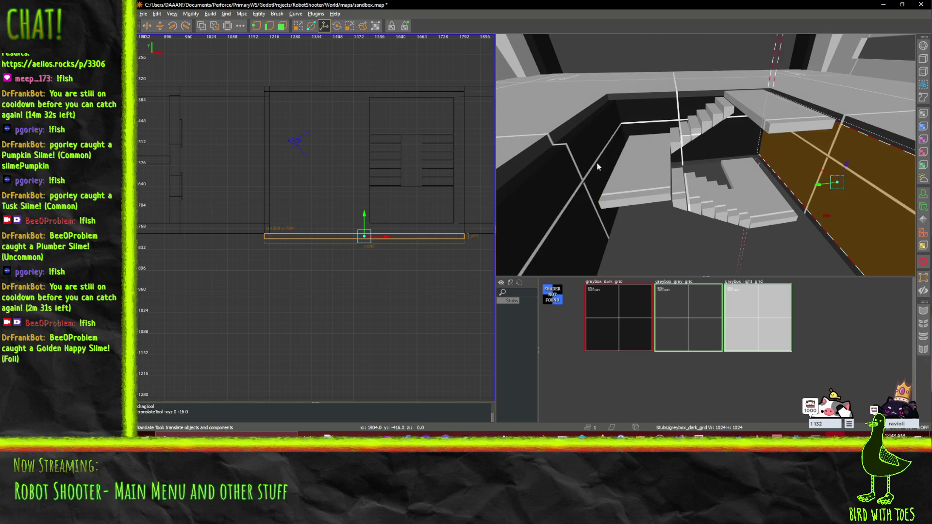
left_click_drag(364, 216, 366, 212)
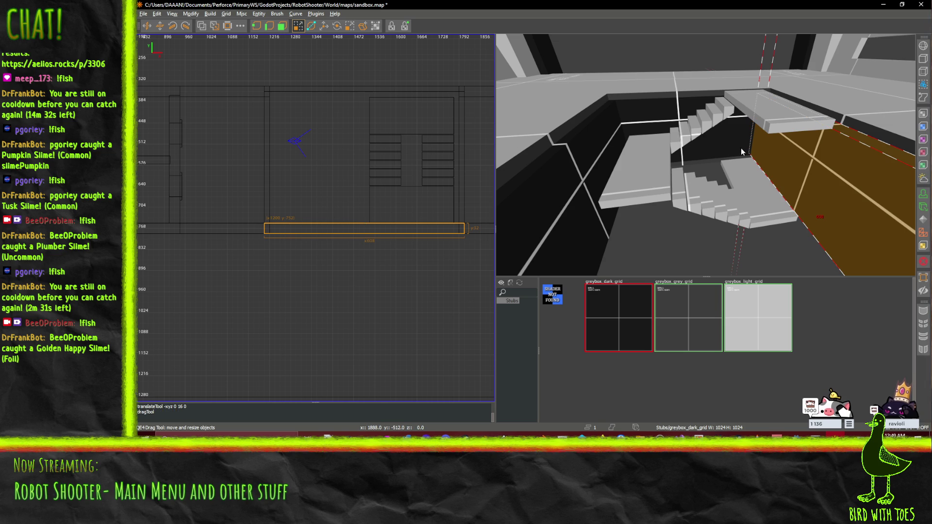
Make the wall behind the stairs 448 units tall and 32 units thick.
left_click(596, 156)
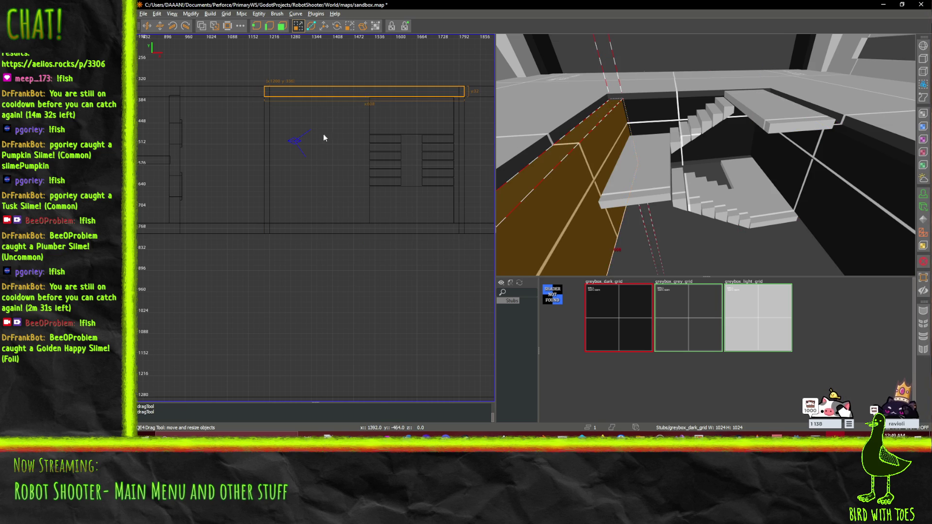
left_click(266, 145)
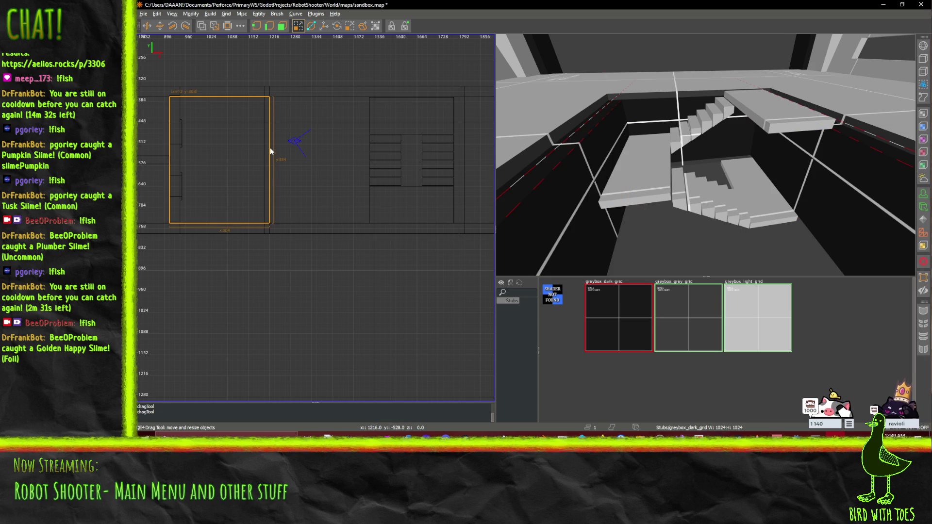
left_click(665, 112)
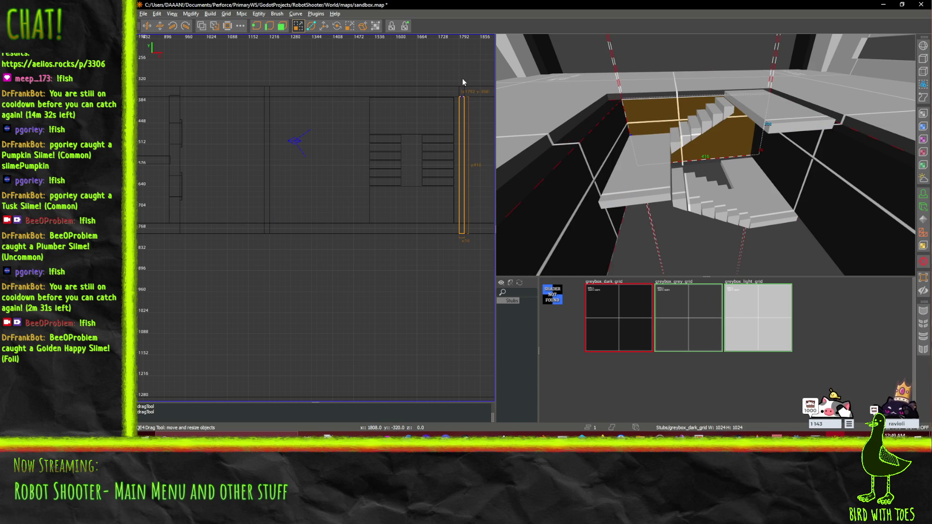
left_click_drag(462, 77, 461, 68)
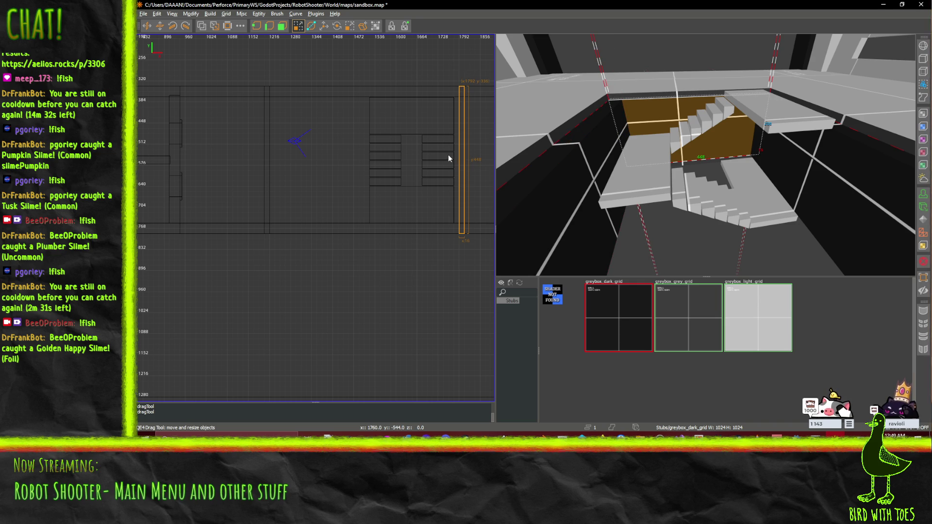
left_click_drag(448, 155, 444, 153)
Pull the railings' ends in 16 units to x 1232 and shift the thin upright to x 1216.
left_click(556, 183, "shift")
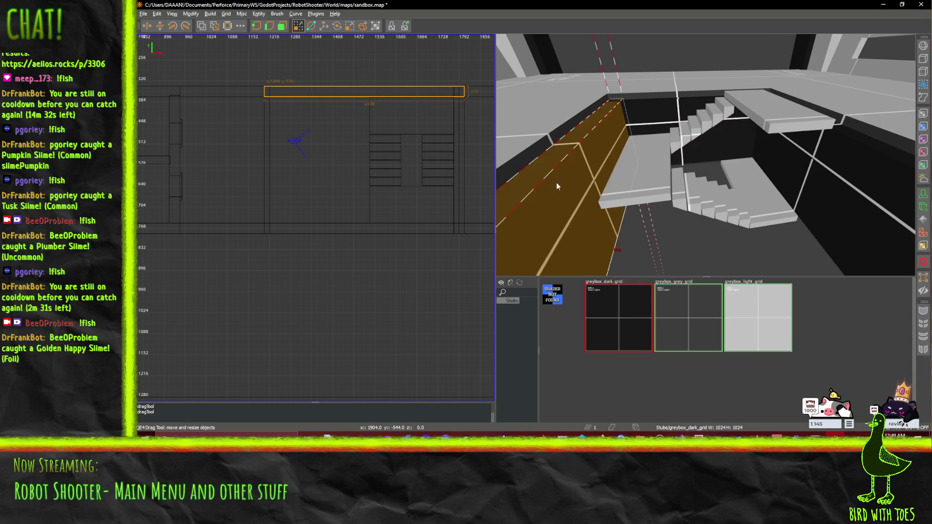
left_click(869, 231, "shift")
mouse_move(477, 128)
left_mouse_down()
mouse_move(462, 125)
mouse_move(471, 125)
left_mouse_up()
key("w")
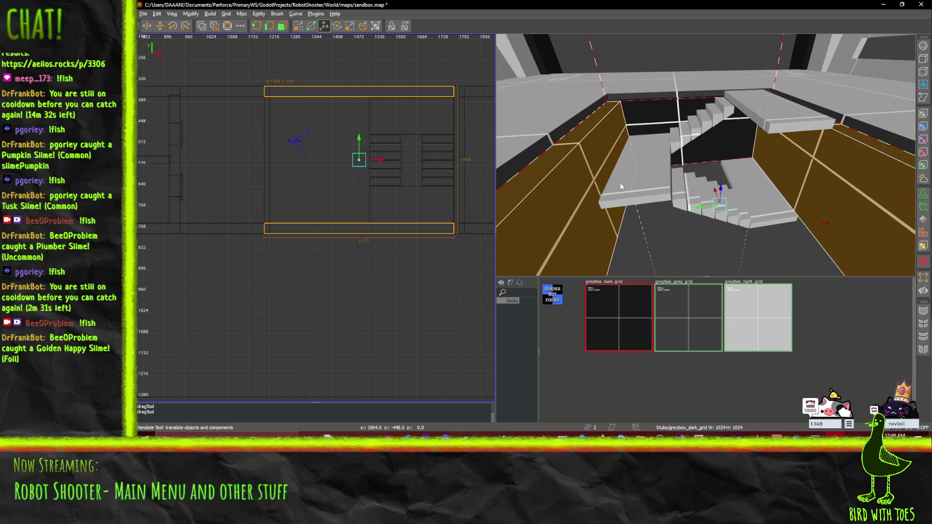
scroll(620, 186, "down", 10)
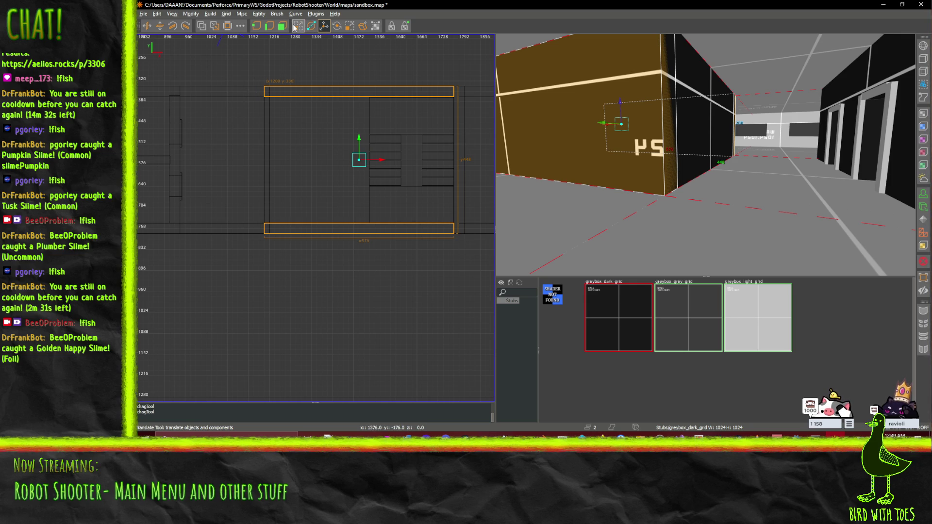
left_click_drag(195, 118, 205, 118)
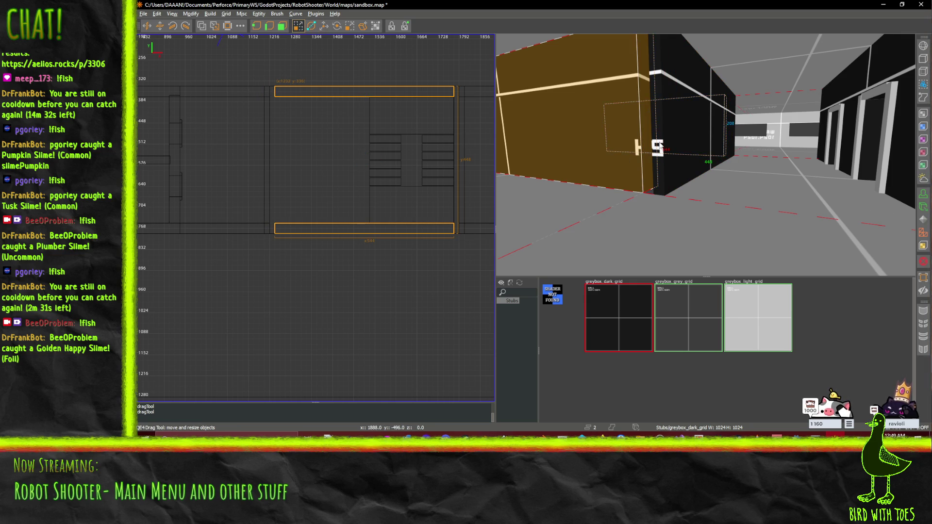
left_click(706, 154, "shift")
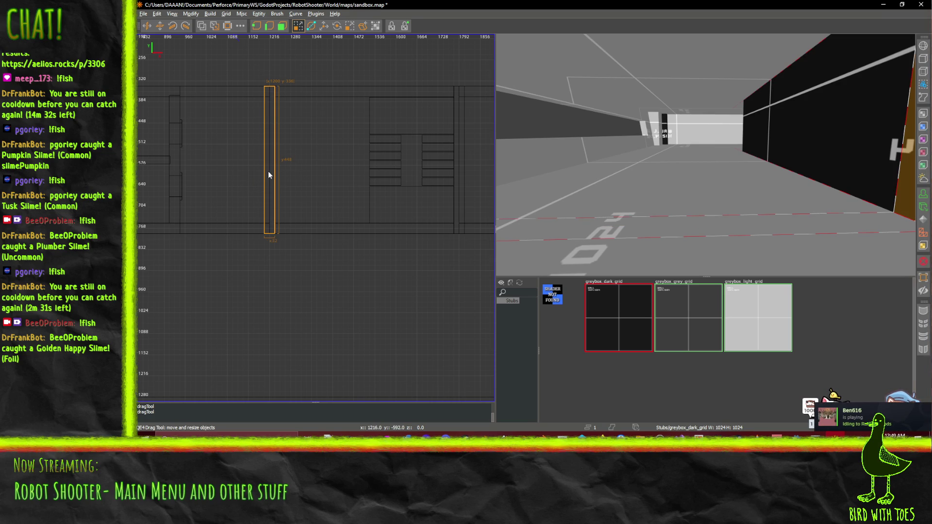
left_click_drag(269, 176, 275, 177)
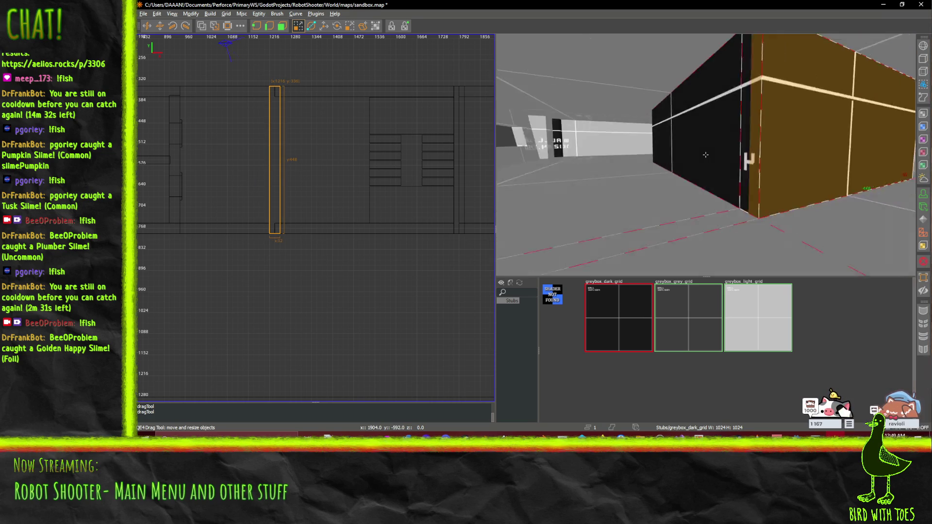
Trim both railings' left ends so they are 528 units wide.
left_click(660, 142)
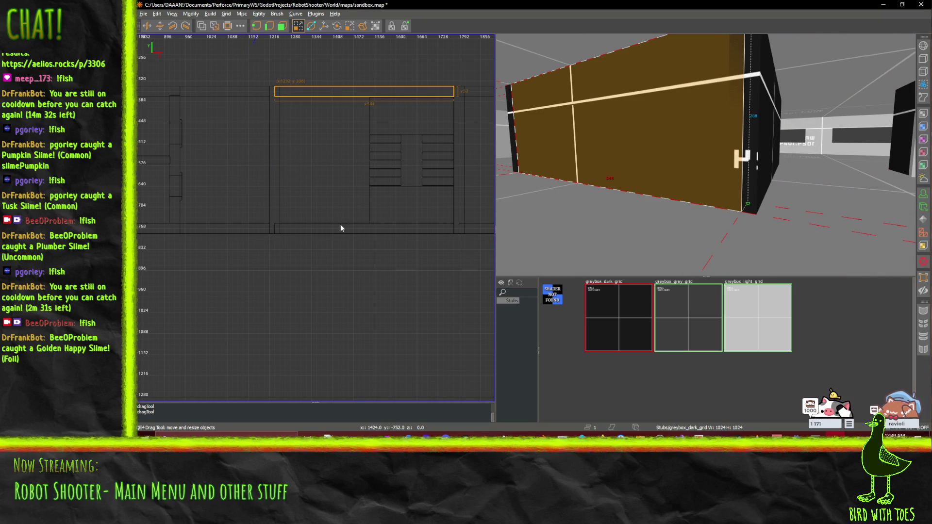
right_click(723, 155)
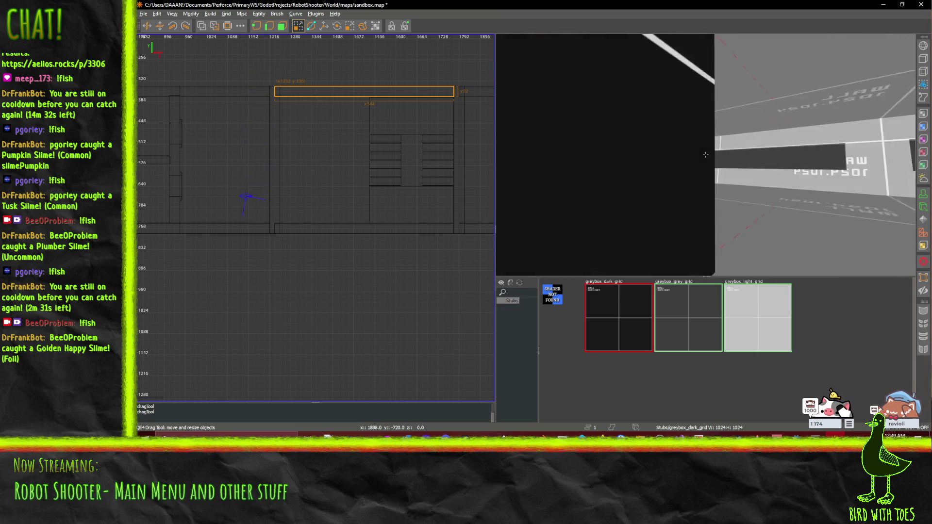
right_click(705, 154)
left_click(668, 157, "shift")
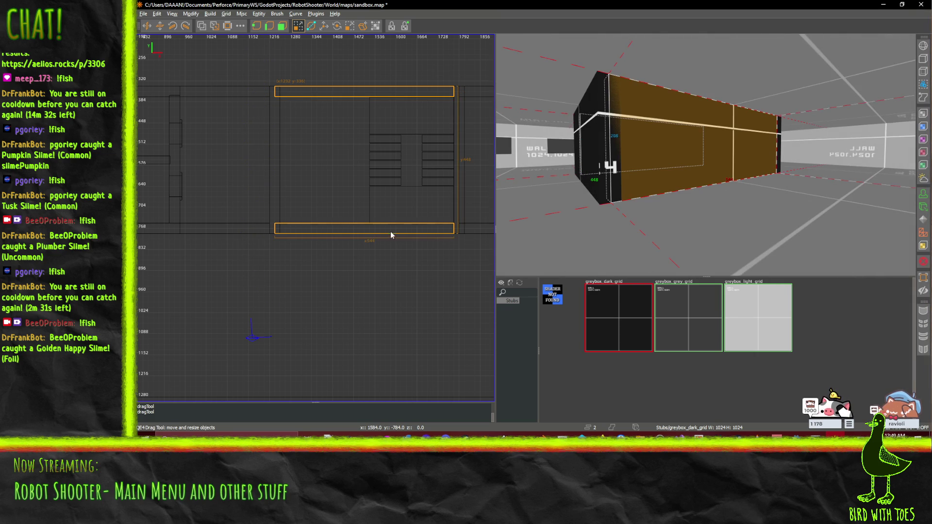
left_click_drag(263, 174, 269, 174)
Fly around the stairwell to inspect the stairs, railings and walls.
right_click(705, 154)
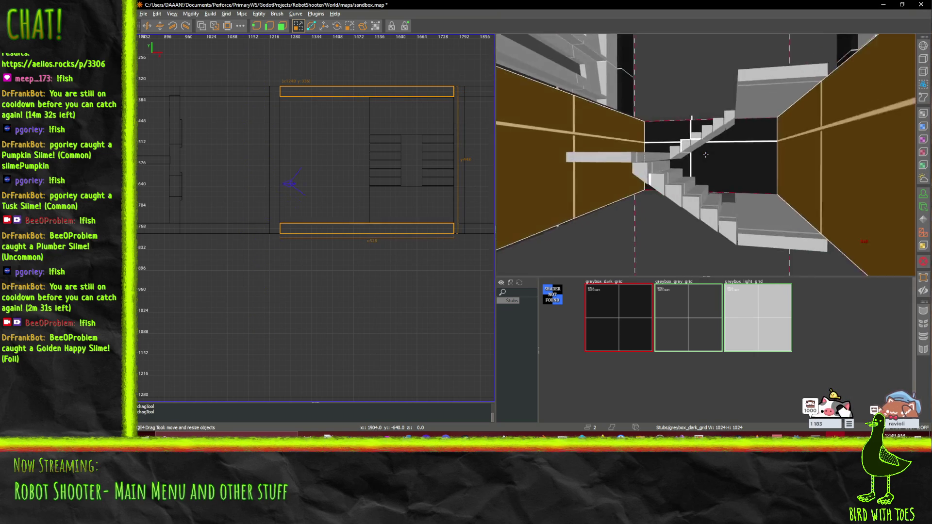
key("w")
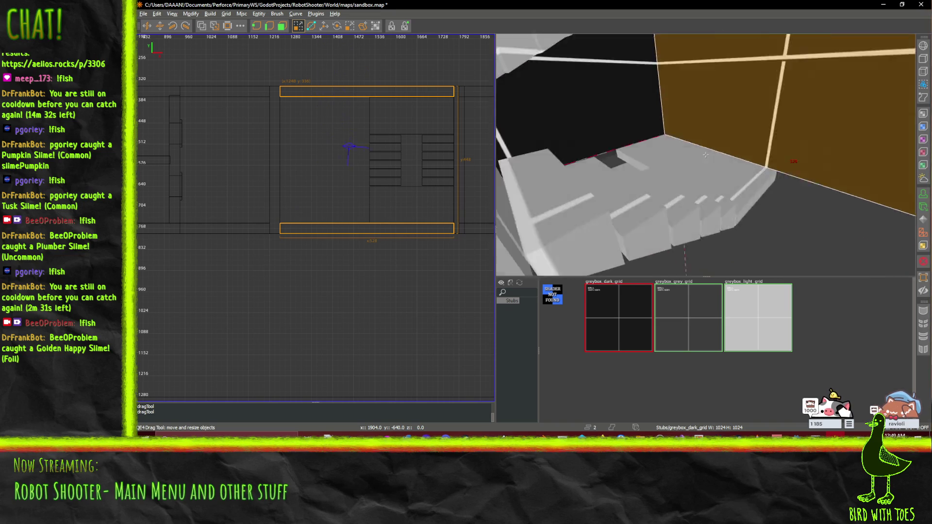
key("s")
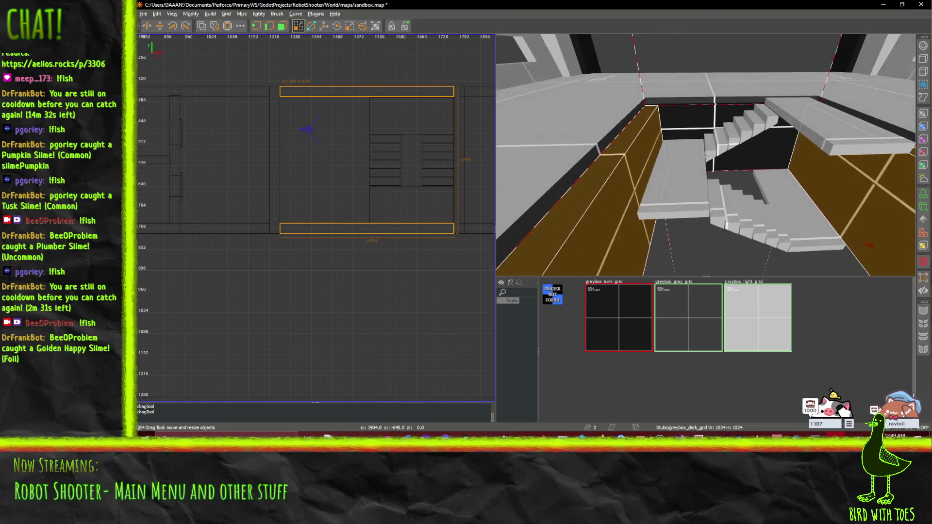
key("w")
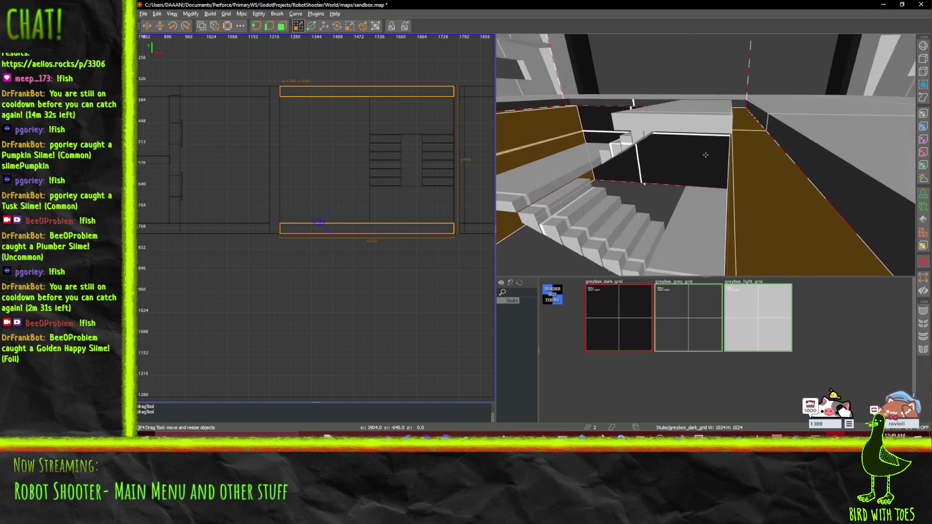
key("w")
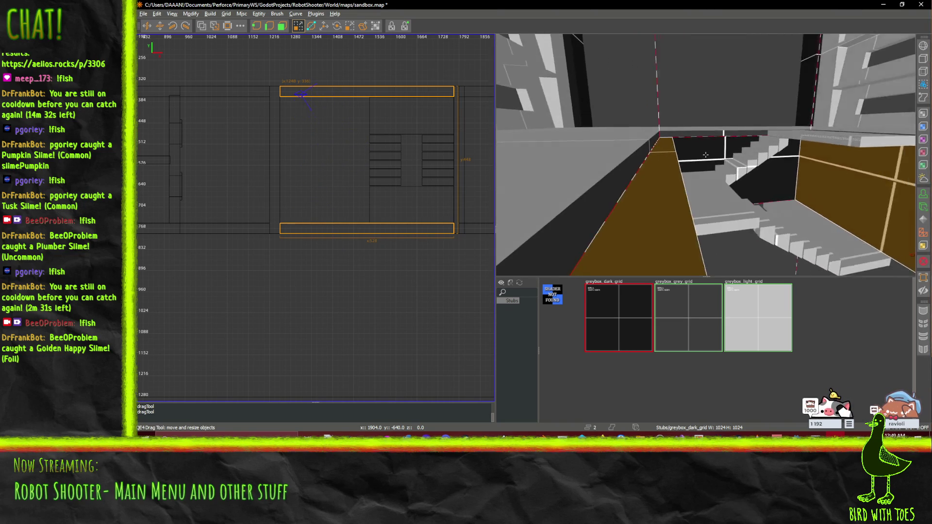
key("w")
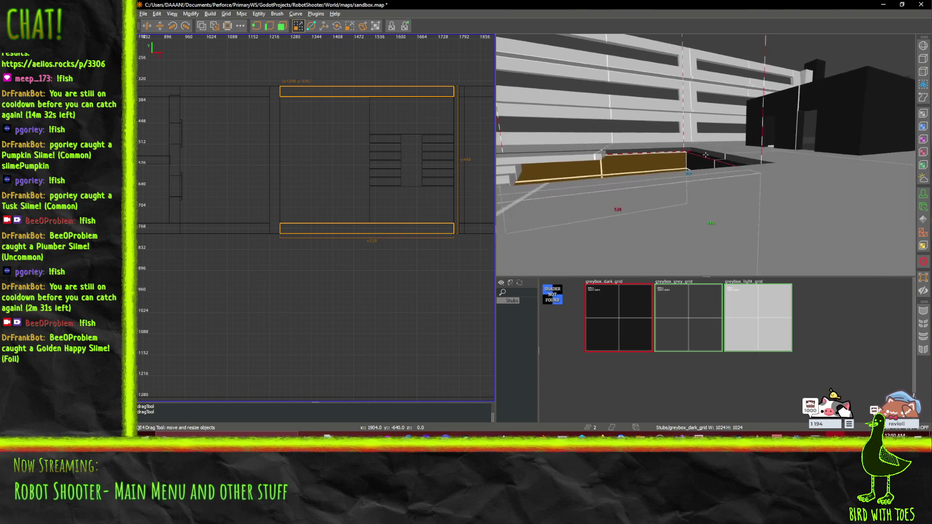
key("w")
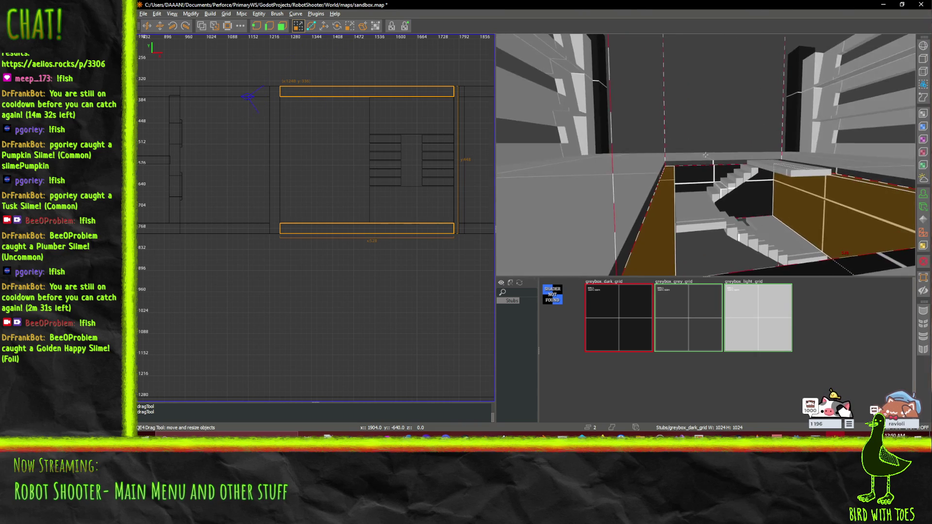
key("w")
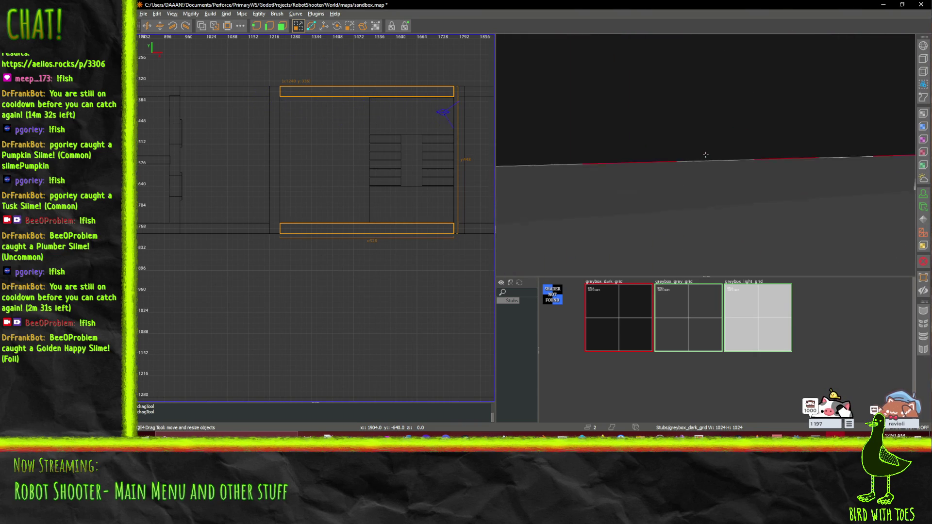
key("w")
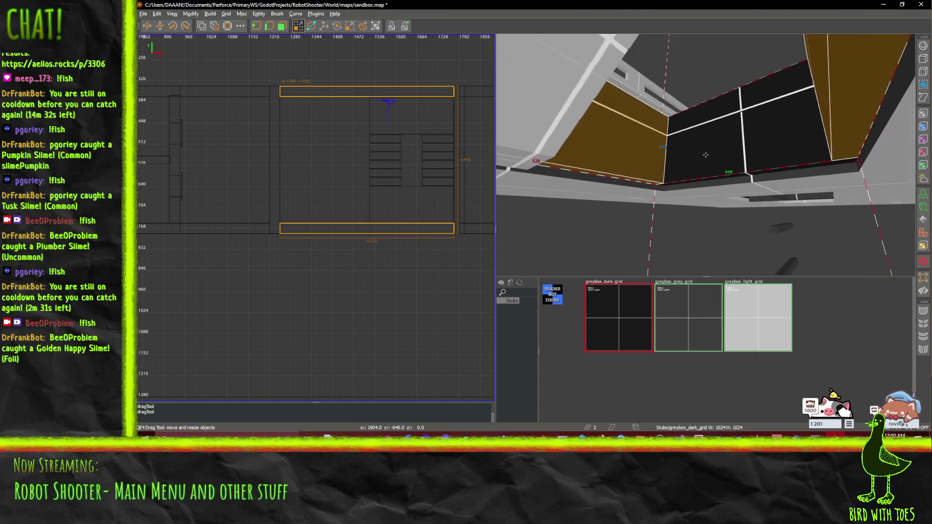
Widen the east wall brush to 32 units thick.
left_click(711, 162, "shift")
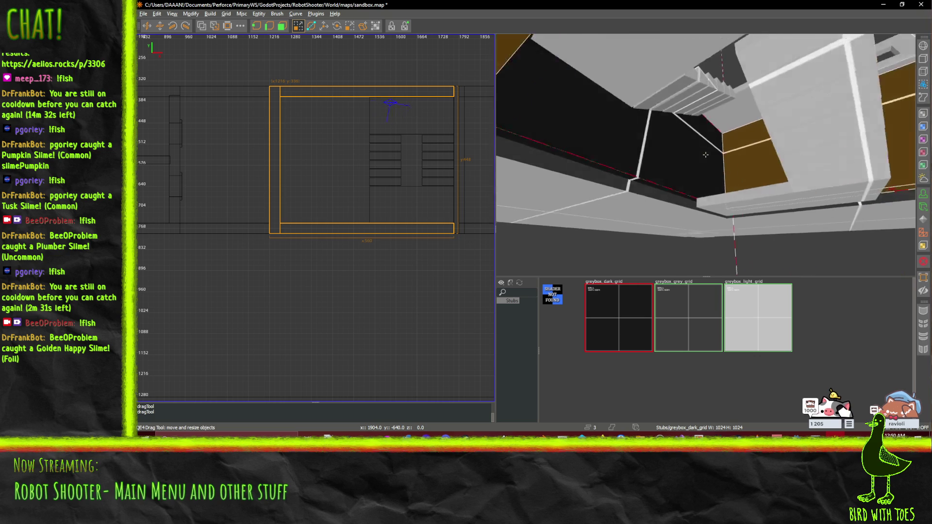
left_click(692, 153, "shift")
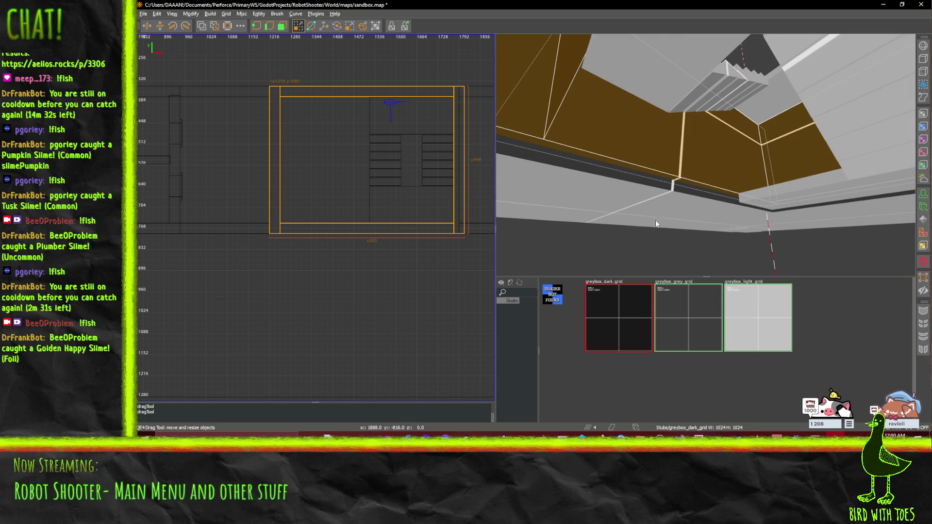
key("w")
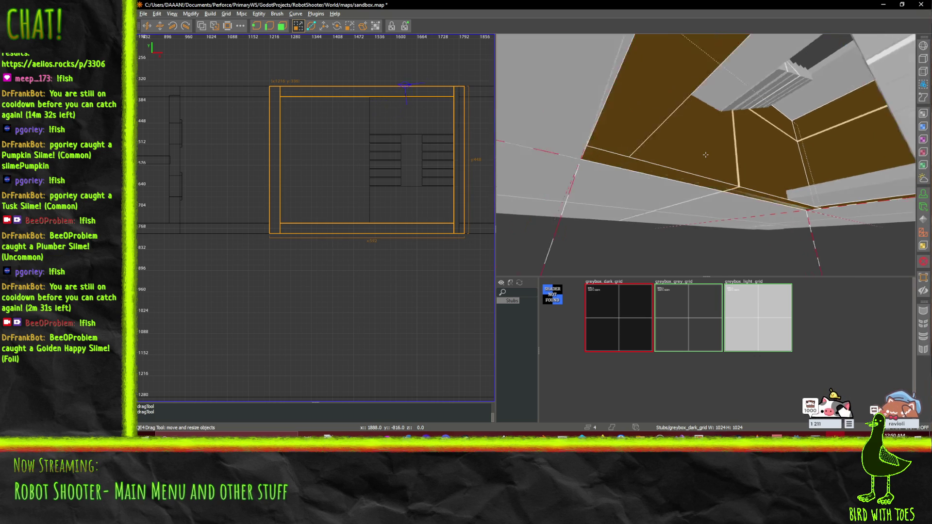
left_click_drag(705, 155, 771, 131)
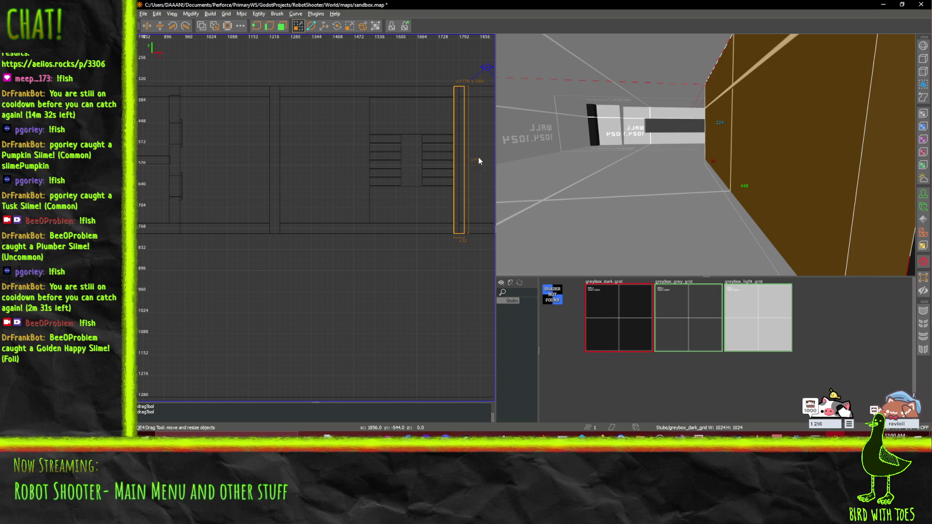
left_click_drag(477, 157, 453, 144)
Pull the north and south walls' east ends back 16 units.
right_click(546, 144)
key("Escape")
left_click(705, 155, "shift")
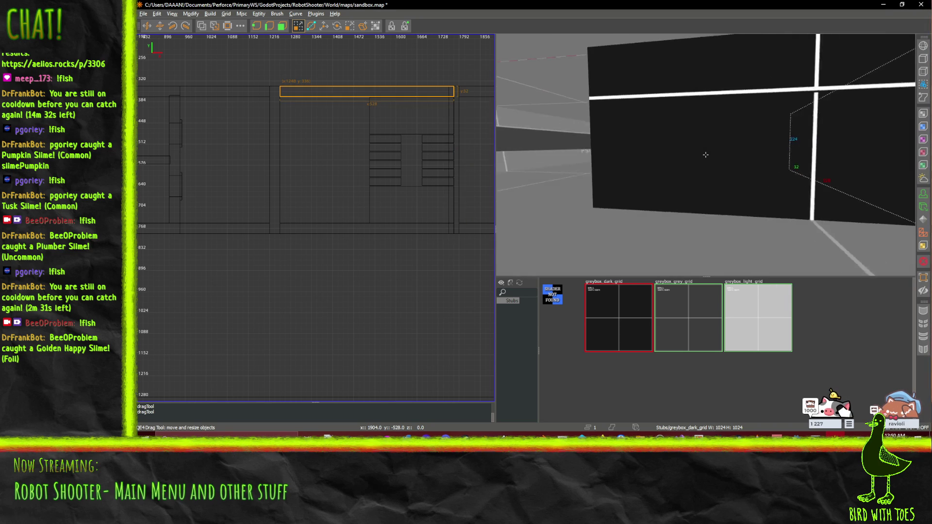
left_click(705, 154, "shift")
right_click(679, 142)
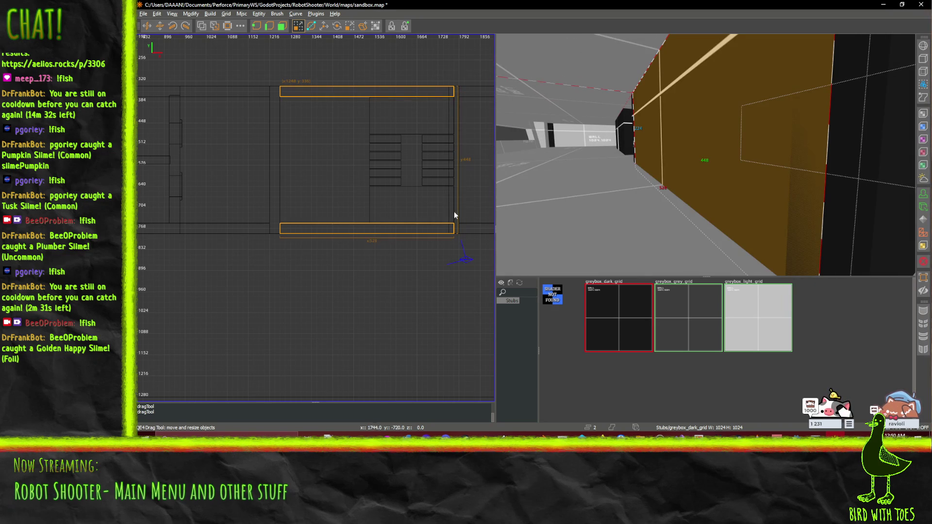
left_click_drag(476, 208, 471, 208)
right_click(515, 204)
key("Up")
key("Up")
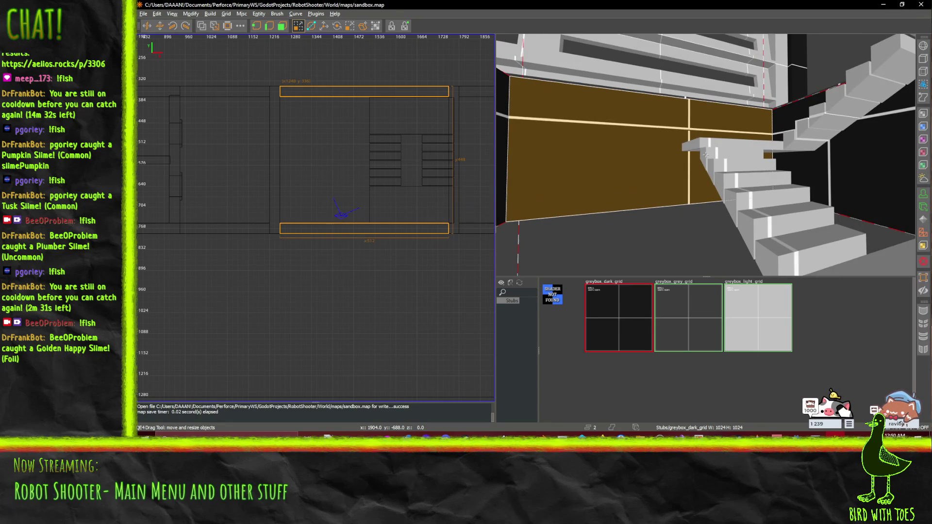
key("Up")
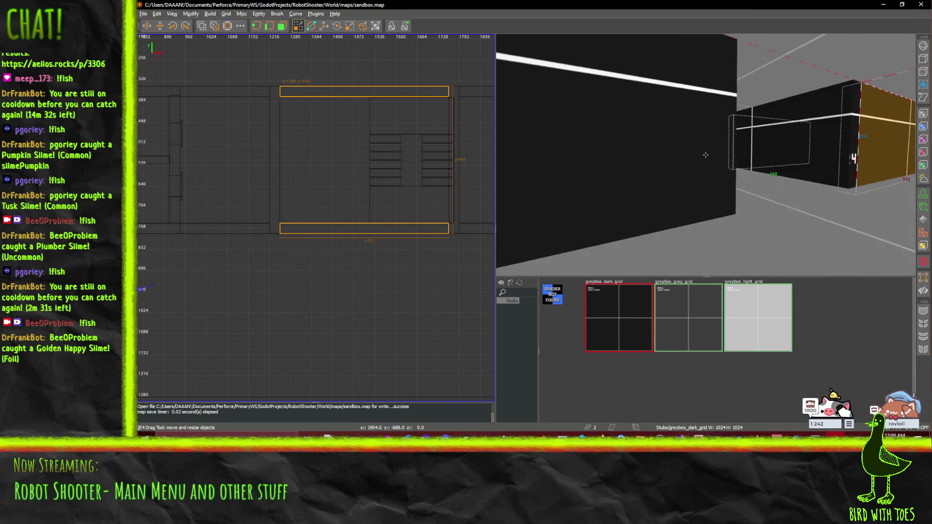
key("Up")
key("Up")
key("Up")
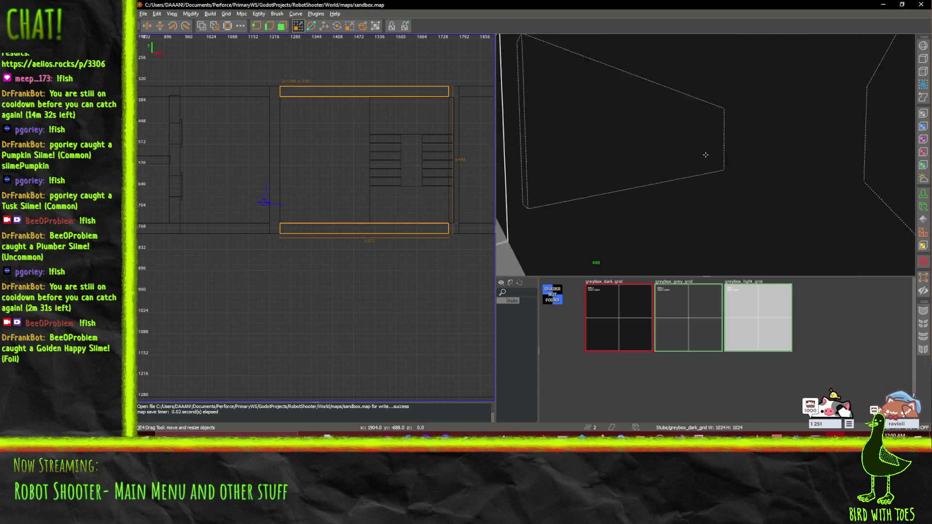
key("Down")
key("Left")
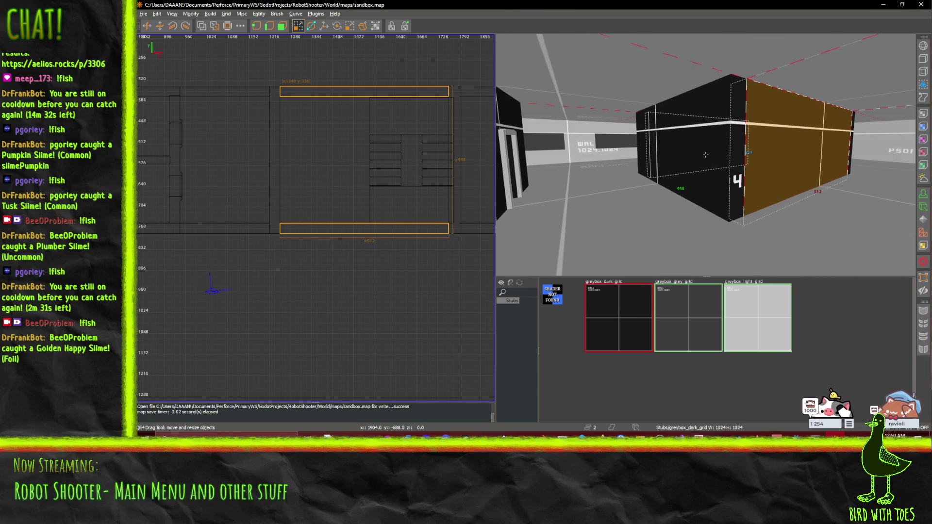
key("Up")
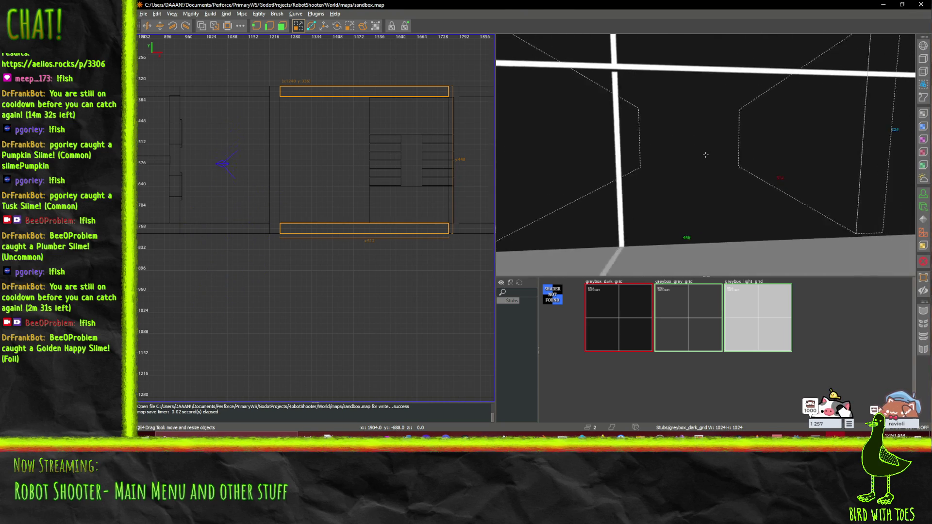
key("Down")
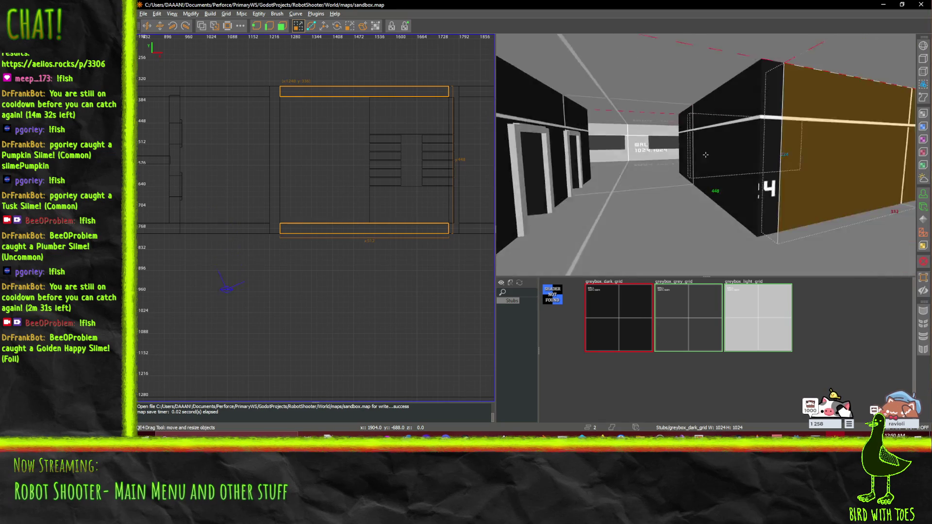
key("Up")
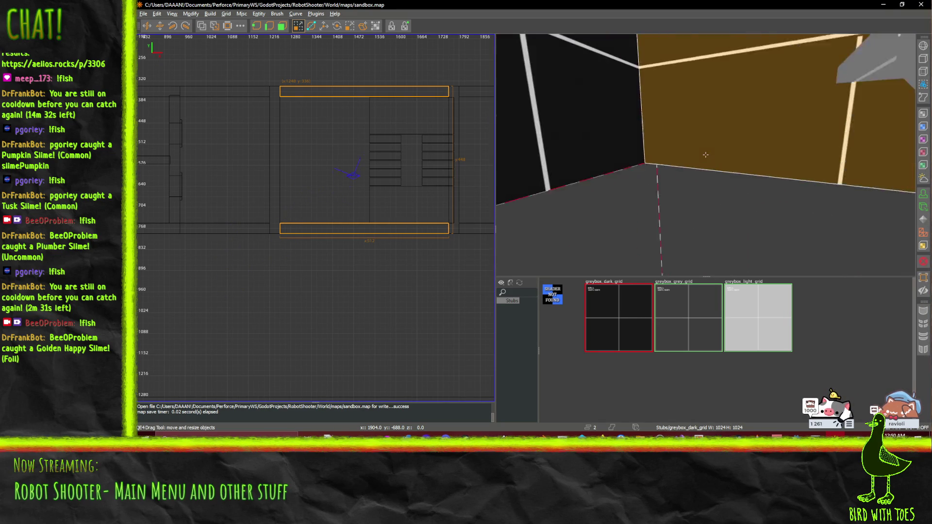
key("Down")
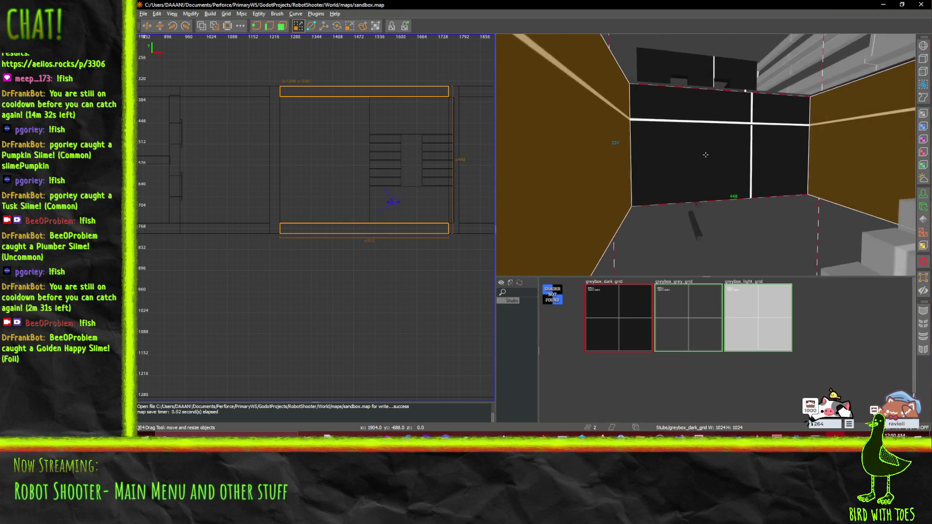
key("Down")
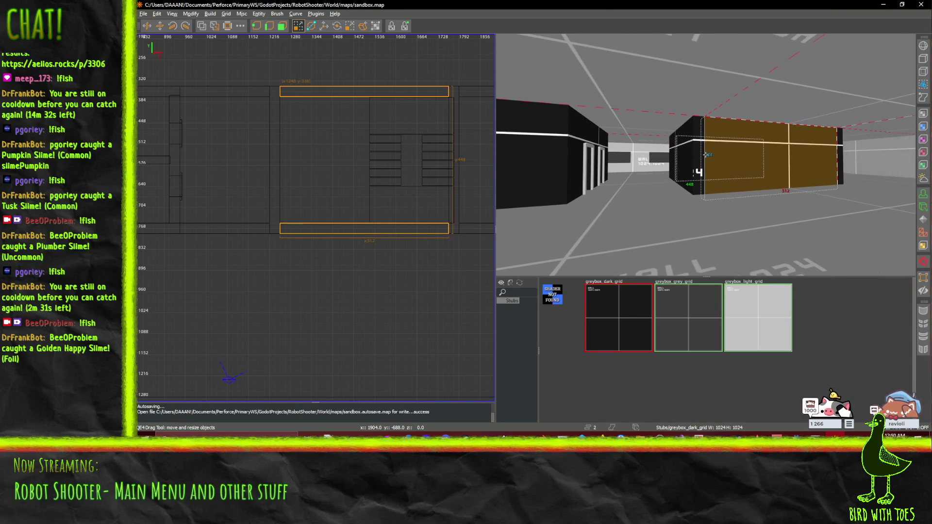
key("Left")
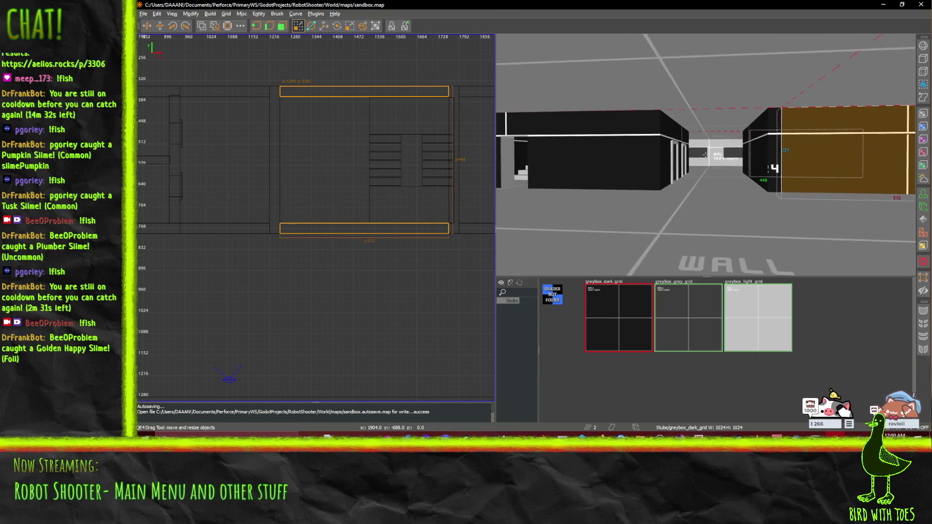
key("Up")
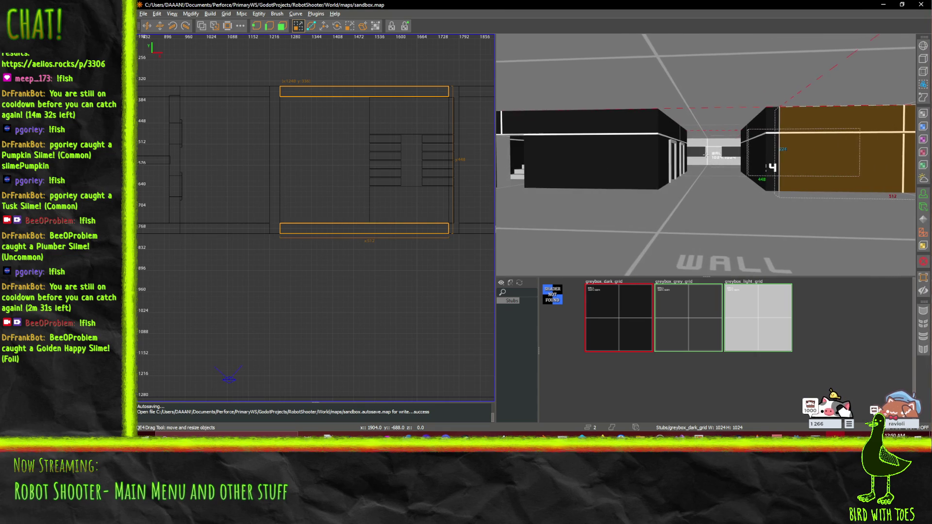
key("Up")
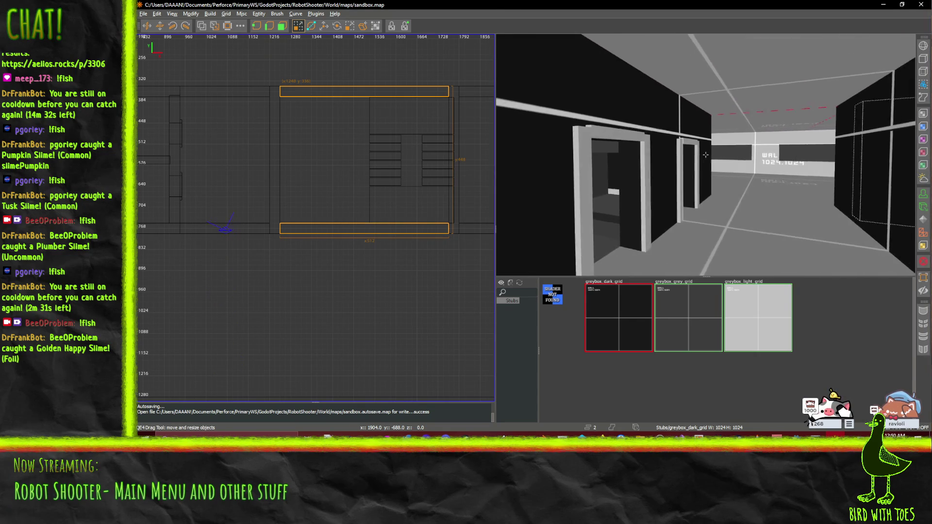
Delete the door frame's left post, lintel and right post.
left_click(506, 136)
left_click(523, 127, "ctrl")
left_click(594, 168, "ctrl")
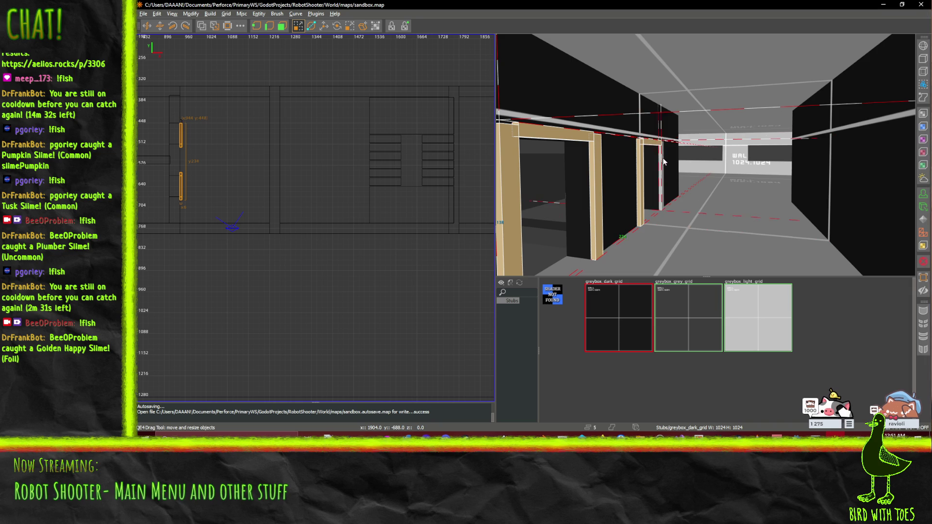
key("Delete")
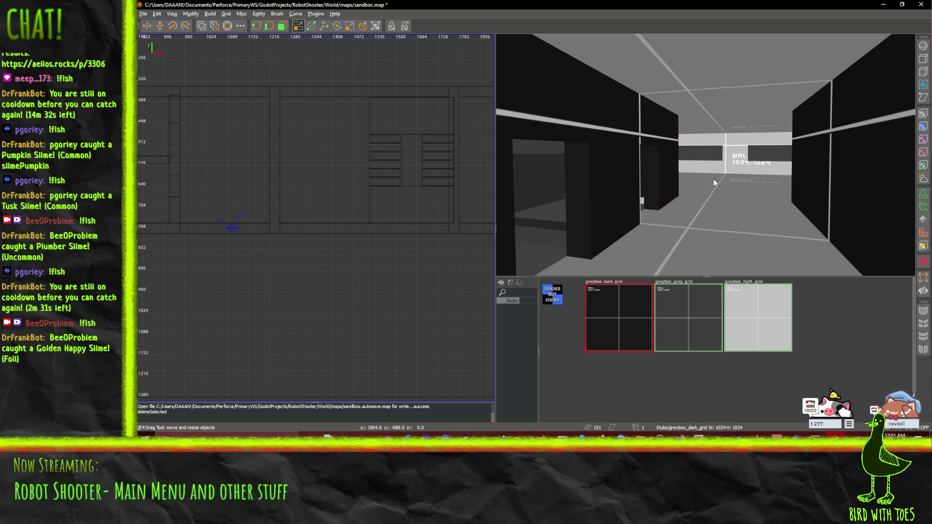
Fly through the cleared doorway to inspect the room and corridor.
right_click(760, 171)
key("Down")
key("Up")
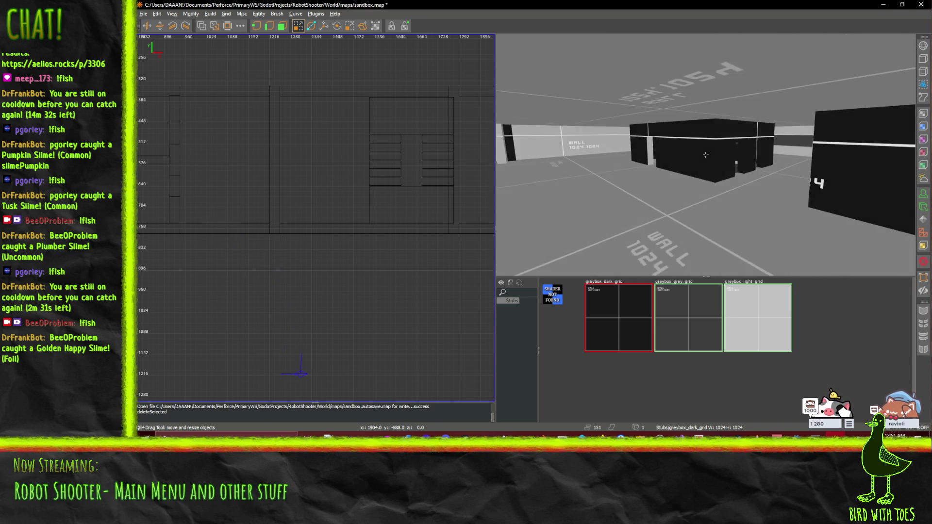
key("Up")
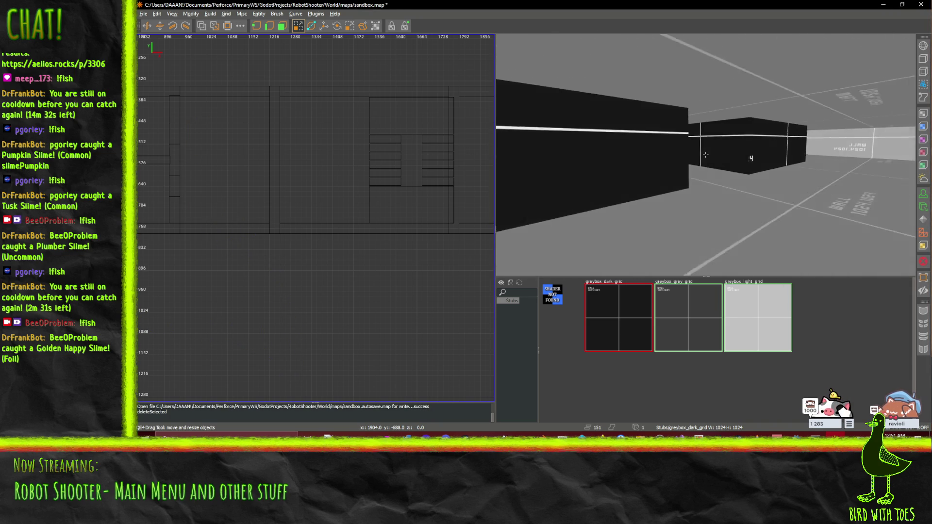
key("Up")
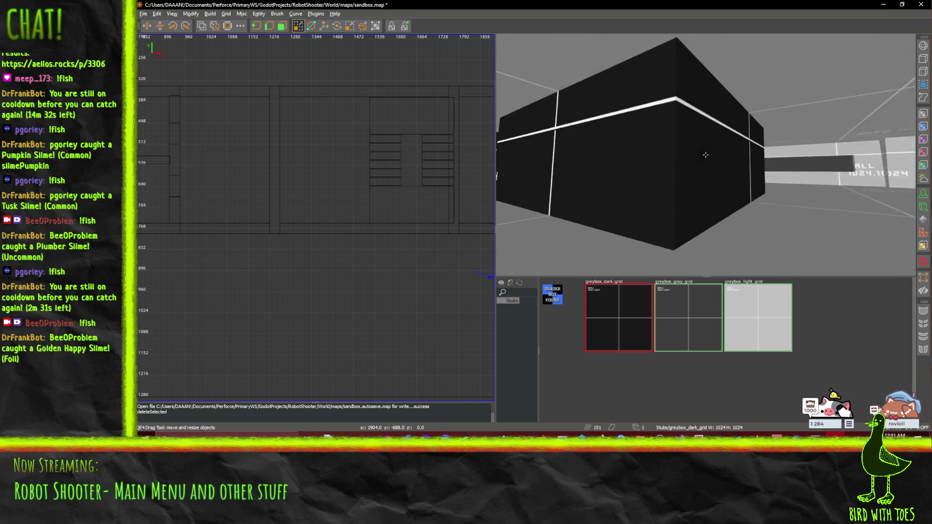
key("Down")
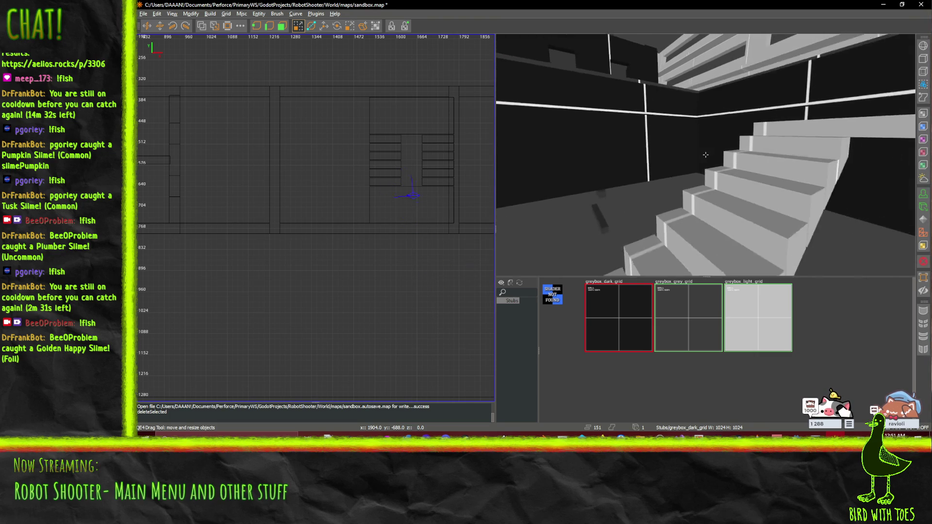
key("Down")
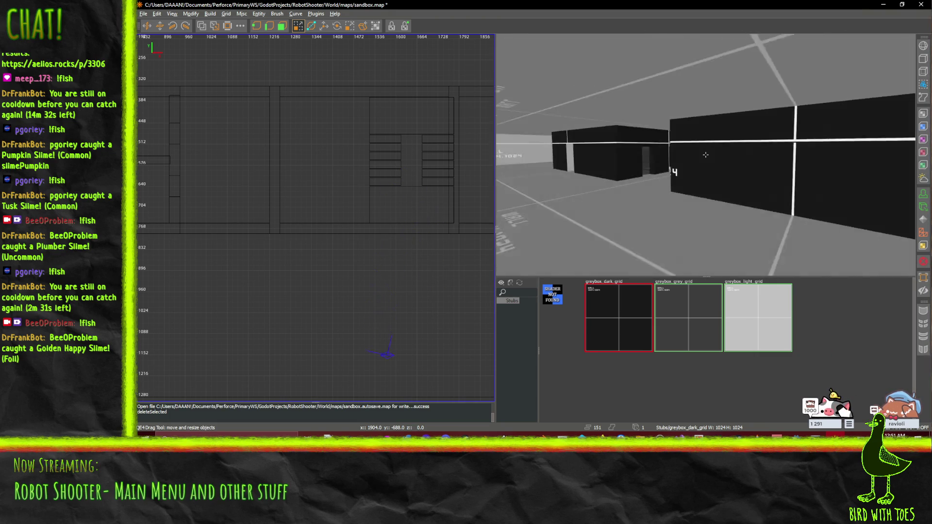
key("Right")
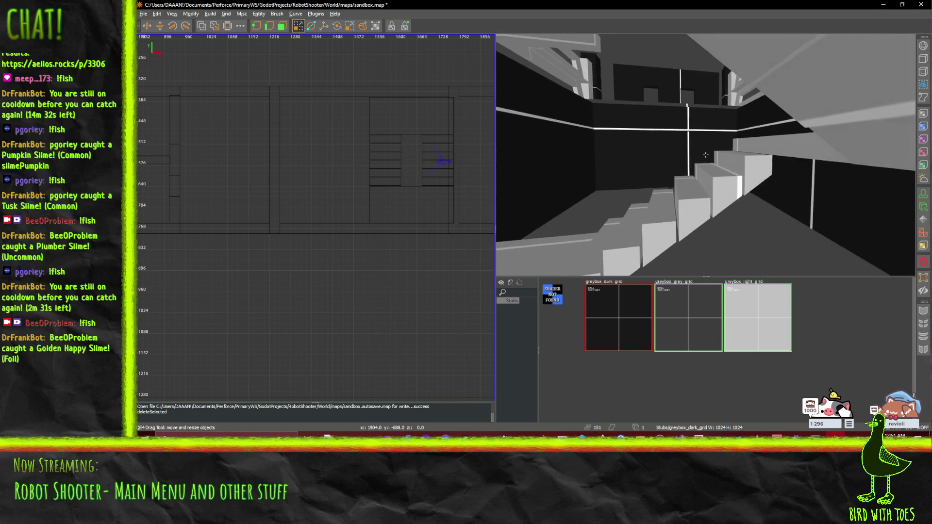
key("w")
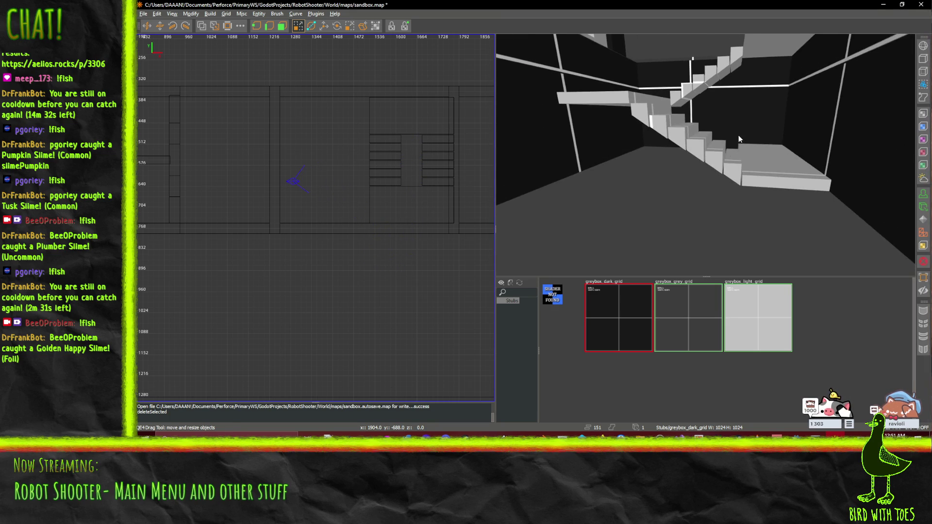
key("w")
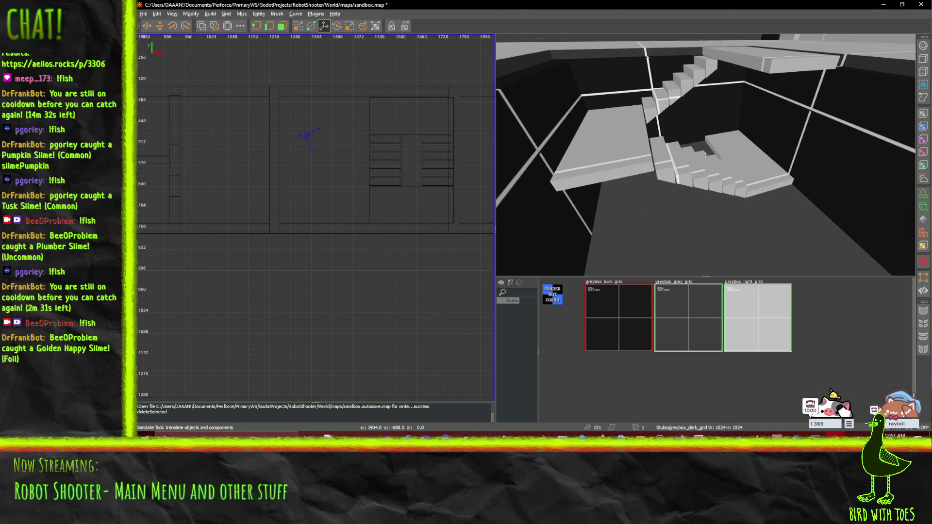
key("w")
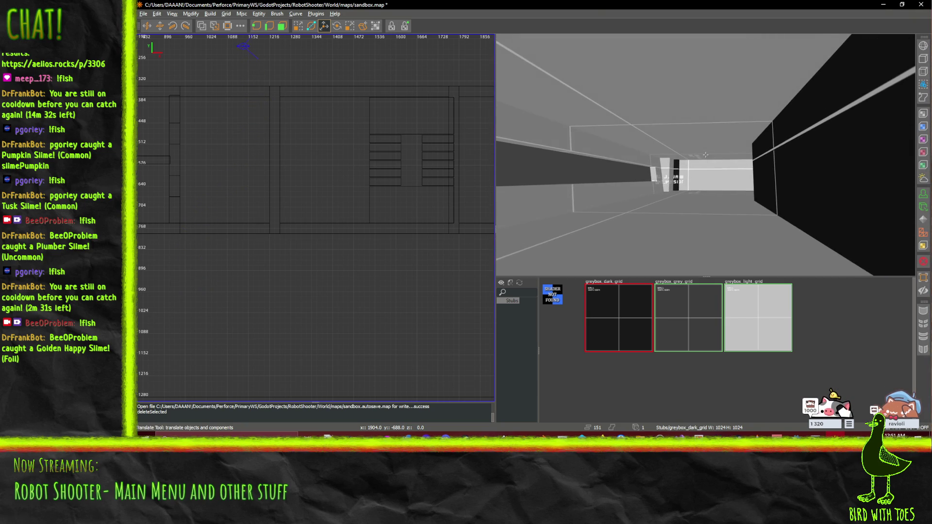
key("w")
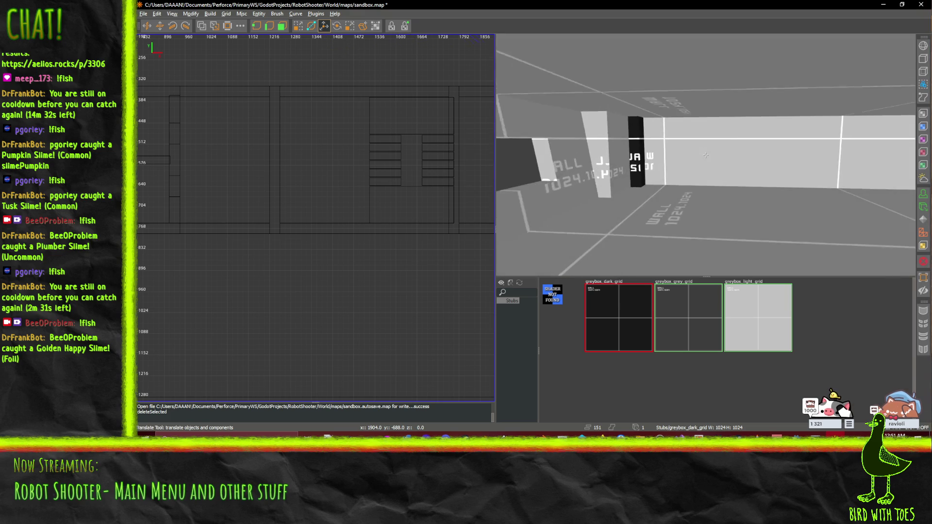
key("s")
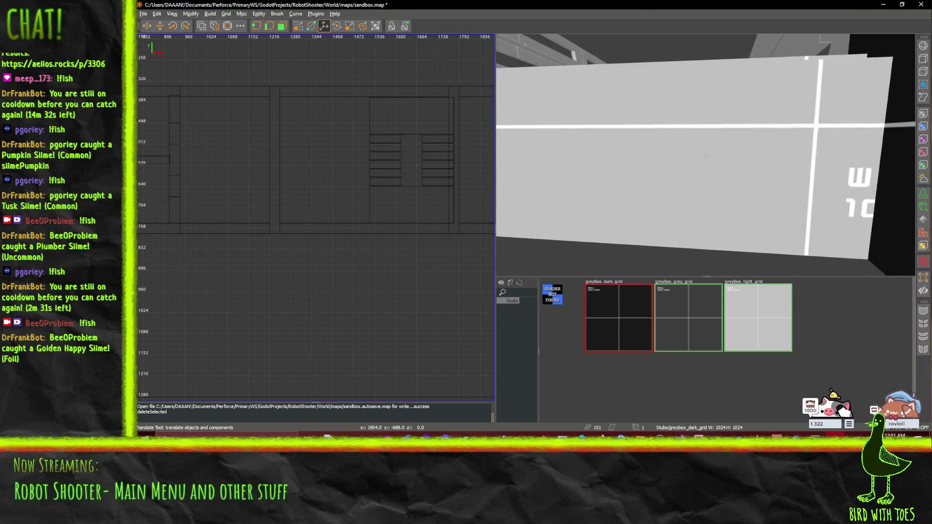
key("d")
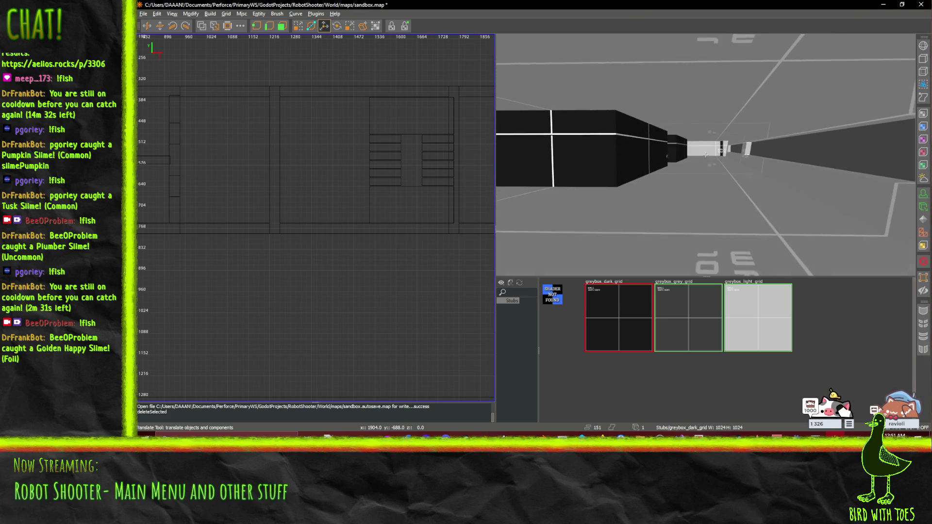
key("a")
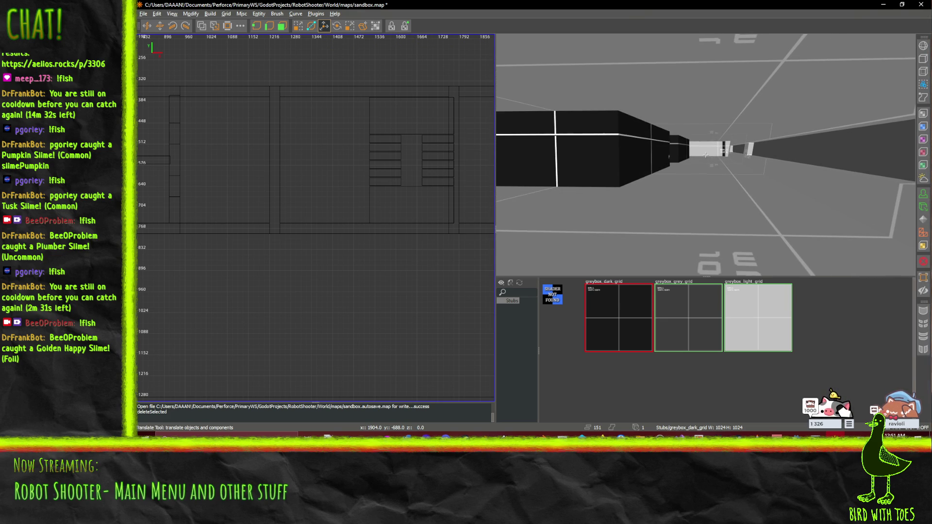
key("w")
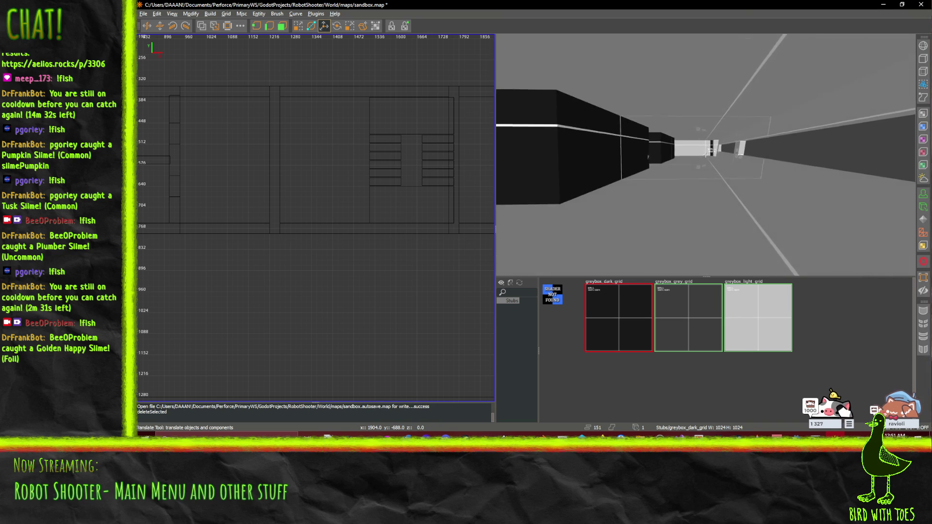
key("w")
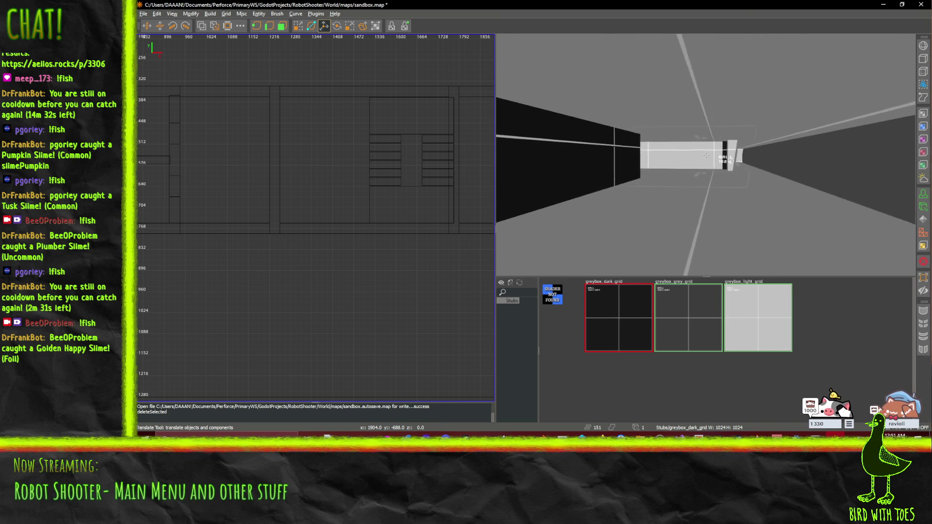
key("a")
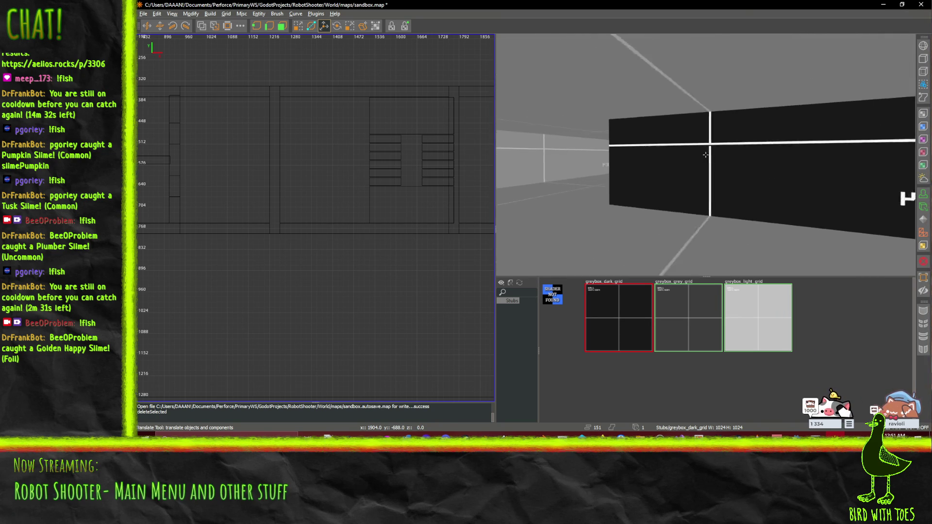
mouse_move(705, 155)
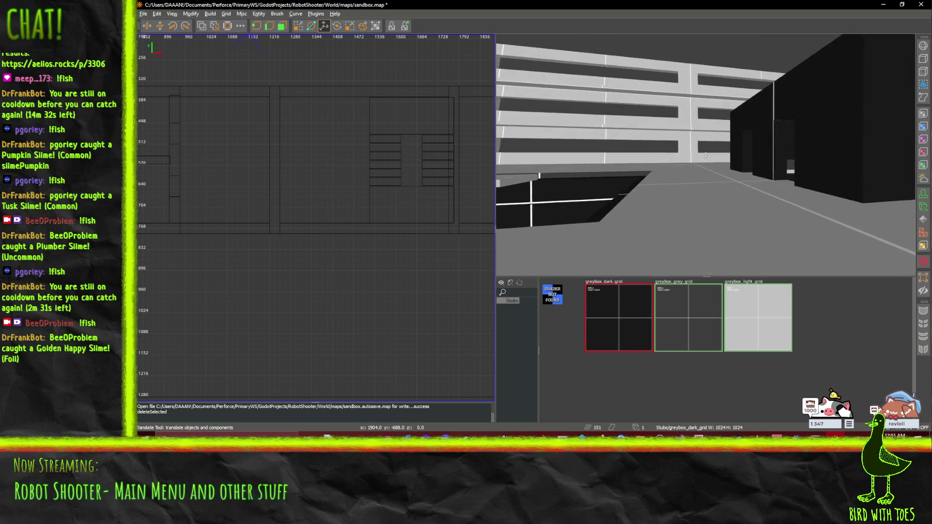
key("w")
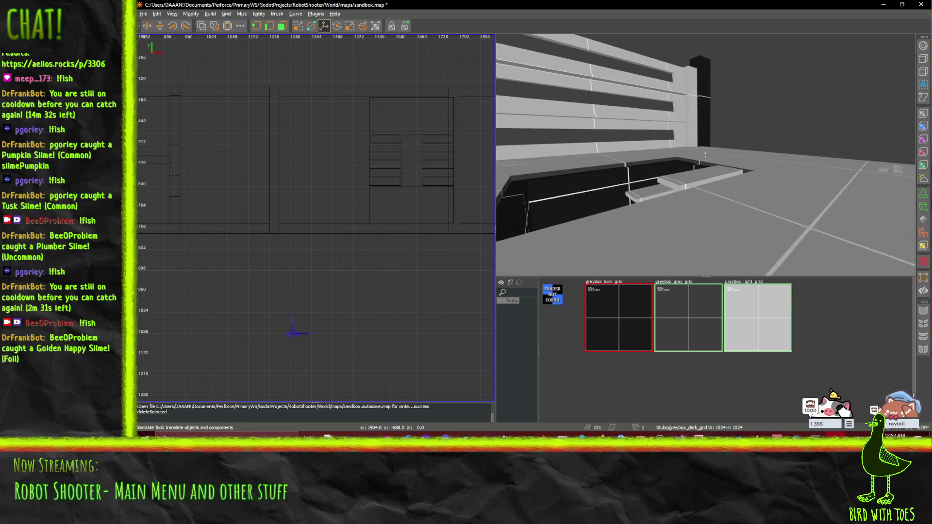
key("w")
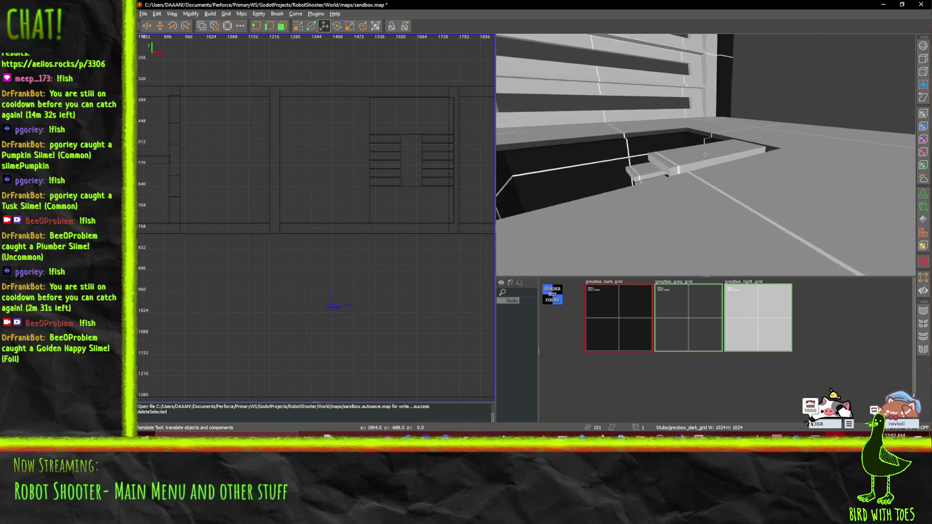
key("w")
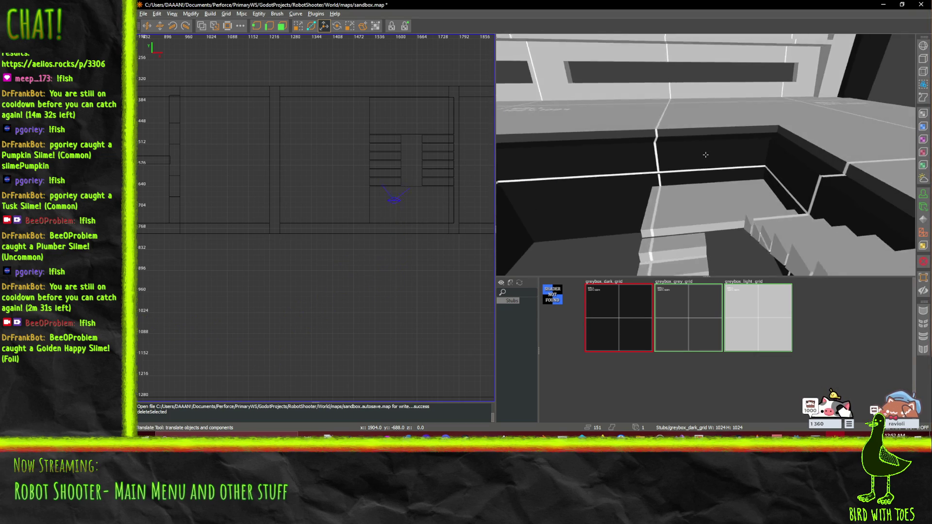
key("w")
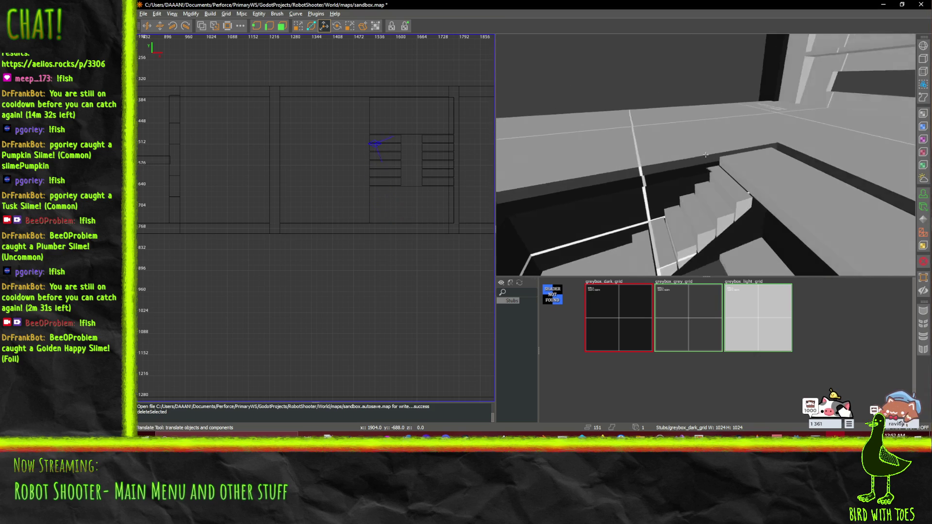
key("w")
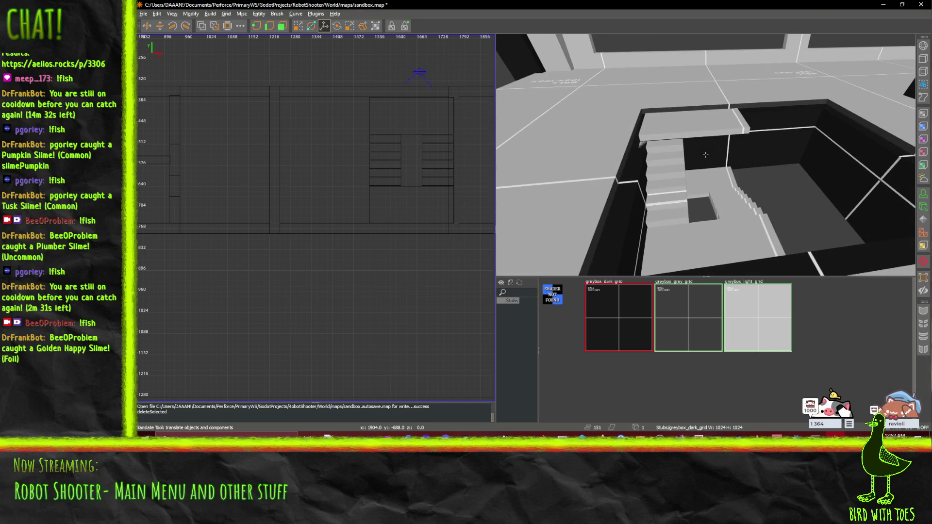
left_click(660, 144)
Select the landings and every stair step brush and shift them 16 units along X.
left_click(662, 144, "ctrl")
left_click(664, 154, "ctrl")
left_click(663, 171, "ctrl")
left_click(668, 186, "ctrl")
left_click(665, 201, "ctrl")
left_click(670, 216, "ctrl")
left_click(727, 225, "ctrl")
left_click(729, 219, "ctrl")
left_click(732, 214, "ctrl")
left_click(732, 209, "ctrl")
left_click(733, 207, "ctrl")
left_click(732, 202, "ctrl")
left_click(730, 198, "ctrl")
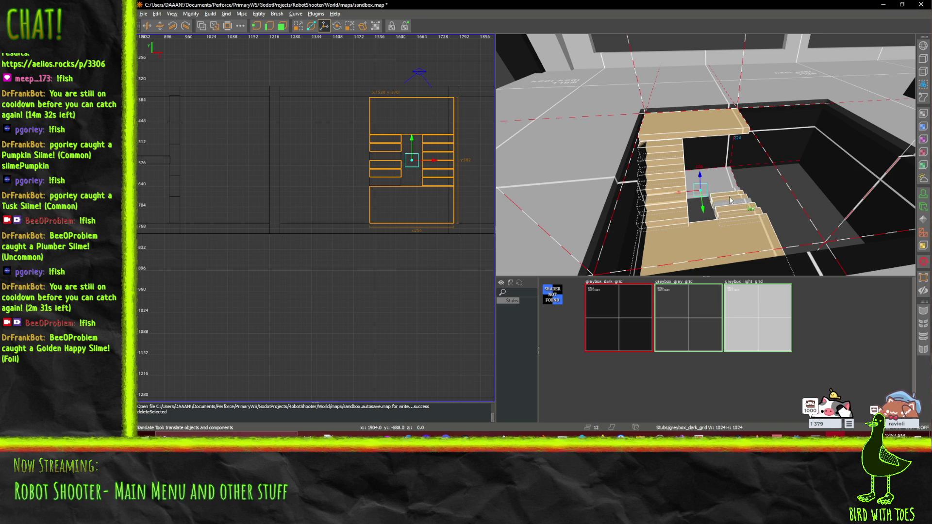
left_click(720, 189, "ctrl")
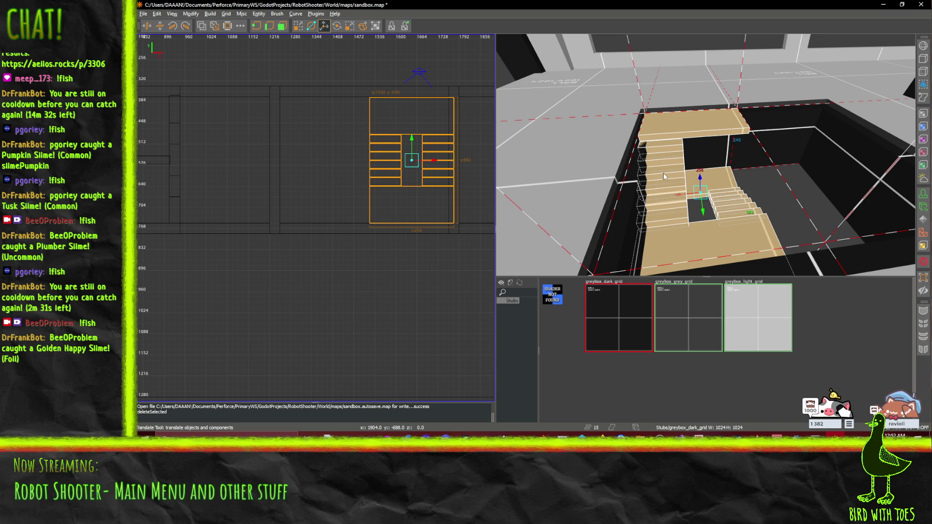
left_click_drag(678, 197, 682, 197)
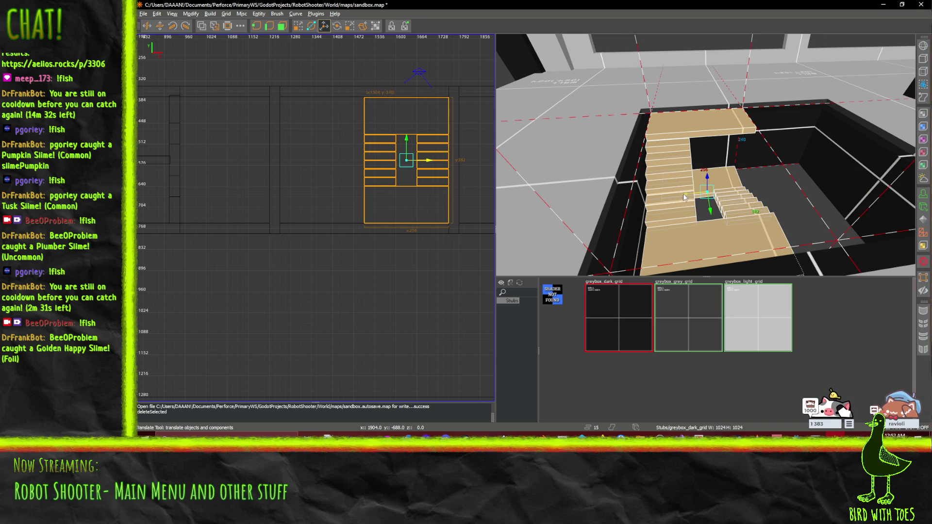
Paste a copy of the stairs and raise it 208 units above the original flight.
key("period")
key("period")
key("period")
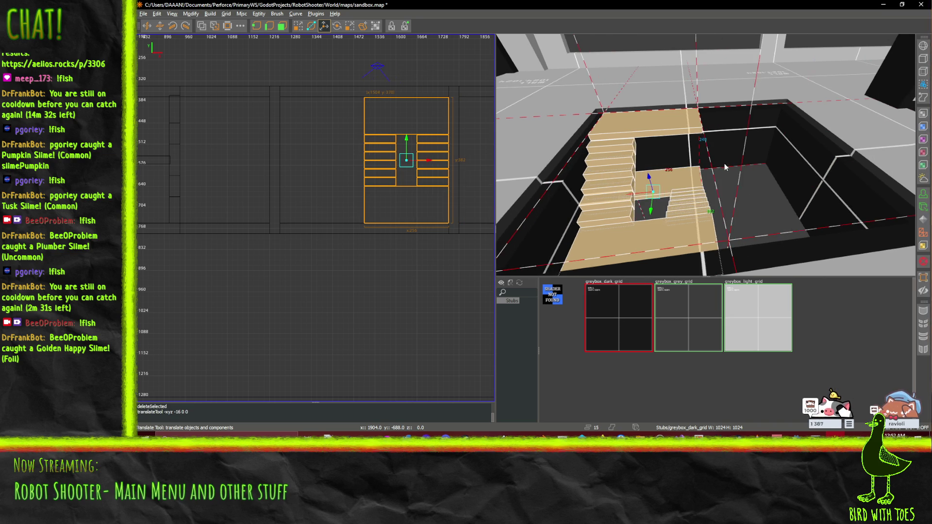
key("period")
key("period")
key("period")
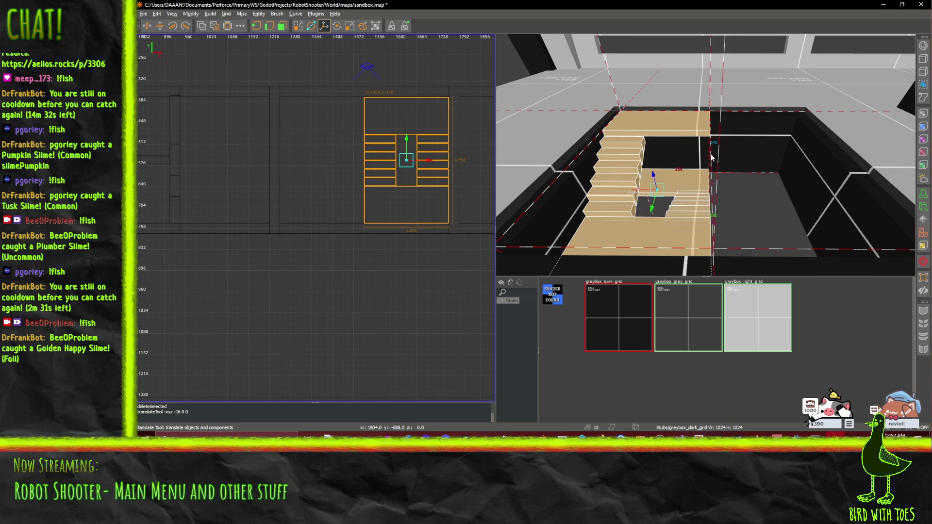
key("period")
key("period")
key("period")
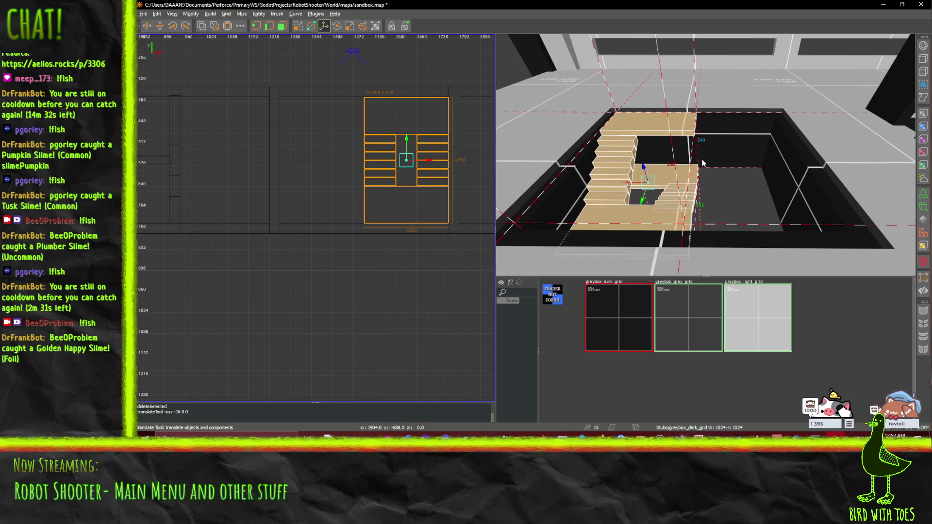
key("ctrl+v")
left_click_drag(668, 200, 638, 80)
Raise the stacked stair copy a further 16 units, to 224 above the original.
right_click(639, 80)
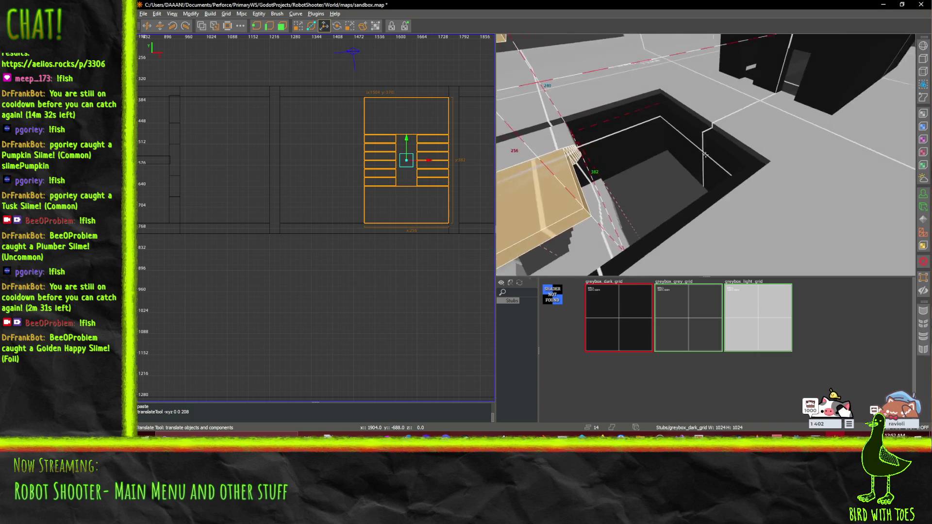
scroll(706, 155, "down", 5)
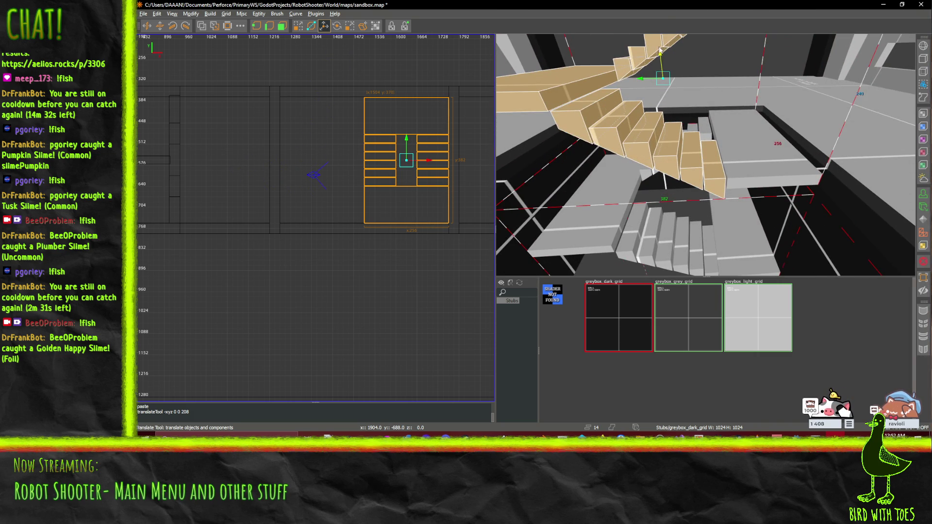
left_click_drag(659, 50, 659, 45)
right_click(659, 45)
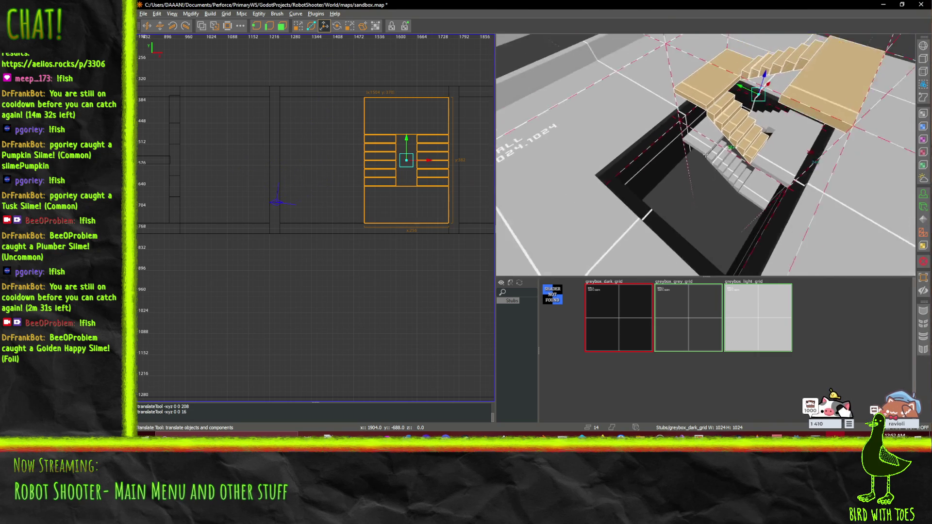
scroll(705, 155, "down", 5)
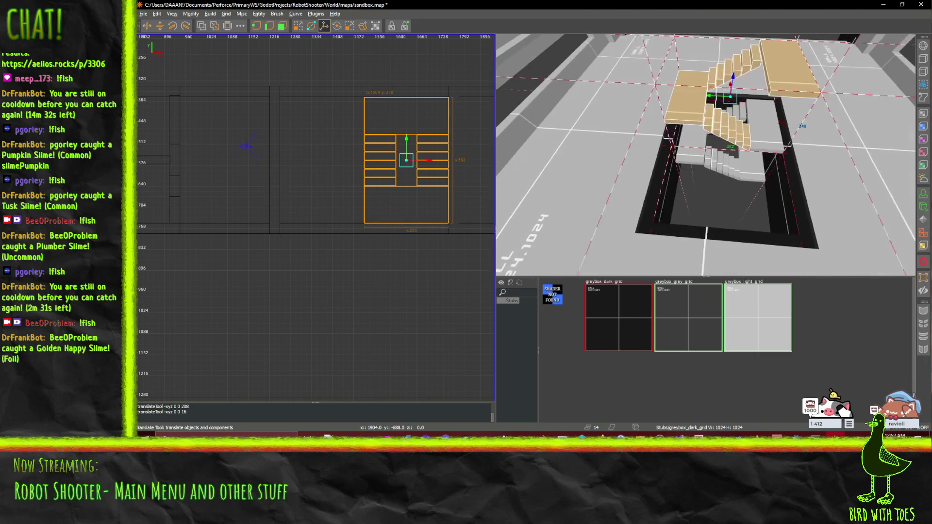
scroll(705, 155, "down", 10)
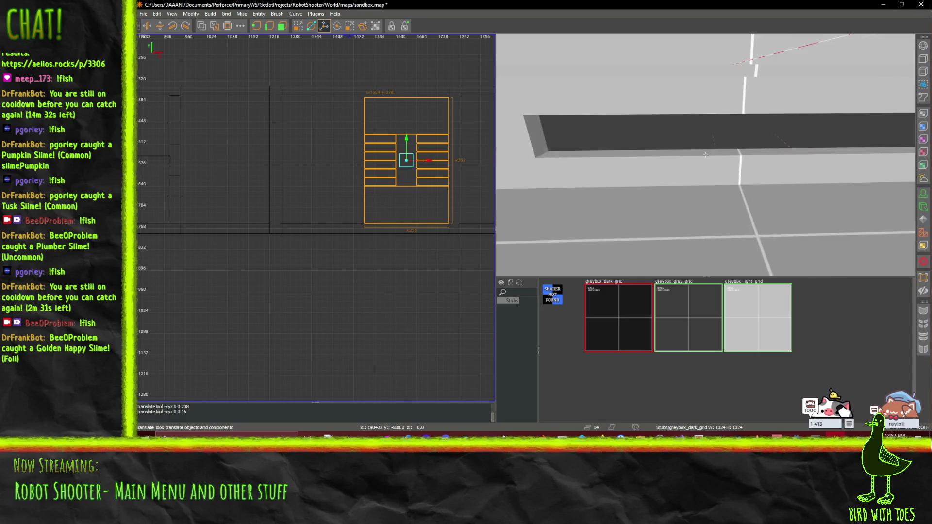
scroll(705, 154, "down", 10)
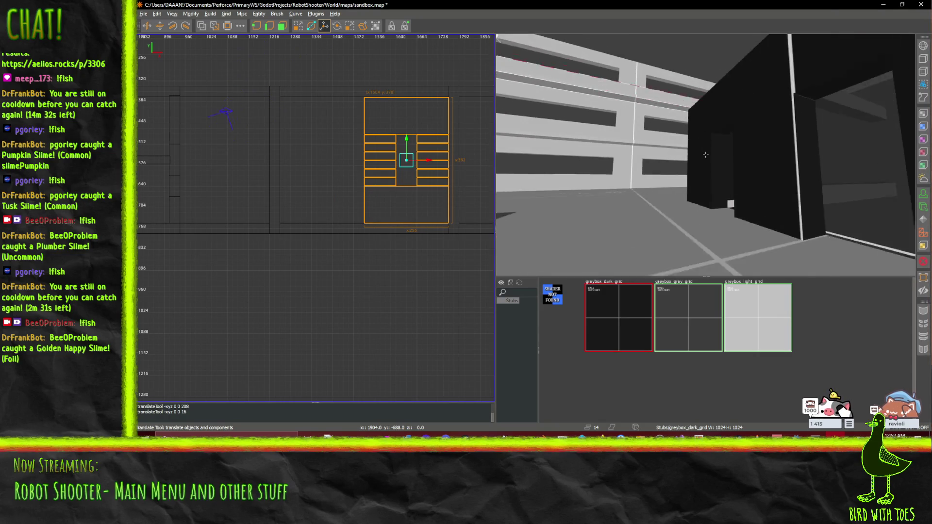
scroll(705, 155, "down", 10)
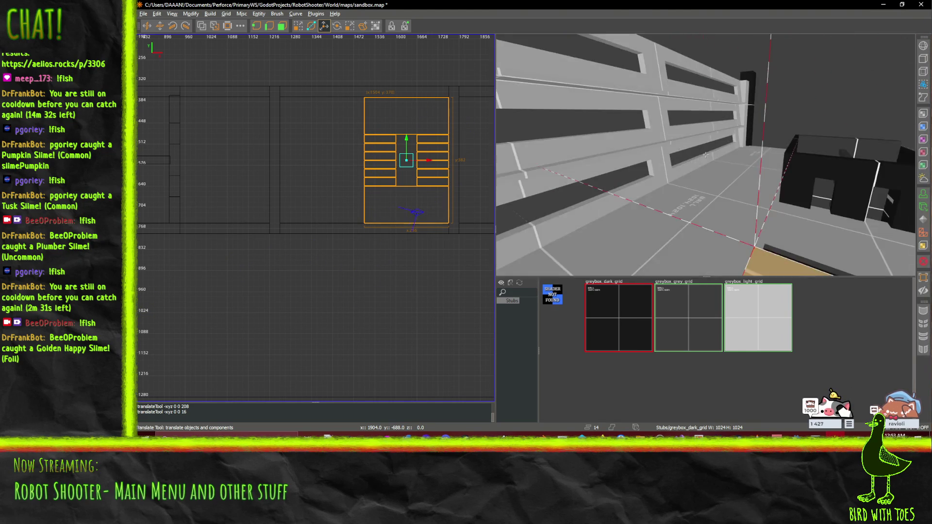
key("s")
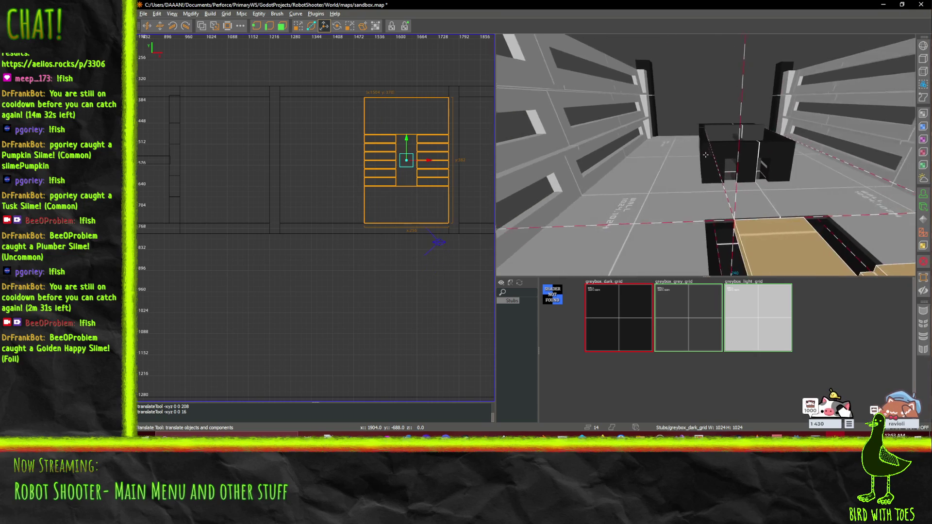
key("s")
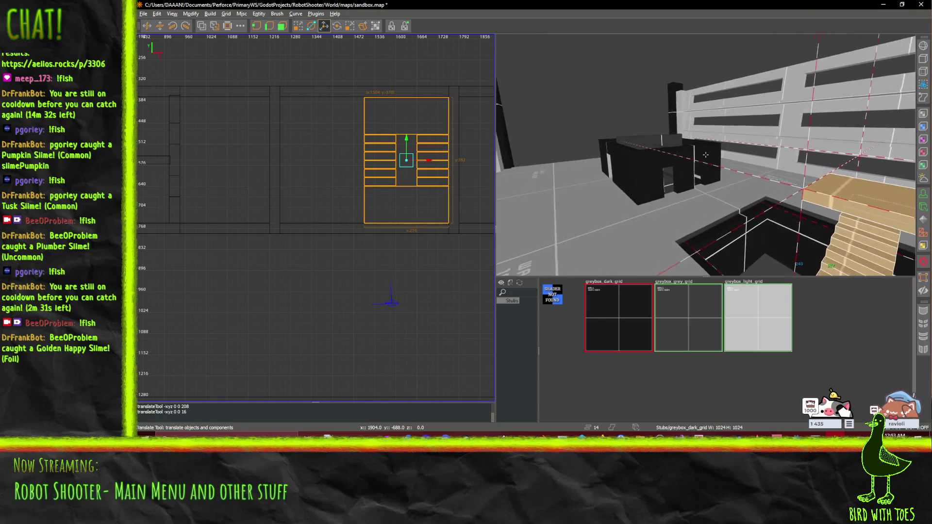
key("w")
right_click(634, 217)
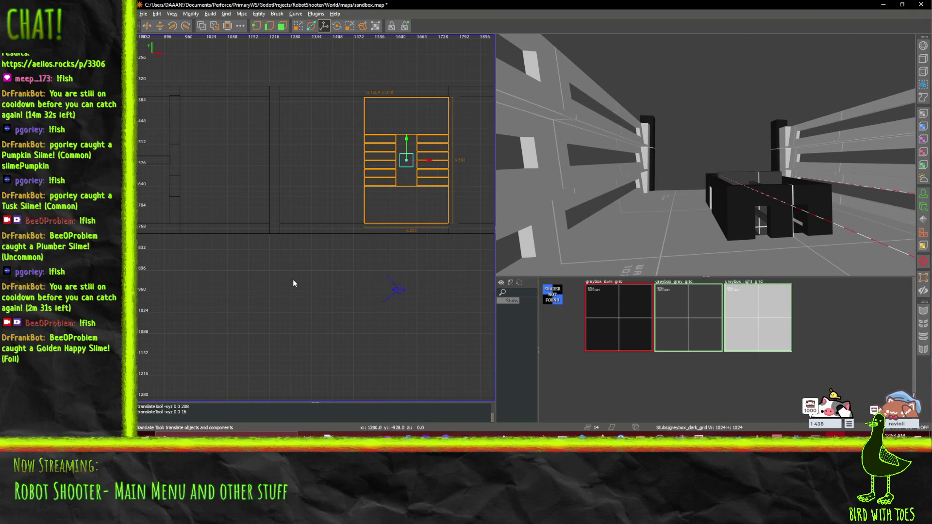
scroll(322, 260, "down", 3)
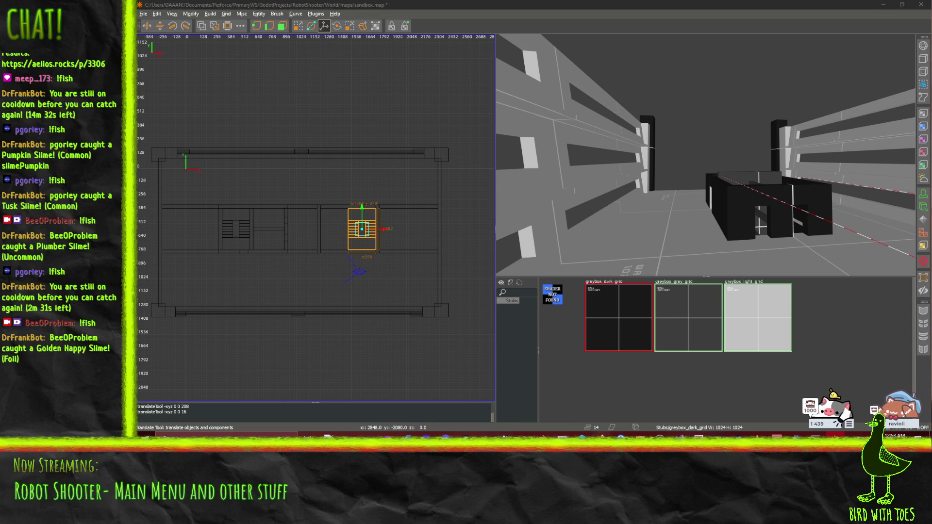
mouse_move(602, 434)
left_click(528, 394)
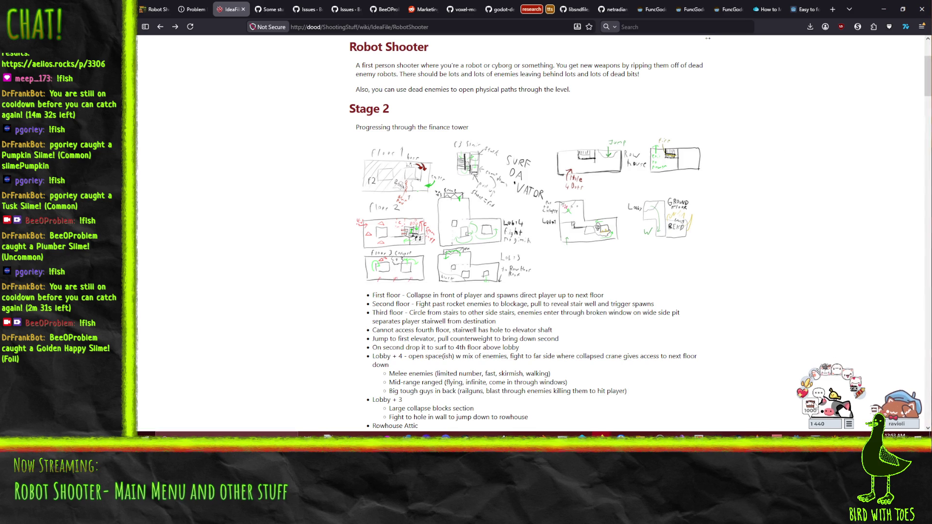
Restore the Robot Shooter wiki browser to a smaller window so the sandbox map shows beside it.
mouse_move(856, 16)
left_mouse_down()
mouse_move(767, 158)
mouse_move(463, 310)
mouse_move(686, 315)
left_mouse_up()
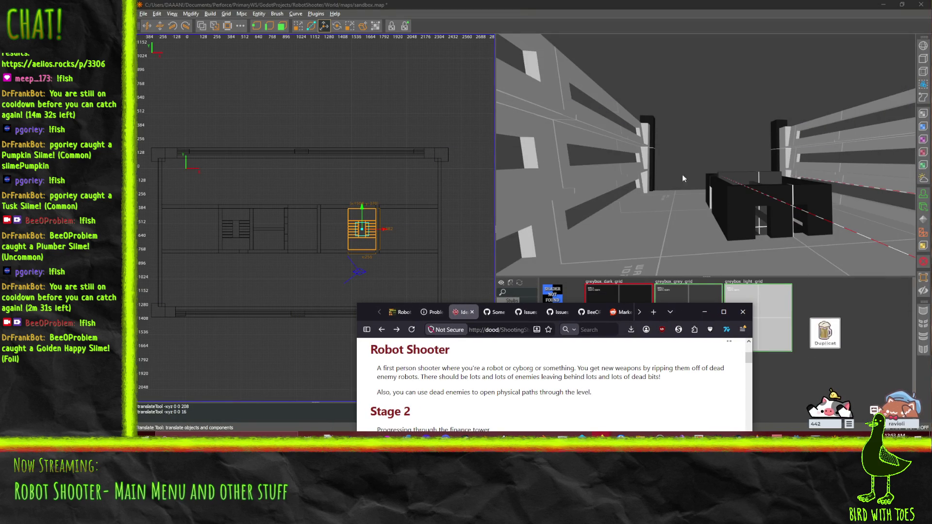
Bring the editor back over the wiki, center the camera on the selected stairs and orbit around them.
left_click(341, 194)
key("ctrl+u")
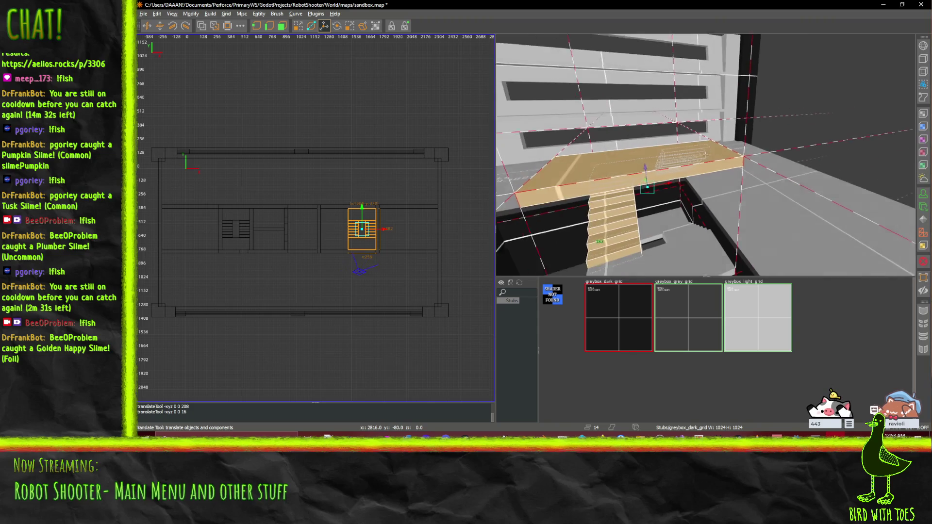
left_click_drag(705, 154, 706, 155)
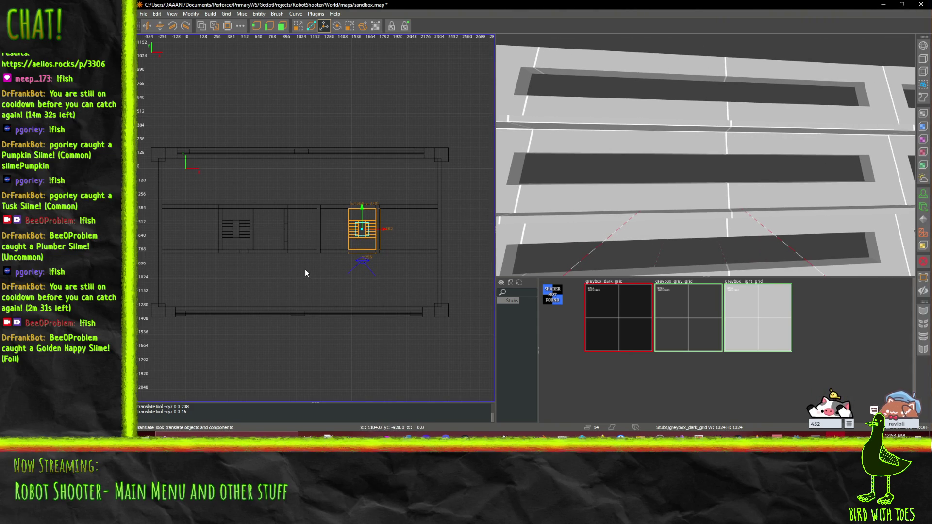
left_click_drag(705, 154, 705, 154)
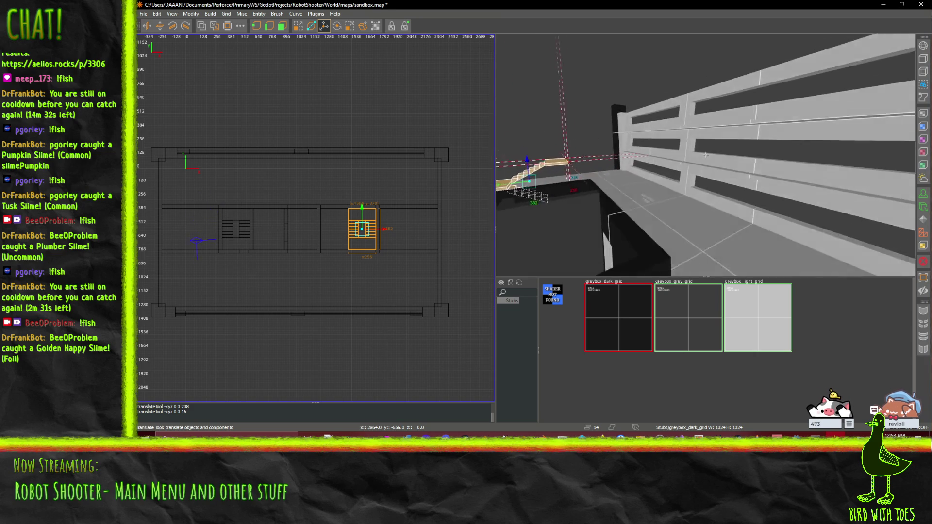
left_click_drag(705, 154, 706, 154)
Fly the free-look camera close to the dark blocks and look down at the pit edge.
key("q")
right_click(709, 141)
left_click_drag(705, 154, 706, 155)
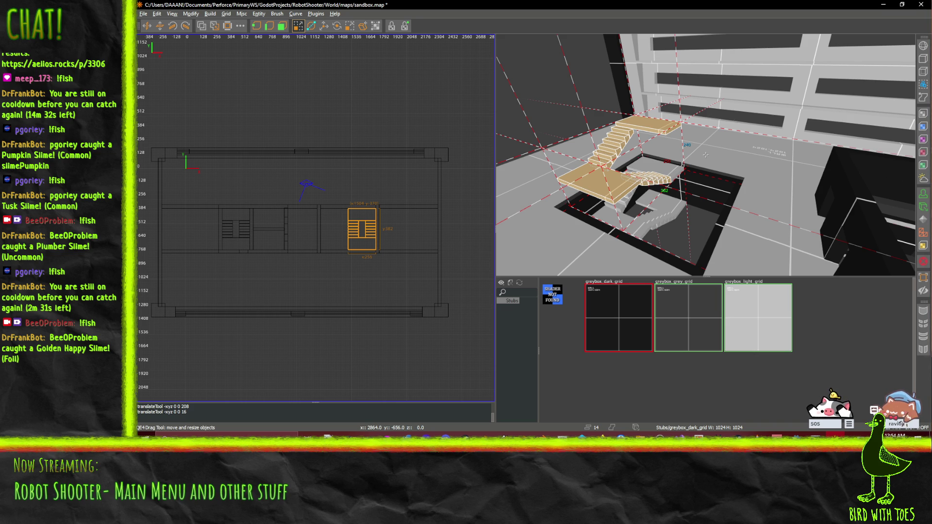
left_click_drag(760, 154, 681, 152)
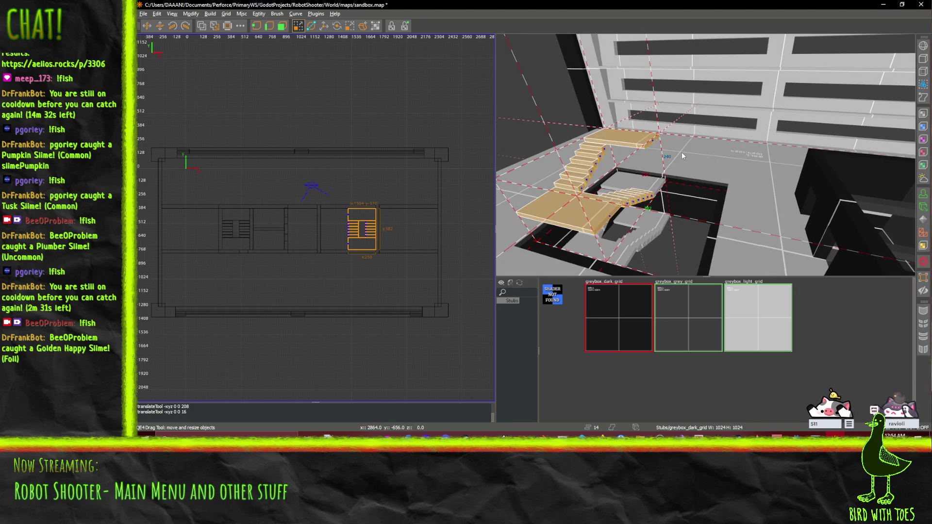
Select the first three upper floor slabs around the stairwell.
left_click(682, 153)
left_click(710, 242, "ctrl")
key("w")
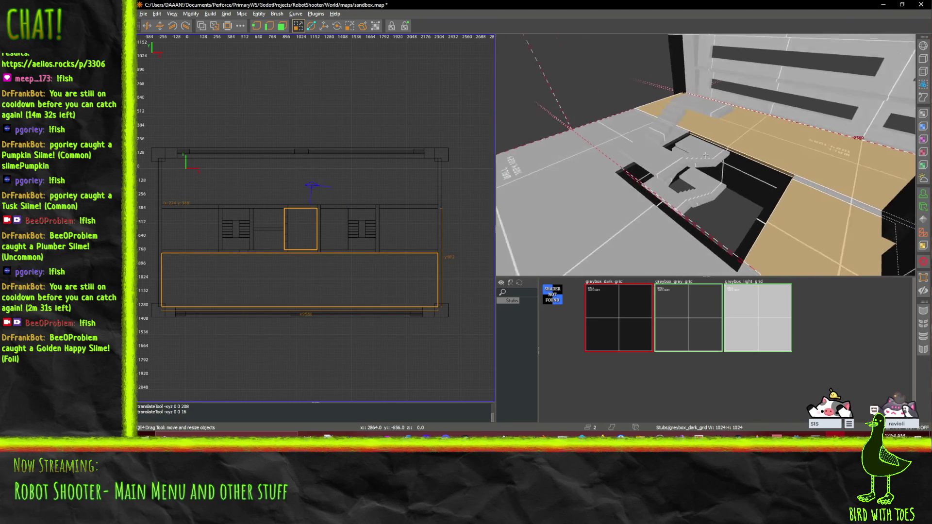
key("w")
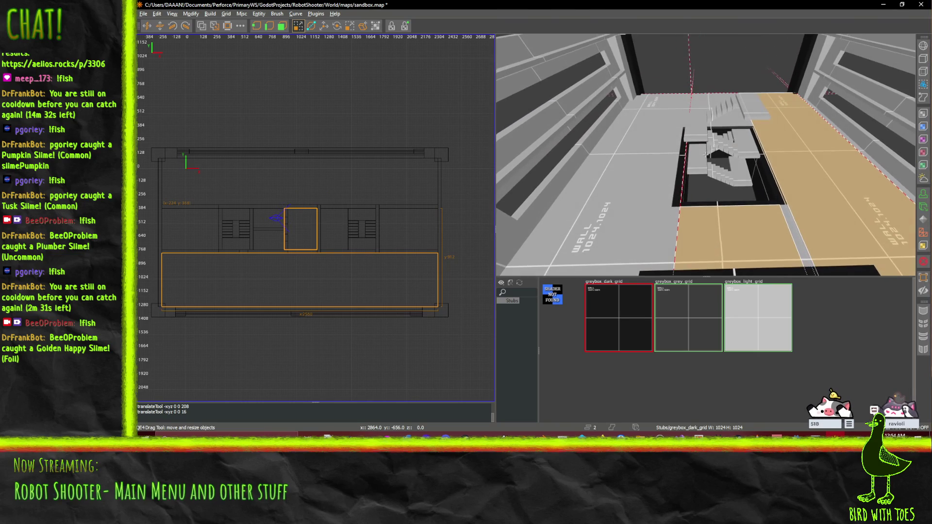
left_click(671, 228, "ctrl")
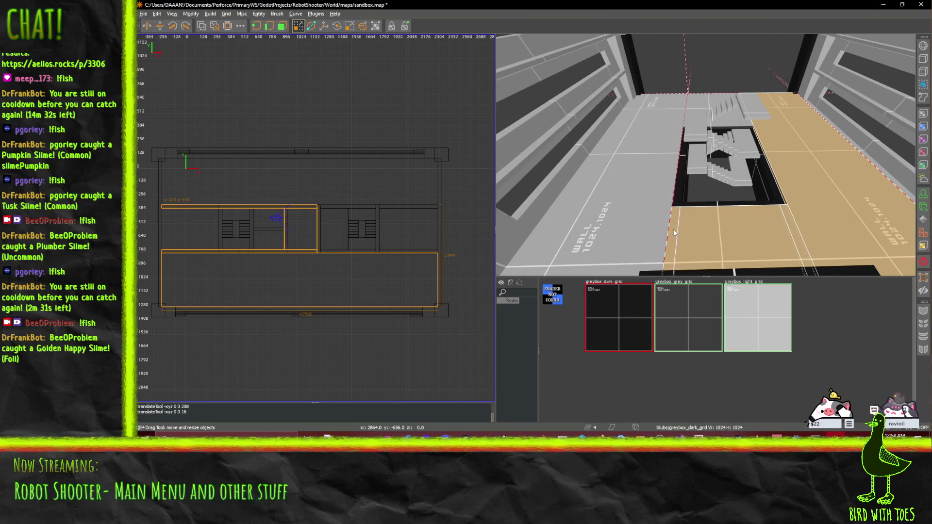
Fly across the room toward the corridor and add the remaining floor slab to the selection.
key("w")
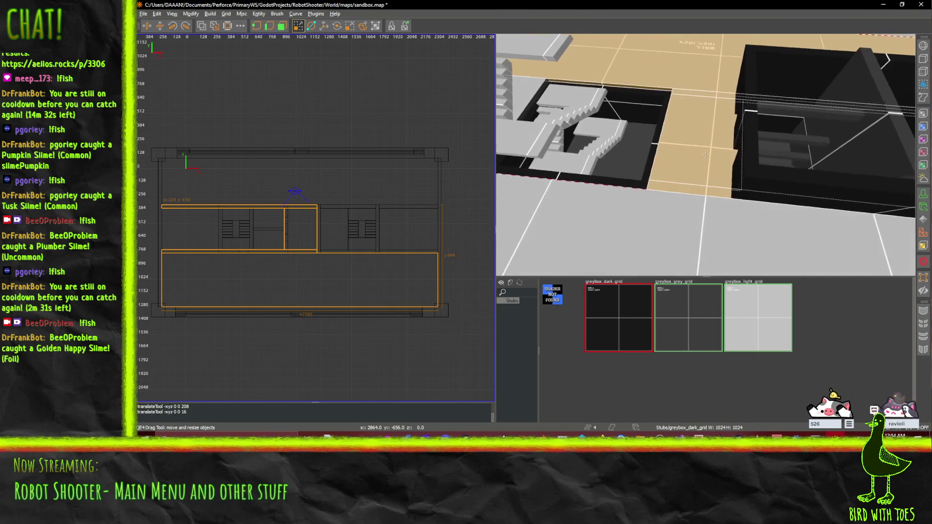
key("w")
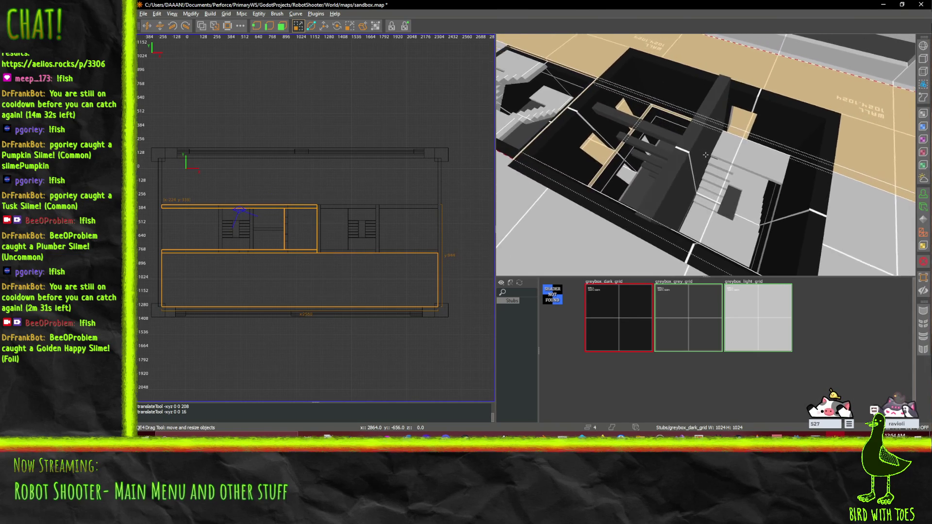
key("w")
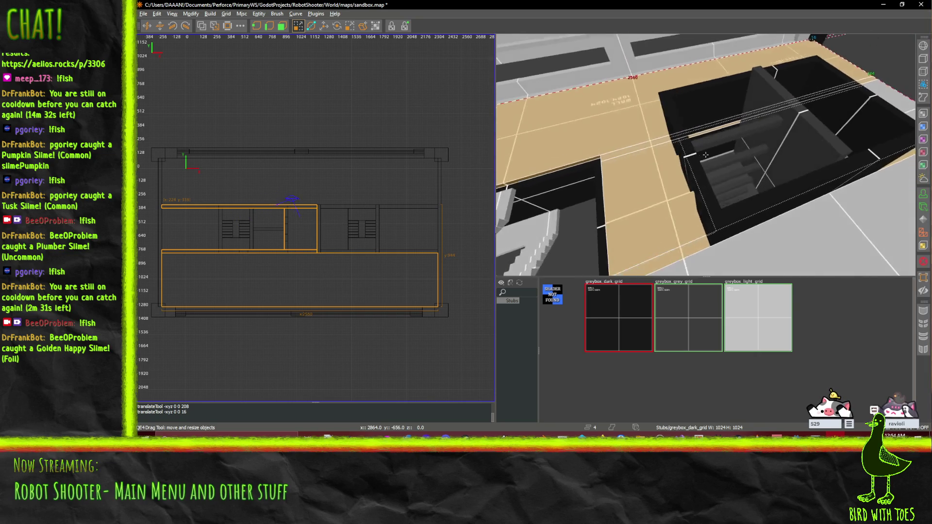
key("w")
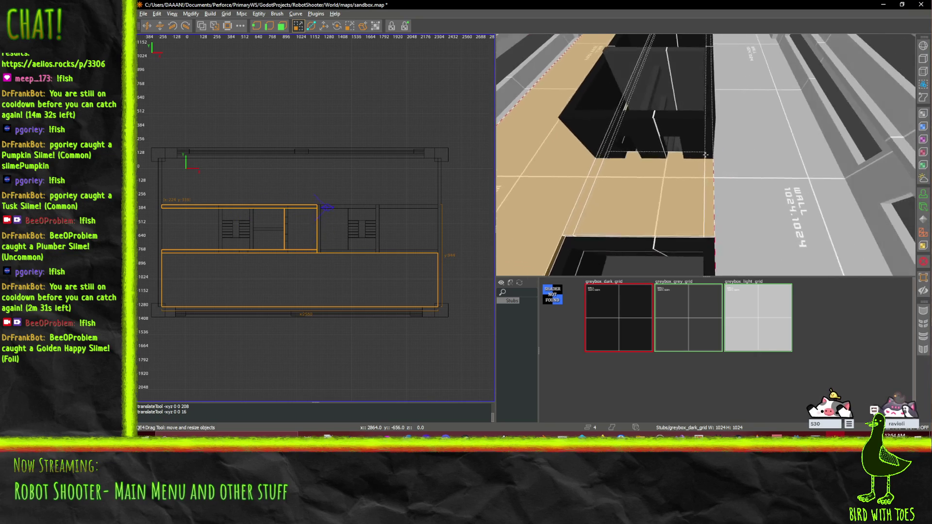
right_click(706, 155)
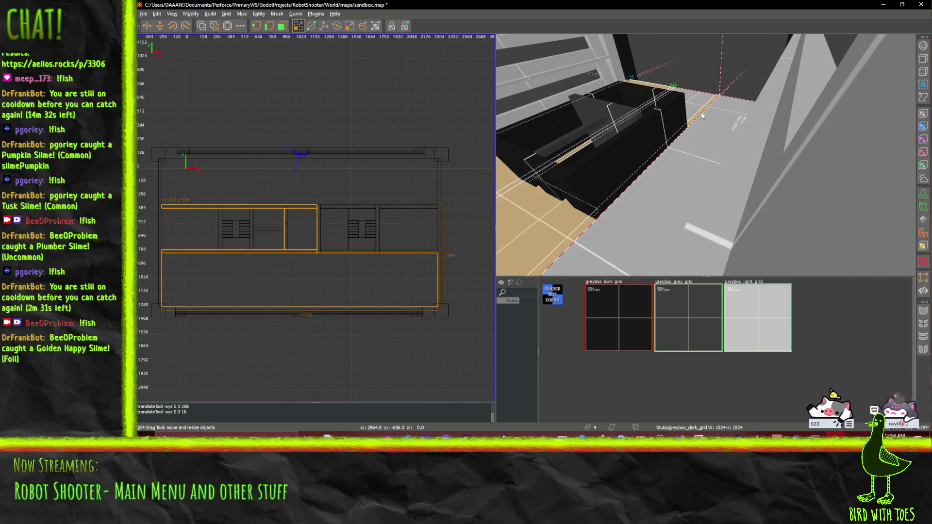
left_click(724, 144, "shift")
right_click(703, 153)
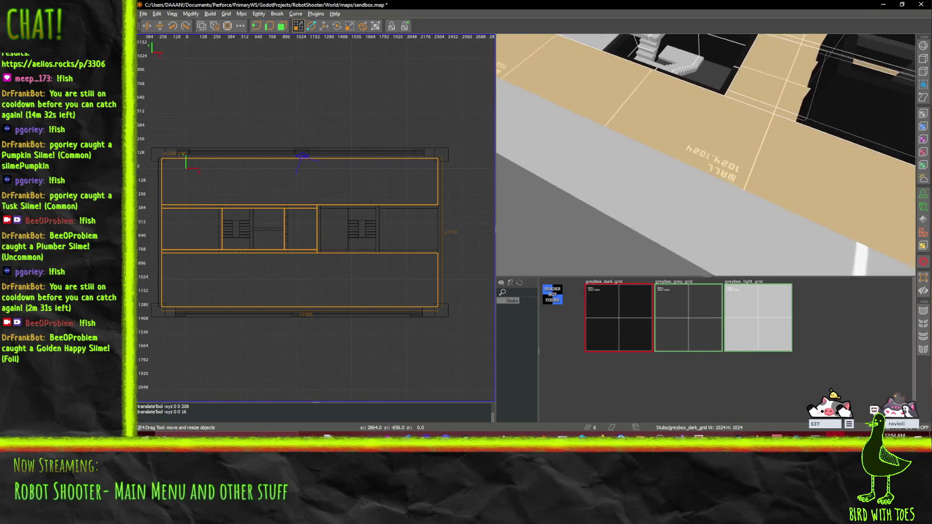
key("s")
right_click(705, 154)
right_click(818, 225)
Raise the pasted floor slabs 224 units along Z with the Translate tool.
right_click(613, 133)
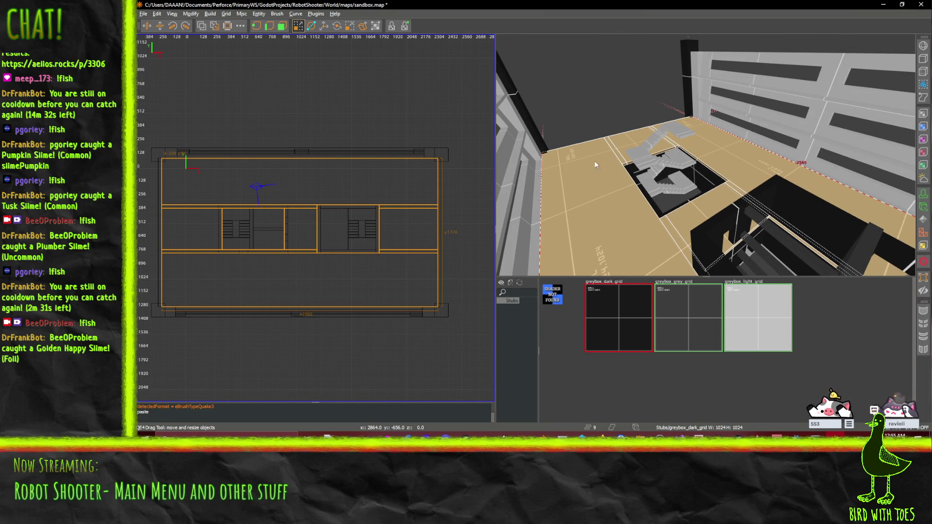
right_click(705, 155)
left_click(324, 25)
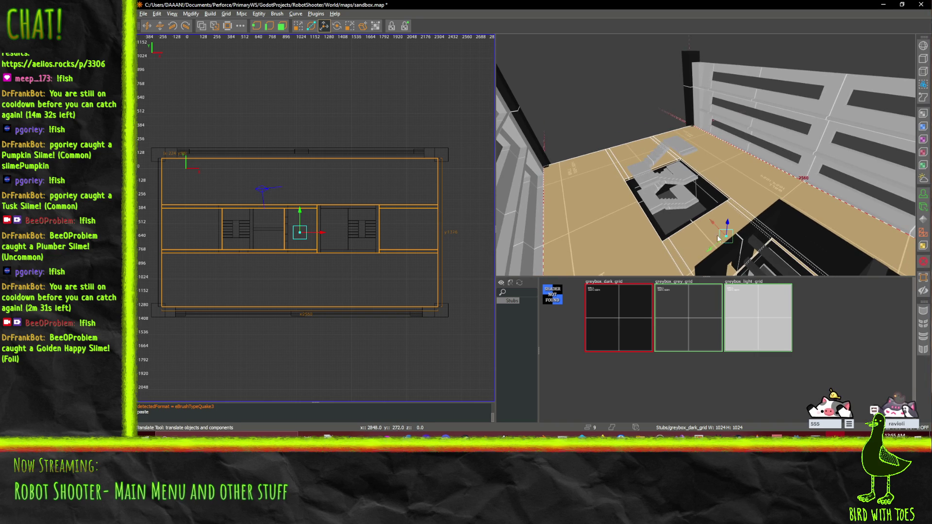
key("w")
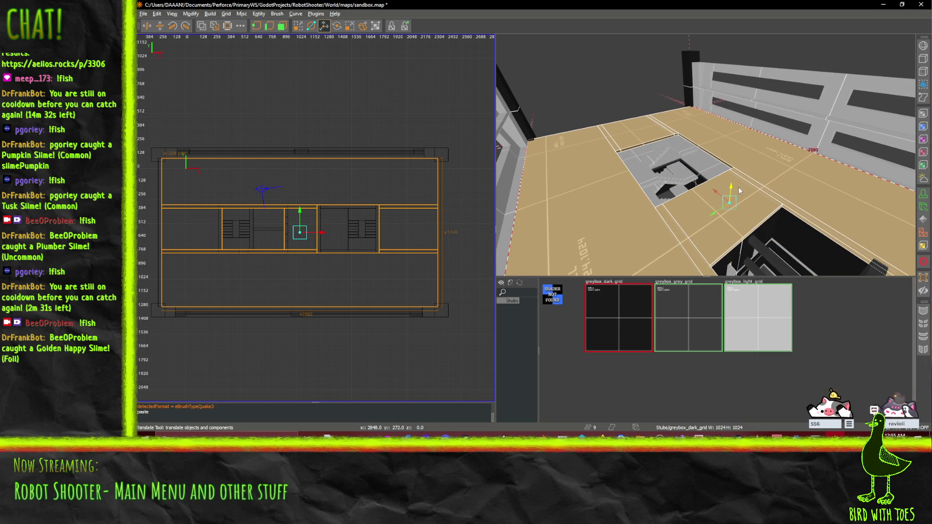
key("w")
right_click(740, 186)
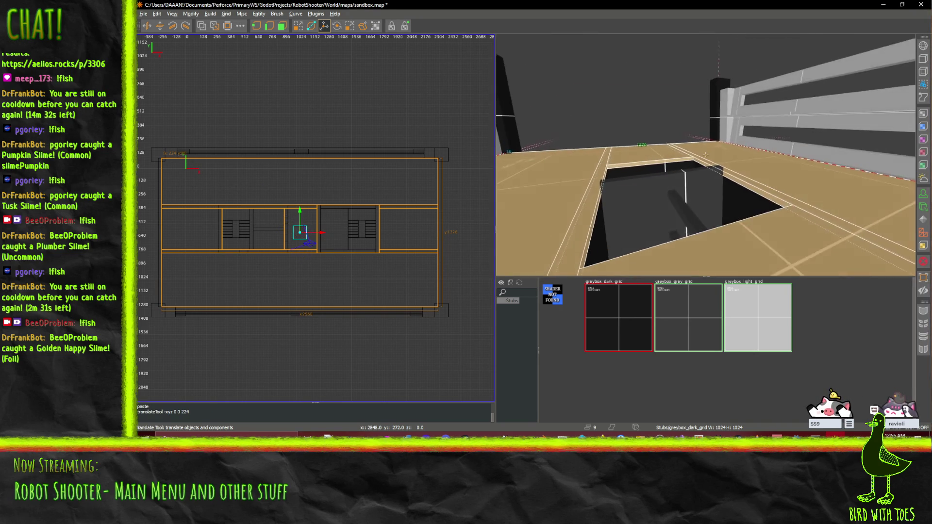
Lower the new floor slabs 16 units, leaving them 208 above the originals.
right_click(673, 216)
right_click(700, 225)
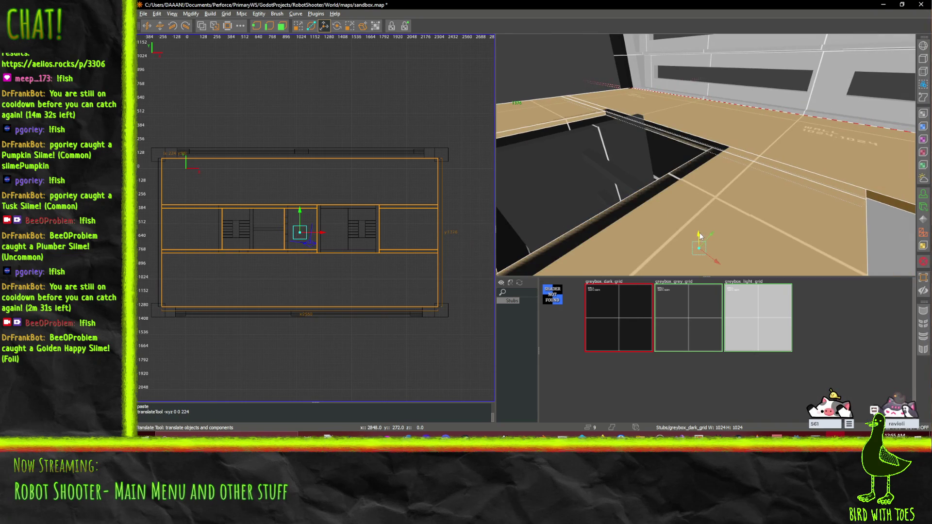
key("w")
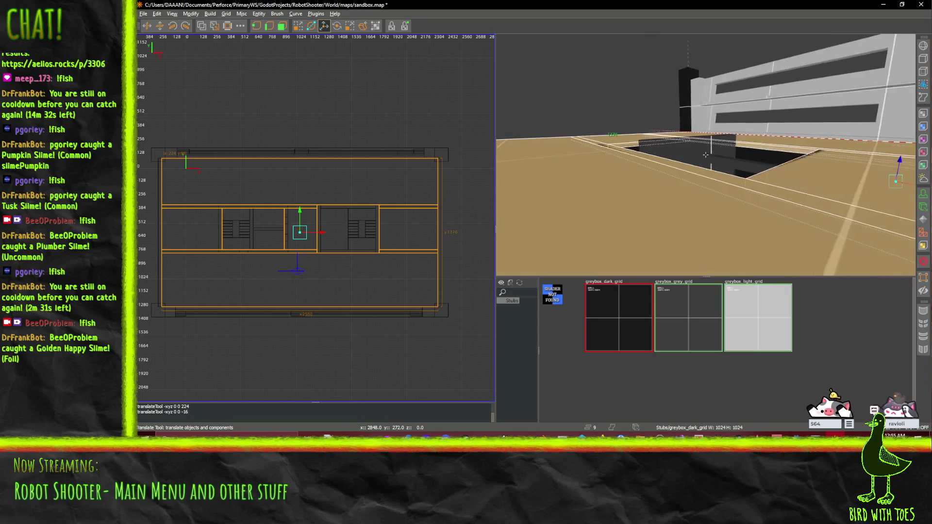
key("s")
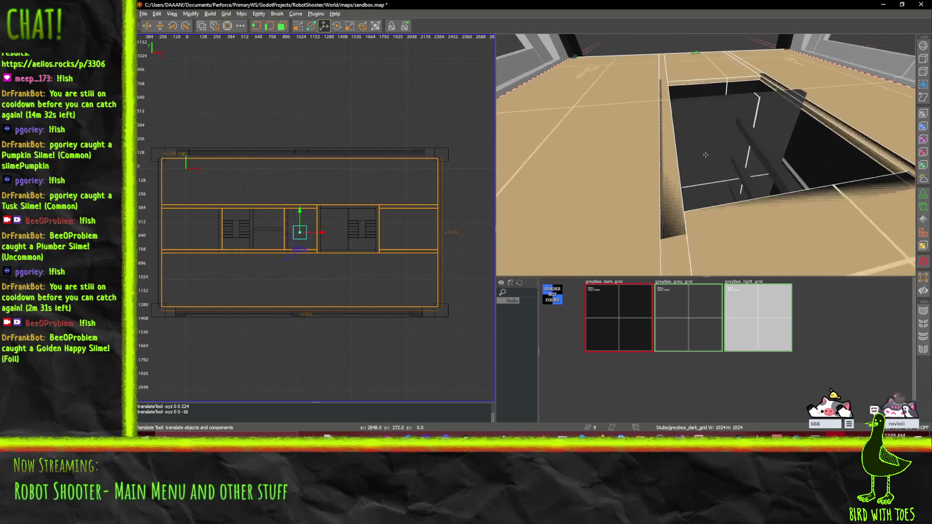
Clear the selection and pick the thin strip along the stair hole's edge.
right_click(685, 72)
key("Escape")
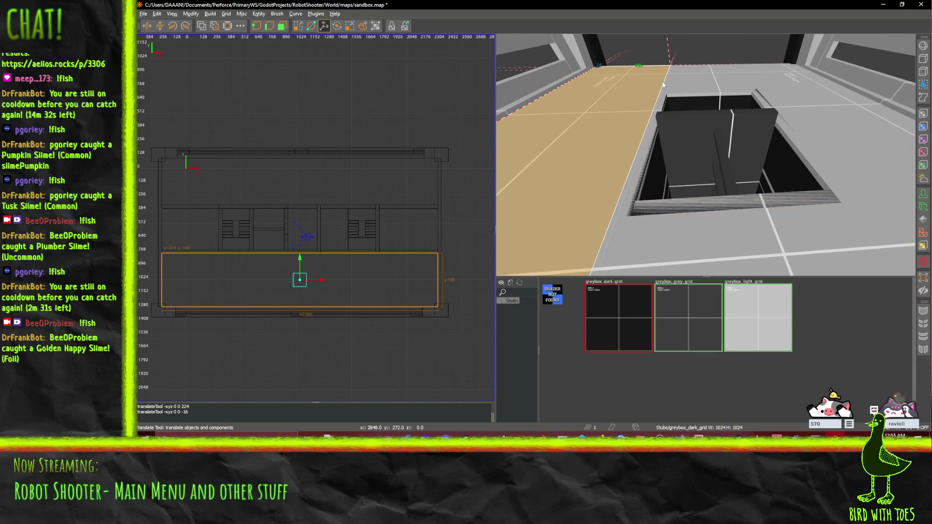
left_click(664, 84)
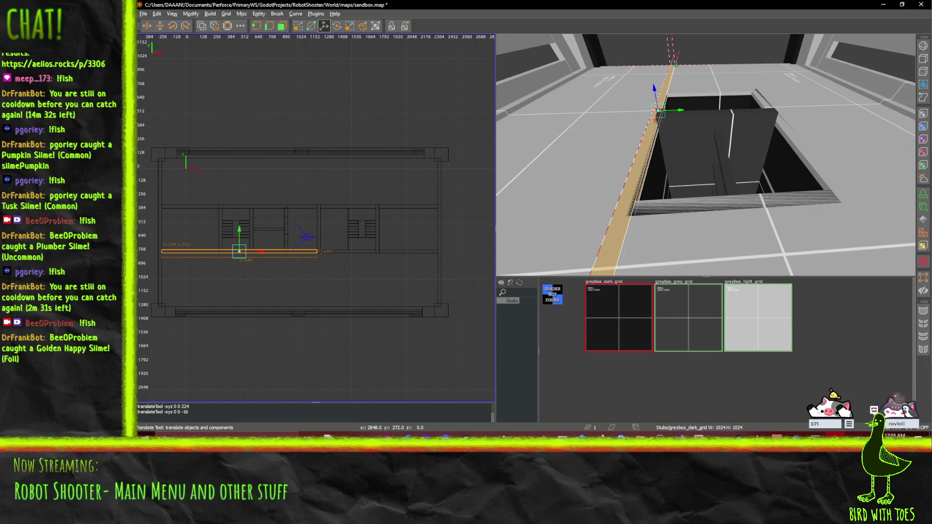
right_click(793, 86)
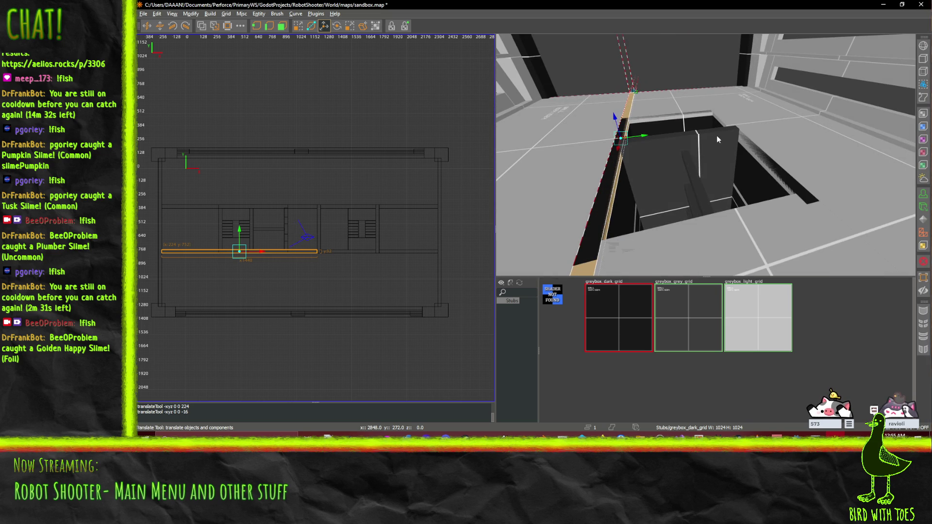
Delete the thin edge strip and the slab covering the stair hole.
key("Delete")
left_click(708, 112)
key("Delete")
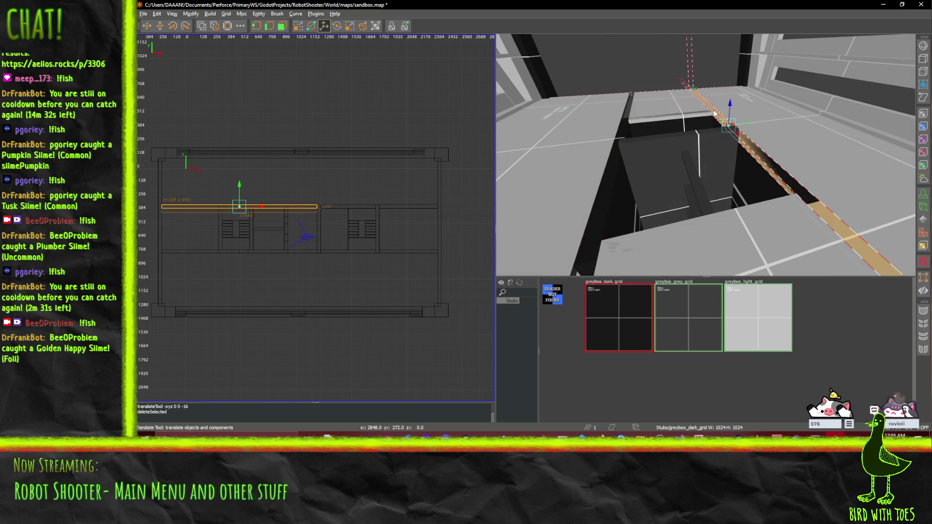
Stretch the floor slab beside the hole to close the gap.
left_click(666, 250)
scroll(682, 243, "down", 3)
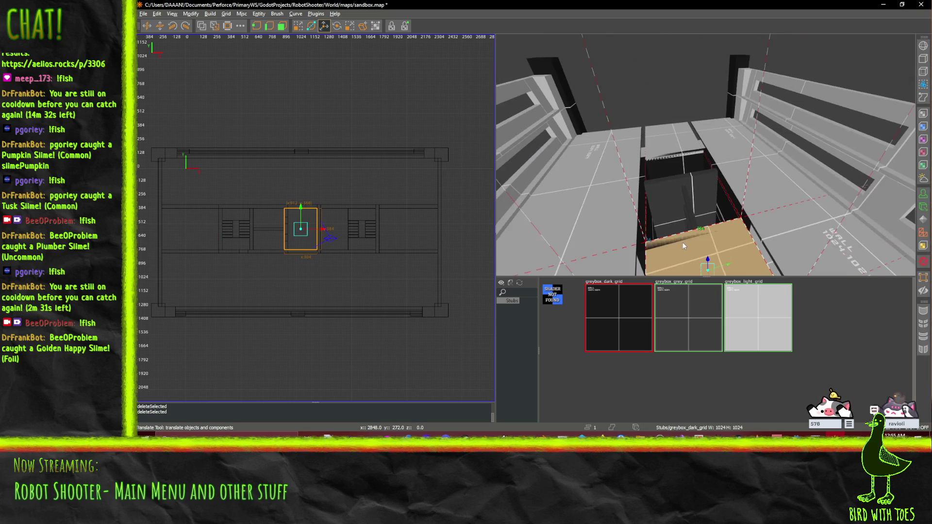
left_click(299, 27)
left_click_drag(798, 232, 808, 235)
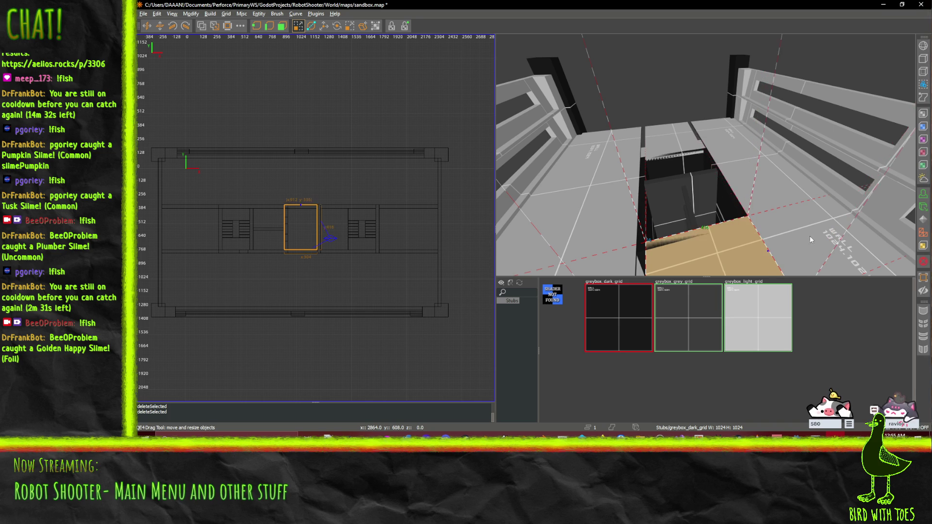
left_click_drag(694, 266, 595, 264)
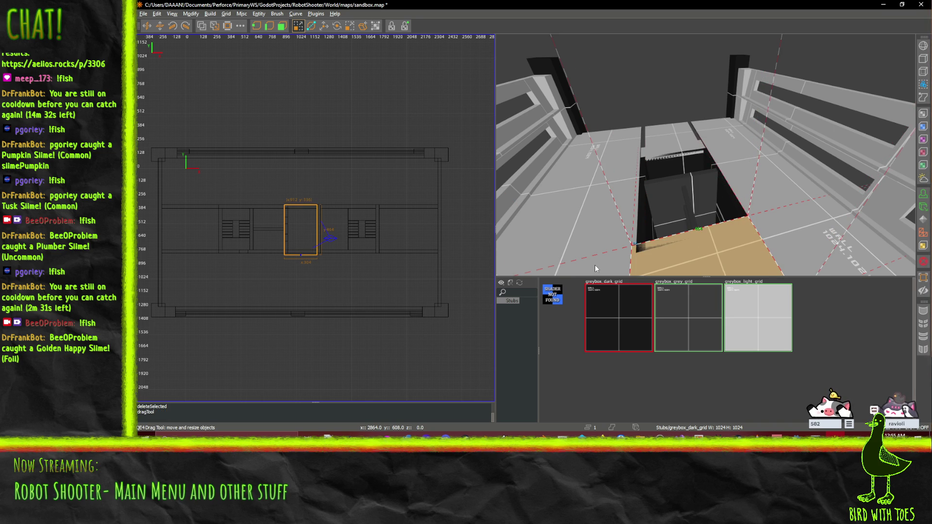
right_click(677, 206)
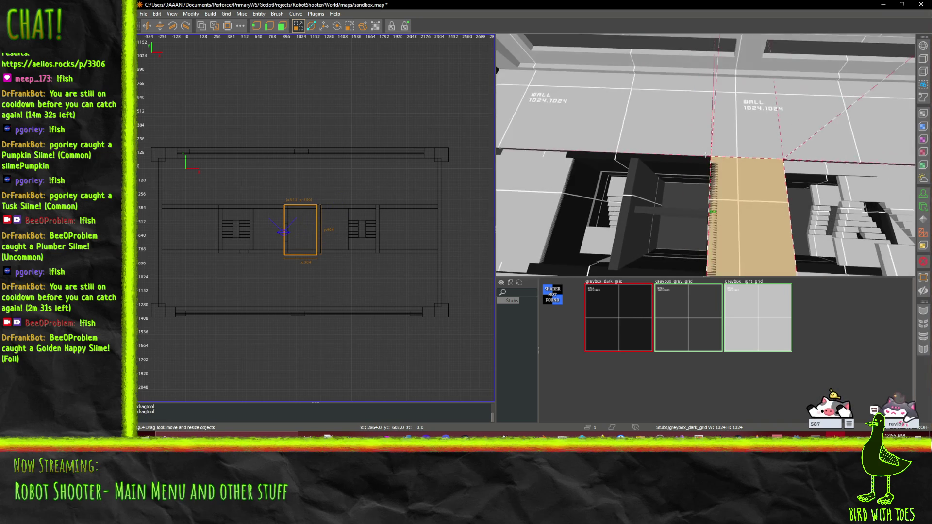
Select the long floor slab running along the north wall.
left_click(705, 154)
left_click(733, 180)
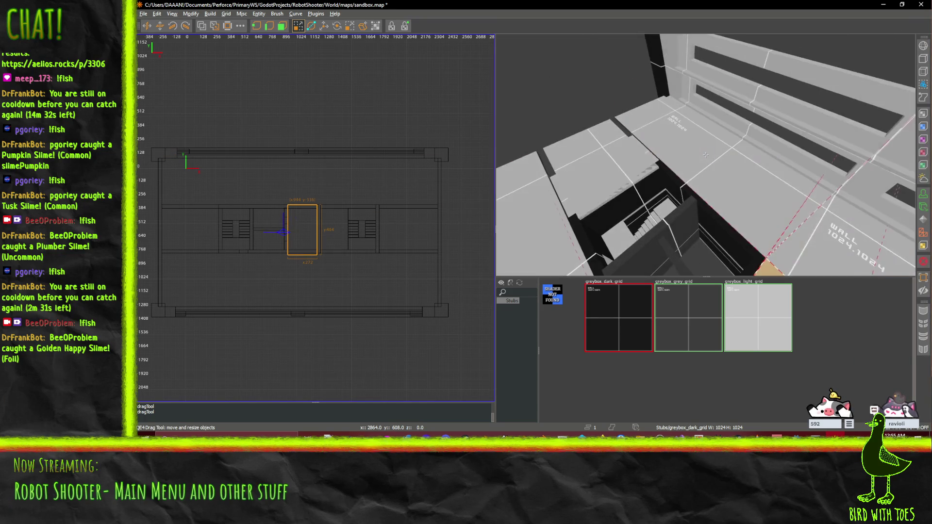
left_click(707, 154)
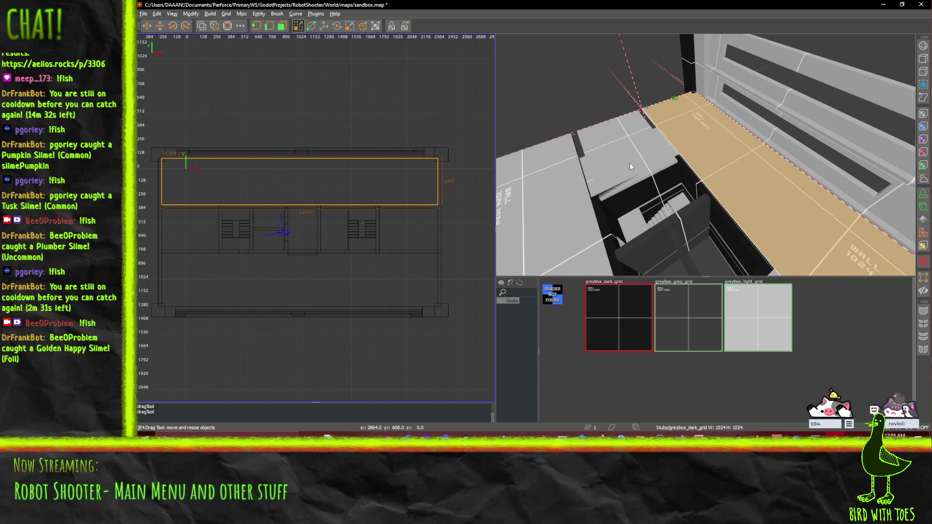
Delete the stray thin sliver brush at the stairwell.
left_click(607, 154)
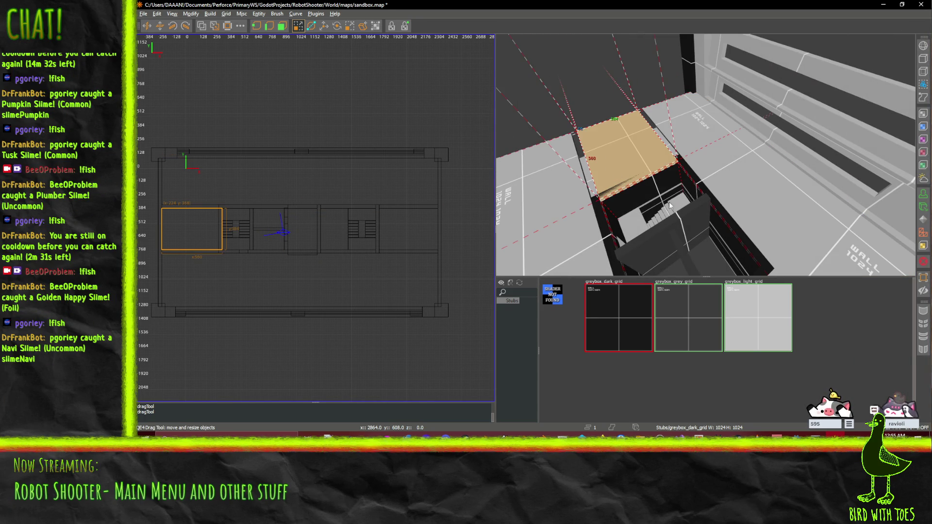
left_click(588, 178)
key("Delete")
Widen the floor slab beside the left stairwell to 432 units with the QE4 Drag Tool.
left_click(669, 152)
scroll(706, 154, "up", 3)
left_click(705, 155)
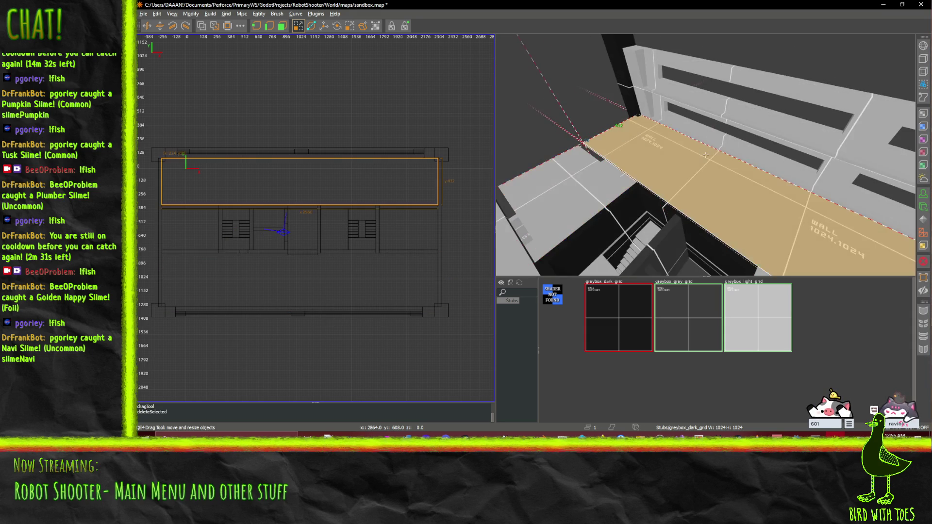
key("w")
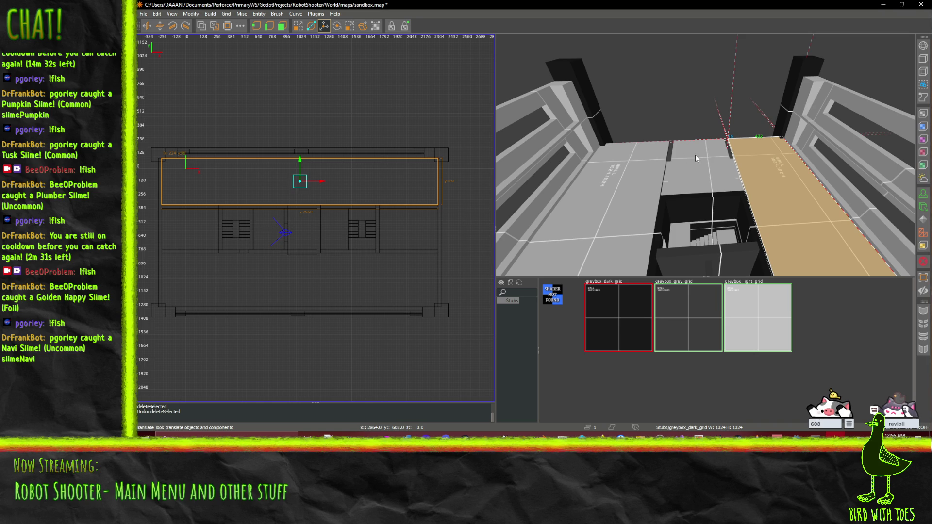
left_click(667, 179)
left_click(694, 179)
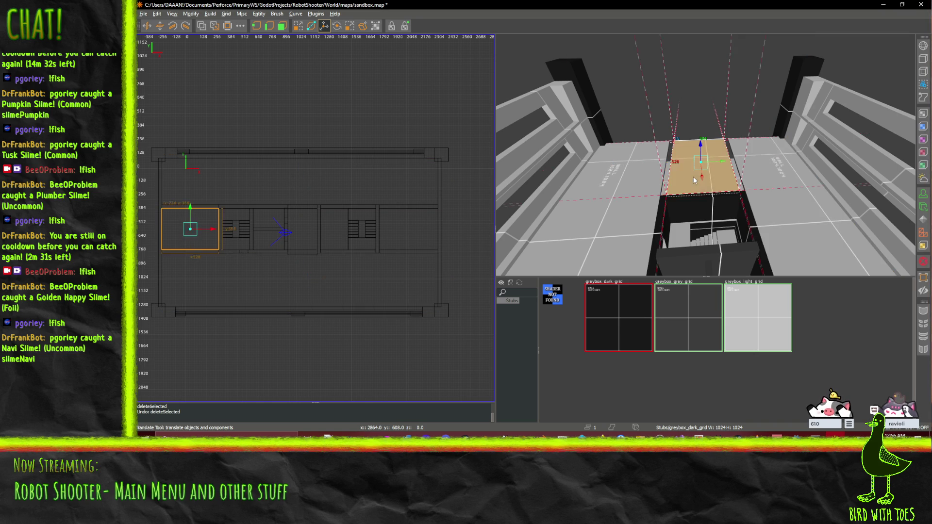
left_click(641, 151)
key("ctrl+z")
left_click(293, 28)
left_click_drag(535, 139, 564, 152)
left_click_drag(712, 141, 757, 160)
right_click(757, 160)
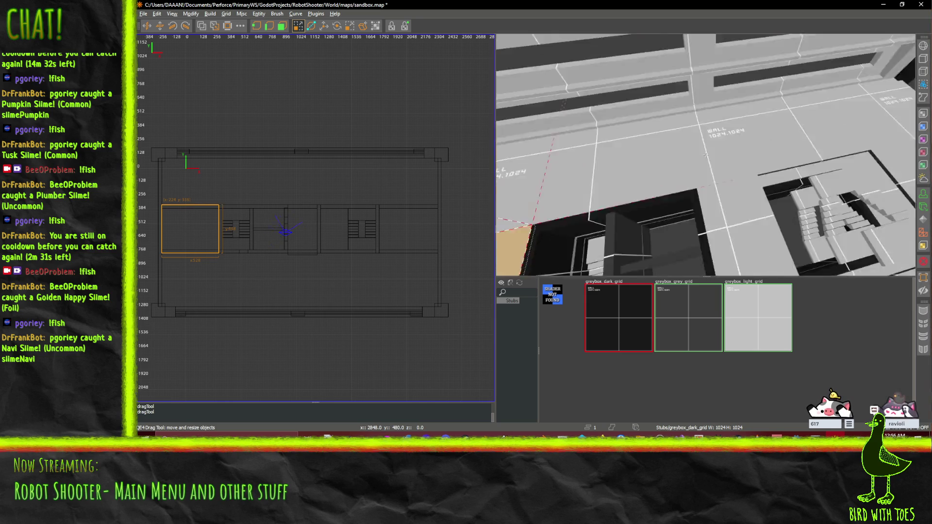
Fly over the stairs and delete the stray thin strip beside the large floor slab.
key("w")
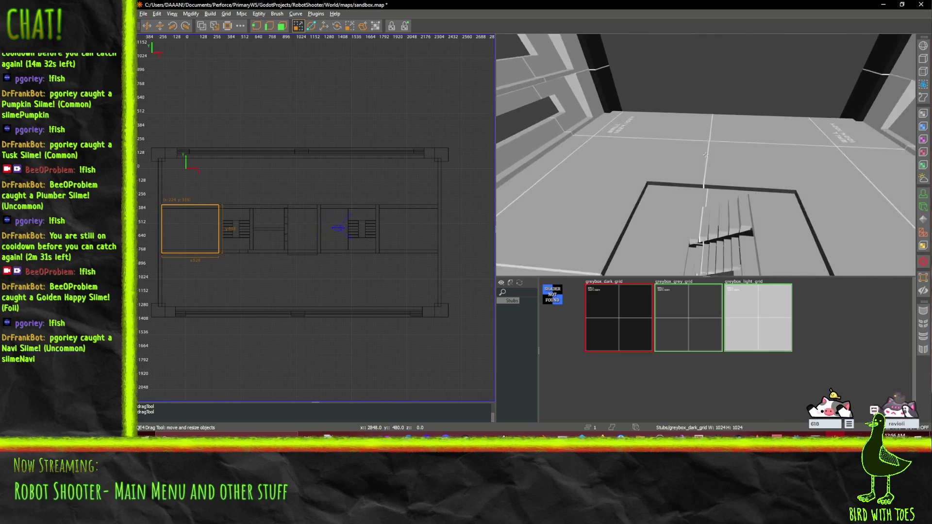
key("w")
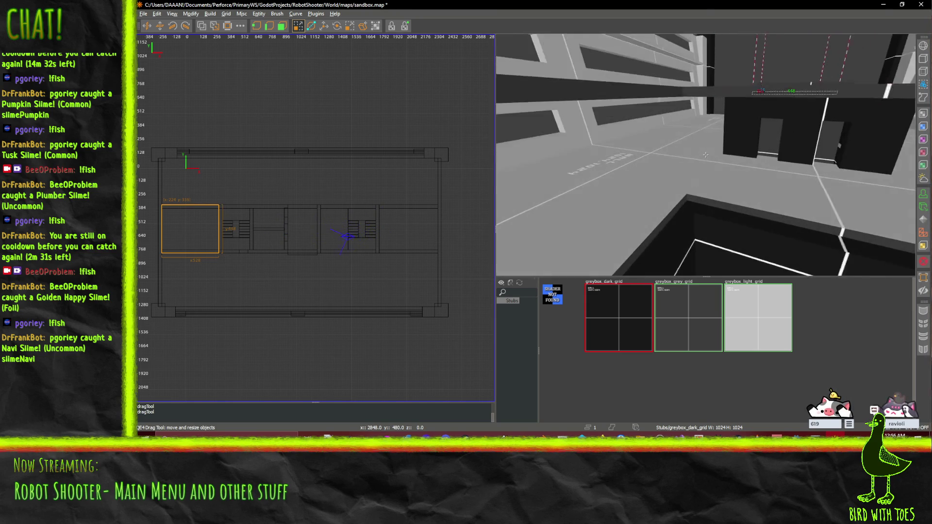
key("w")
left_click(657, 168)
key("w")
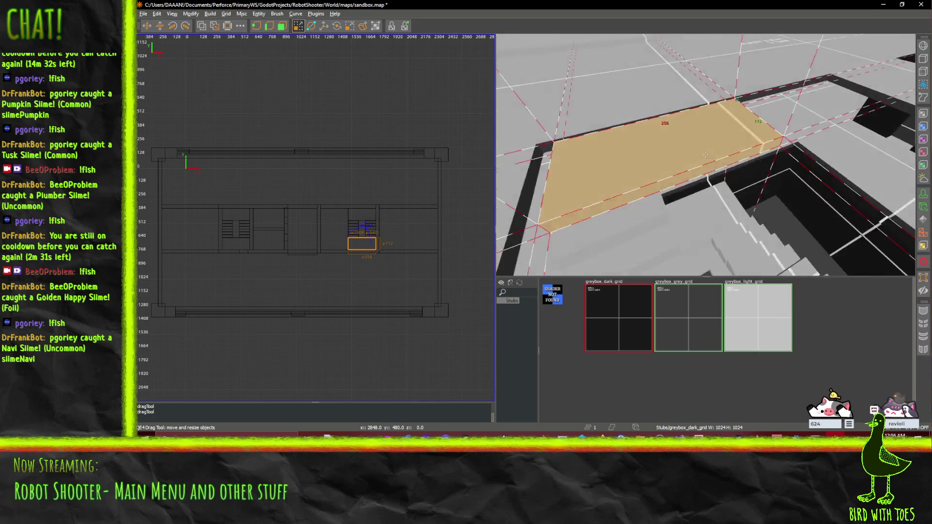
key("w")
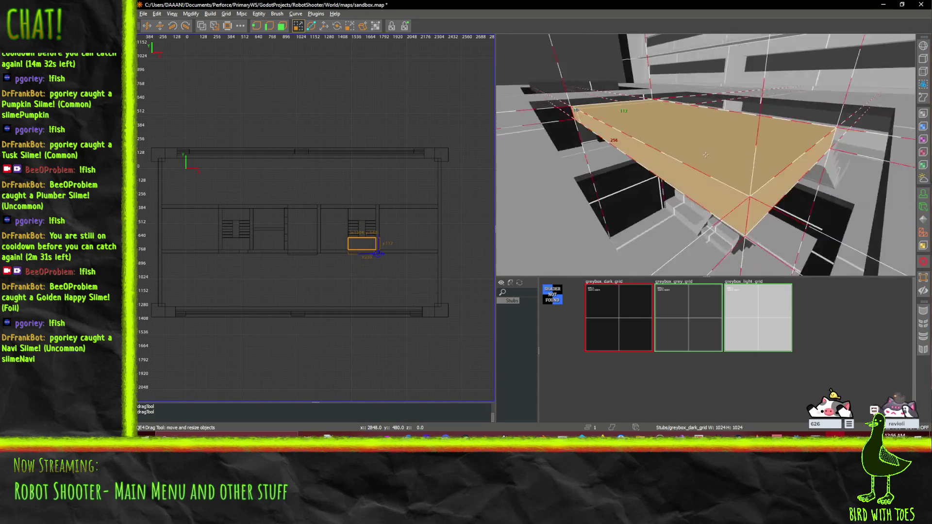
key("w")
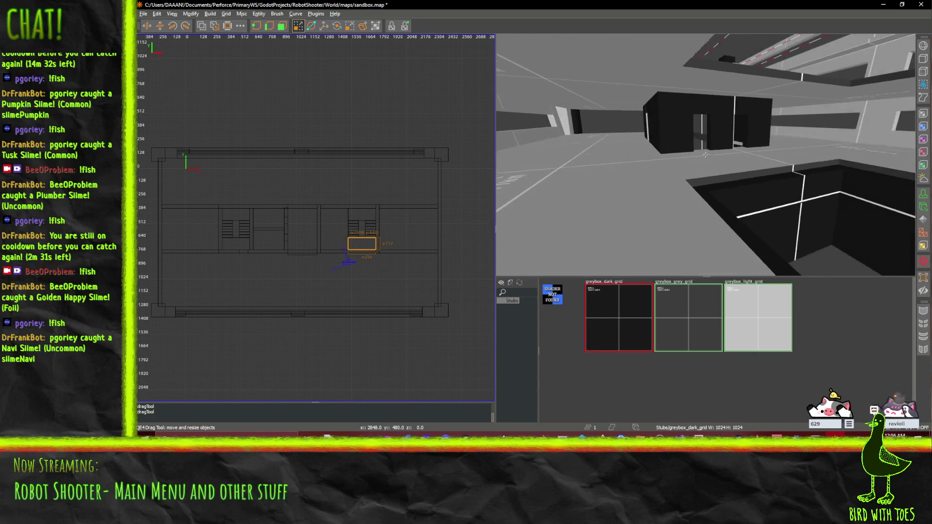
key("w")
left_click(665, 154, "shift")
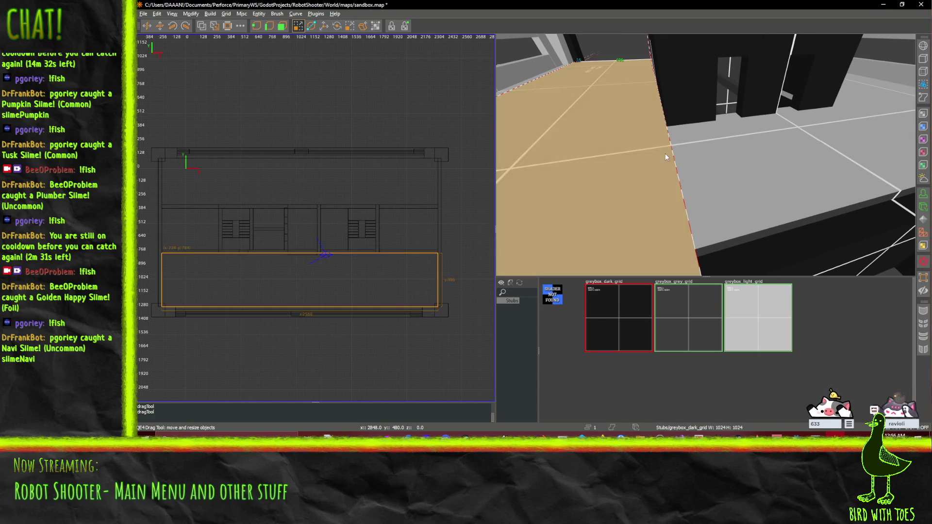
left_click(686, 160, "shift")
key("Delete")
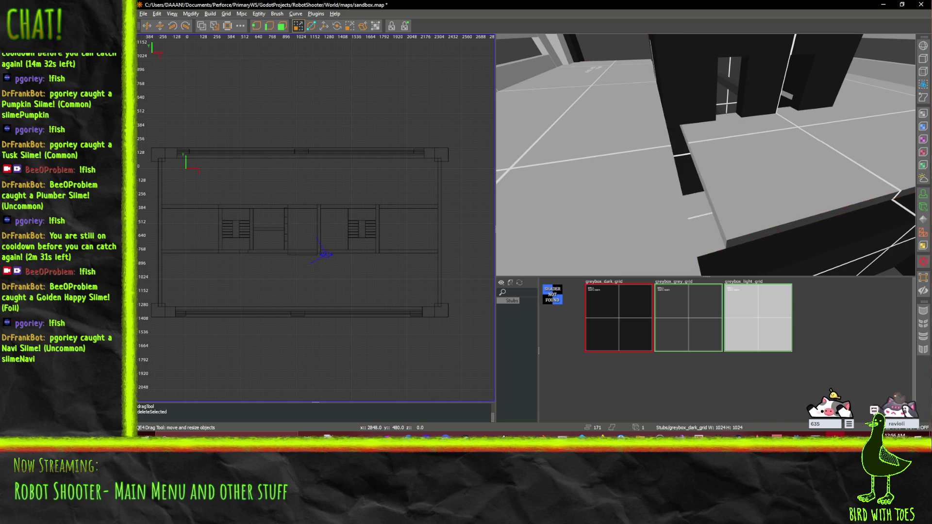
Delete the thin strip lying under the floor along the wall.
key("w")
left_click(798, 131)
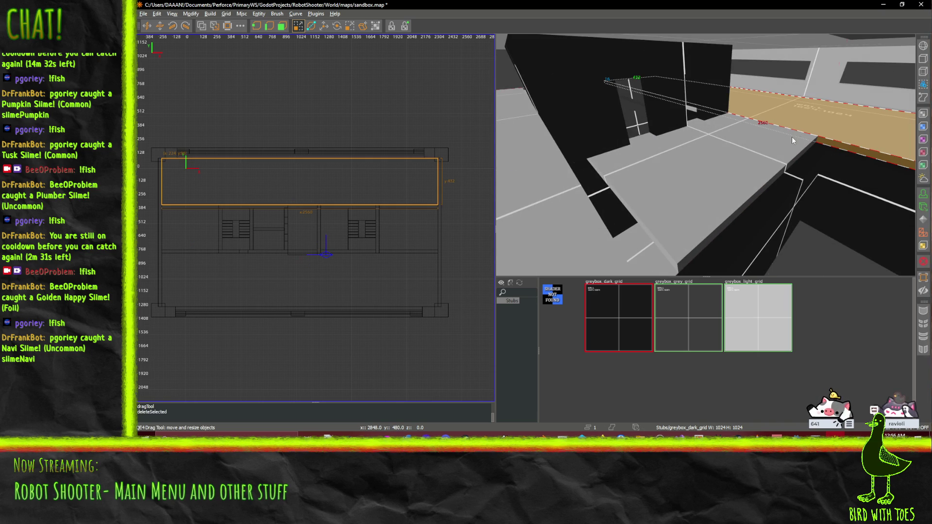
left_click(791, 136, "shift")
left_click(797, 132, "shift")
key("Delete")
Widen the central floor slab between the stairwells from 384 to 448 units.
left_click(703, 175, "shift")
mouse_move(526, 256)
left_mouse_down()
mouse_move(544, 238)
mouse_move(577, 231)
left_mouse_up()
key("ctrl+z")
left_click_drag(639, 196, 711, 134)
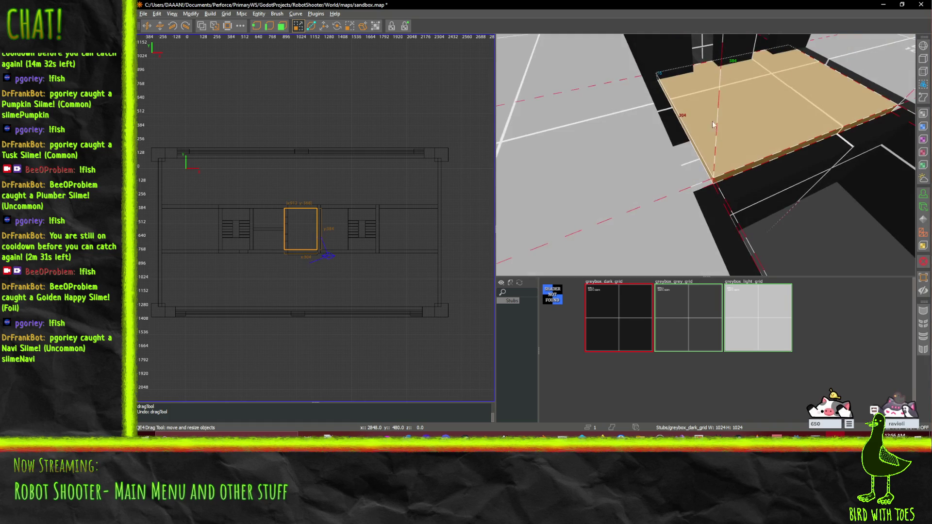
left_click_drag(616, 134, 594, 138)
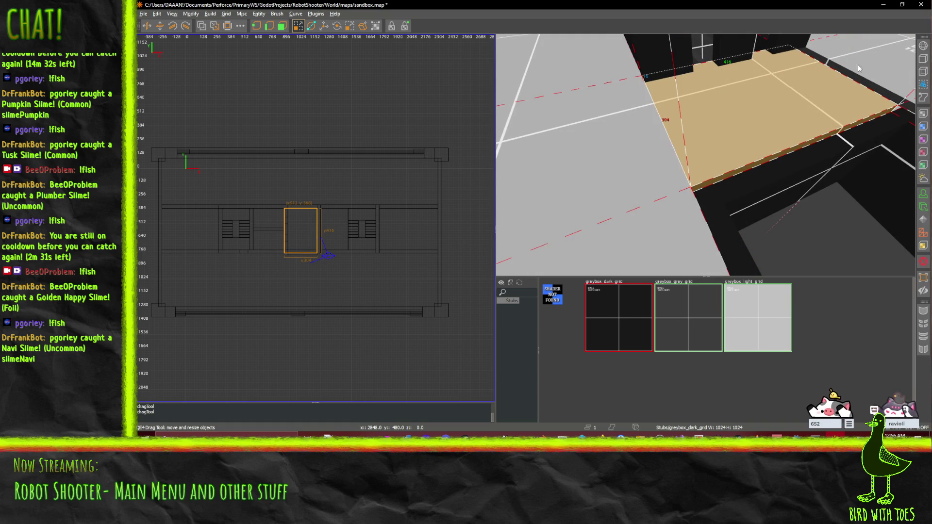
left_click_drag(850, 74, 875, 57)
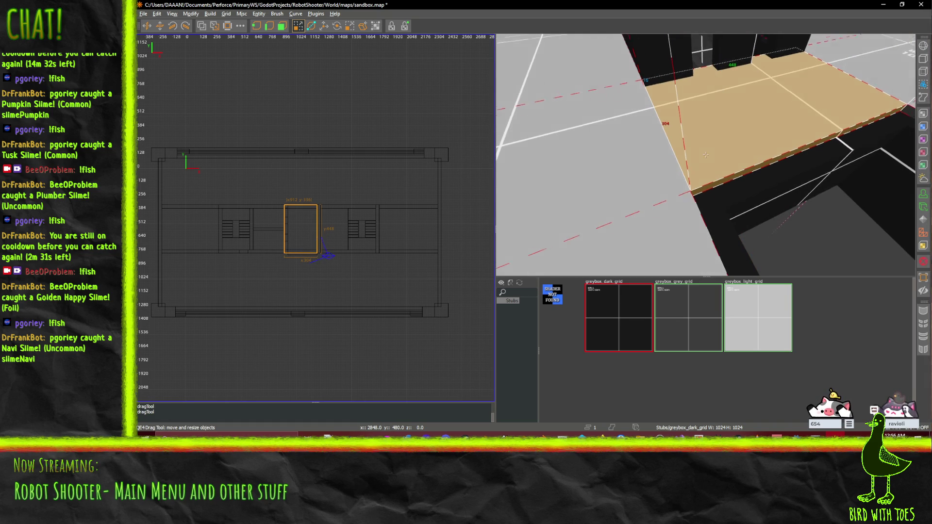
key("Up")
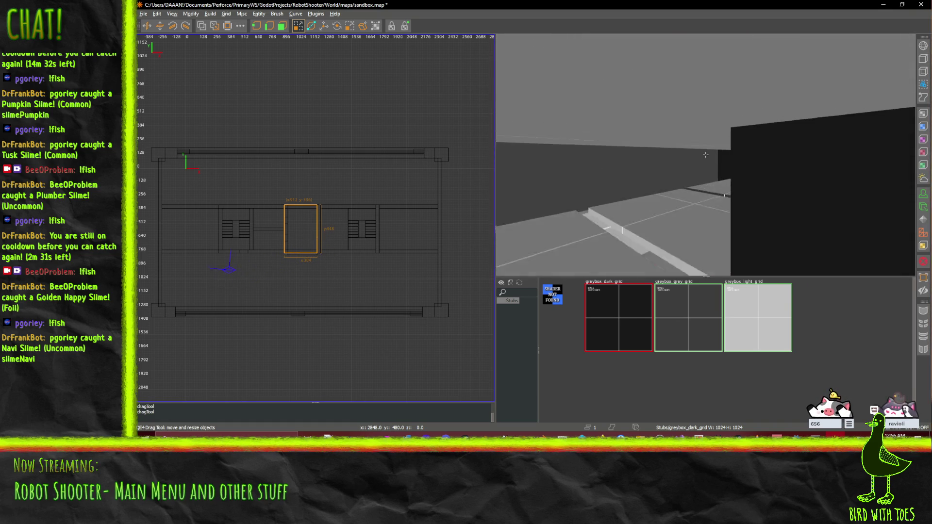
Undo the last resize on the left-stairwell floor slab and fly back to view it.
left_click(705, 159, "shift")
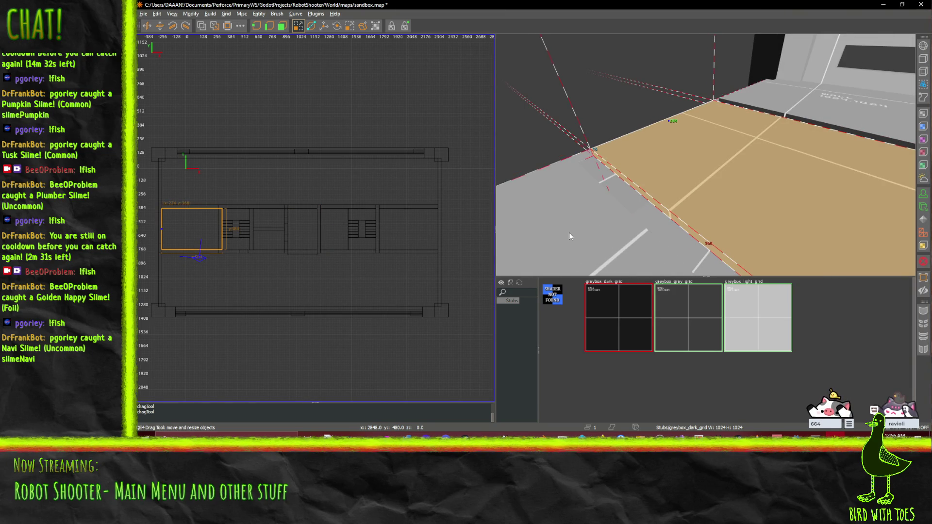
key("ctrl+z")
right_click(767, 176)
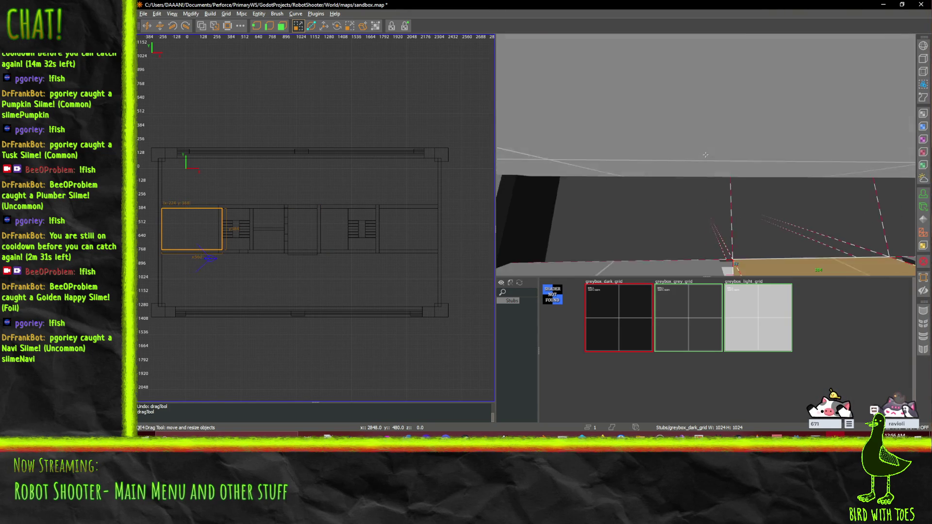
right_click(705, 154)
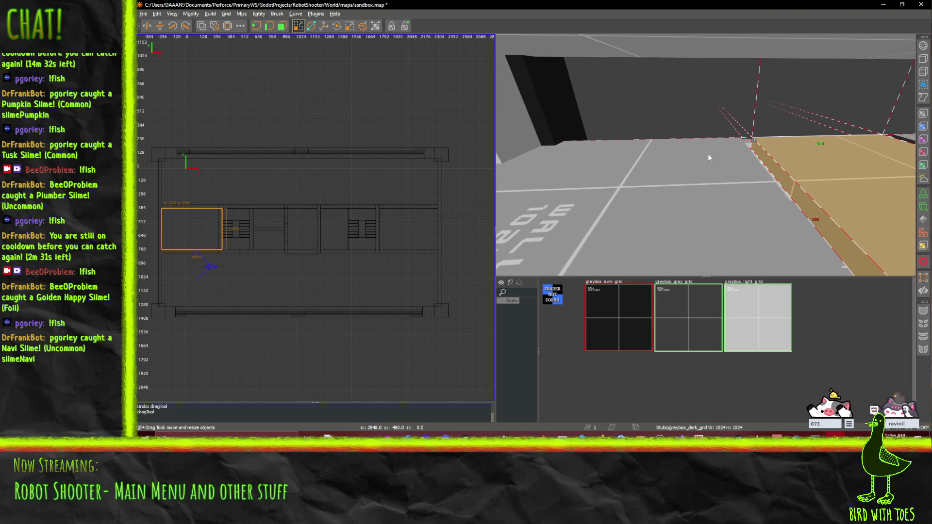
right_click(719, 206)
key("w")
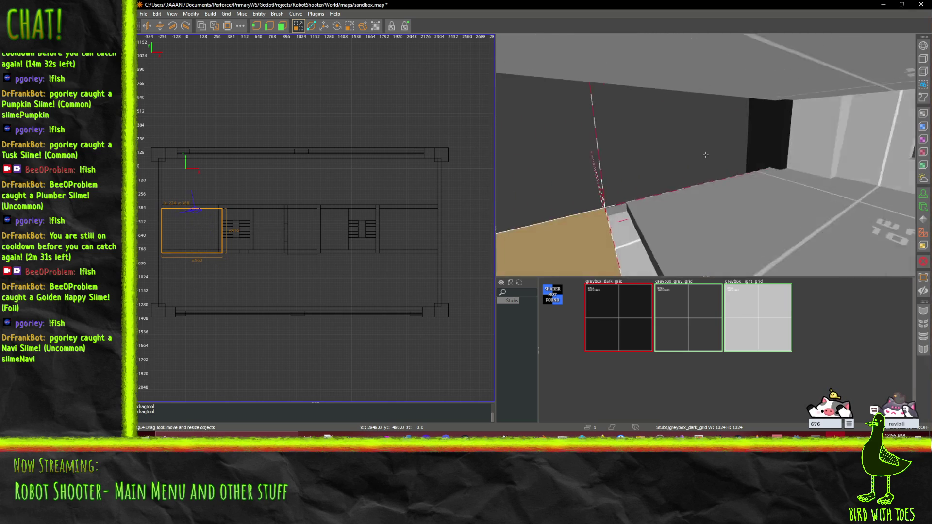
key("s")
Resize the floor brush at the room's left end.
right_click(706, 154)
right_click(805, 240)
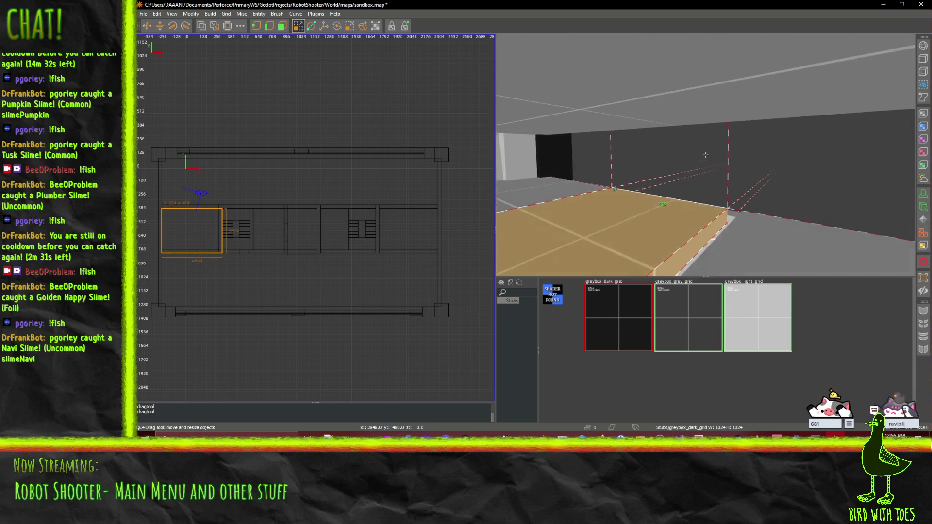
key("s")
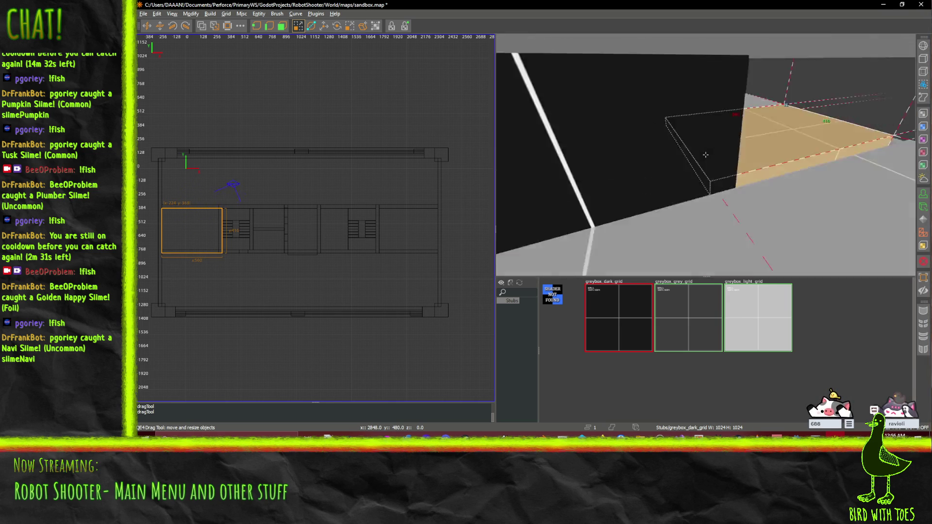
right_click(705, 154)
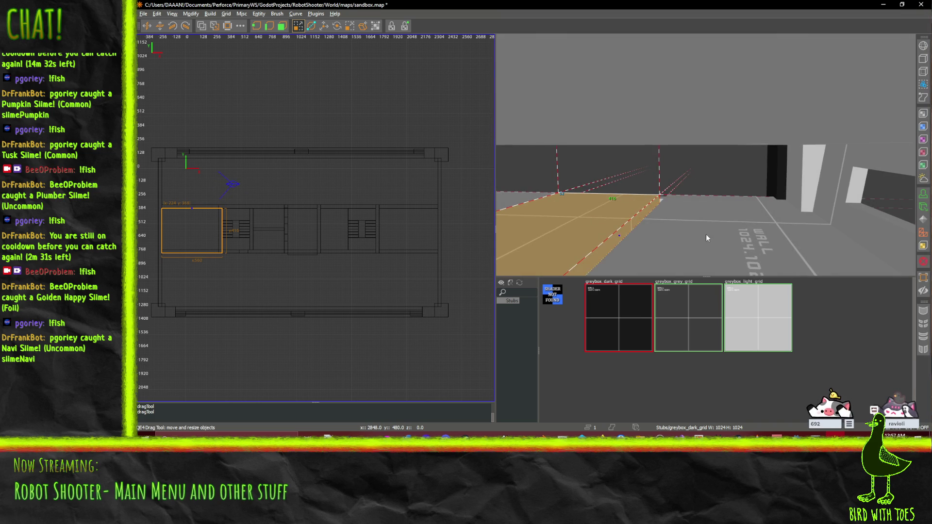
right_click(718, 239)
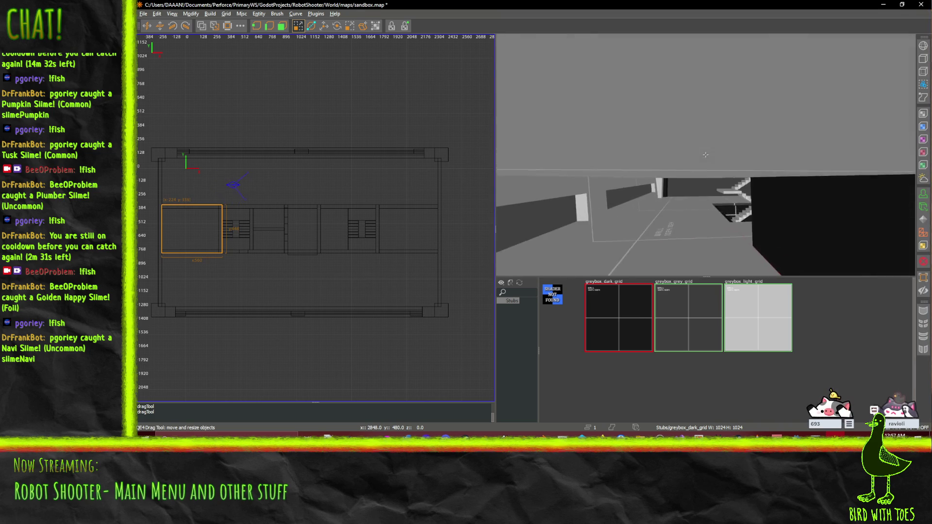
key("w")
key("w")
key("w")
key("w")
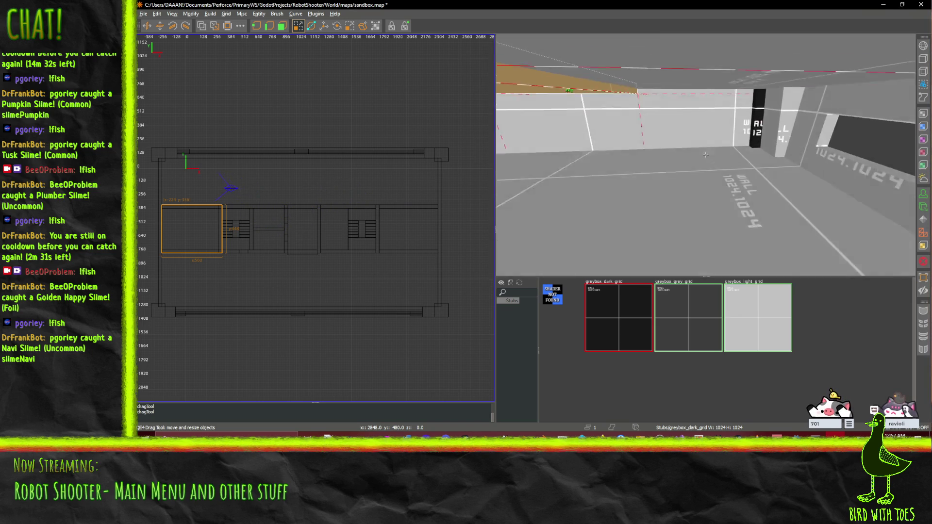
right_click(648, 155)
left_click_drag(648, 155, 664, 167)
Delete the two leftover thin strip brushes near the left floor slab.
key("Delete")
left_click(584, 118)
left_click(584, 119)
key("Delete")
Stretch the left-end floor slab longer and back the camera out to view the room.
left_click(692, 138)
left_click_drag(813, 157, 818, 159)
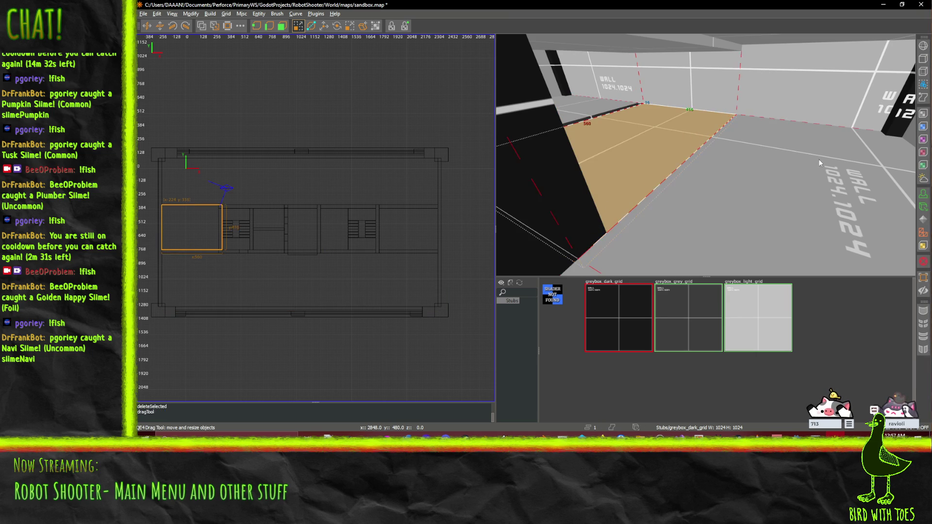
right_click(818, 158)
key("s")
right_click(705, 154)
key("s")
right_click(677, 191)
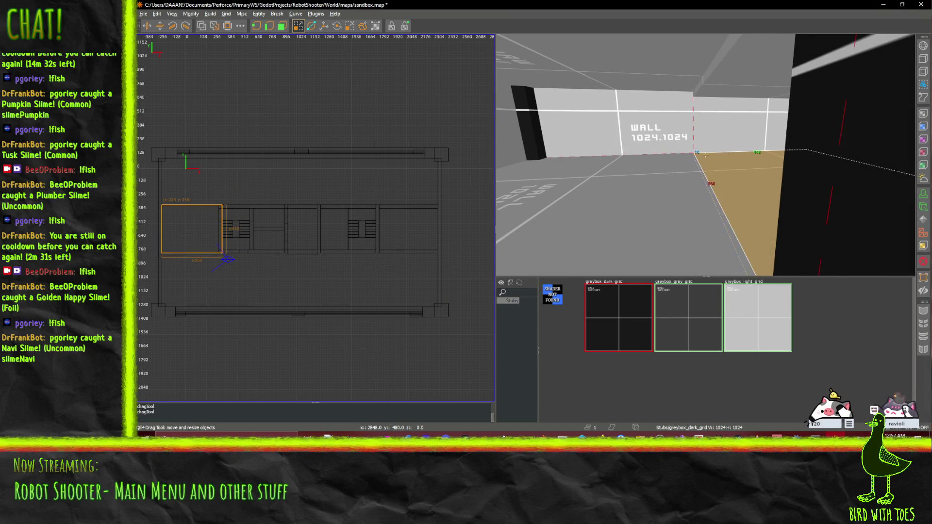
key("w")
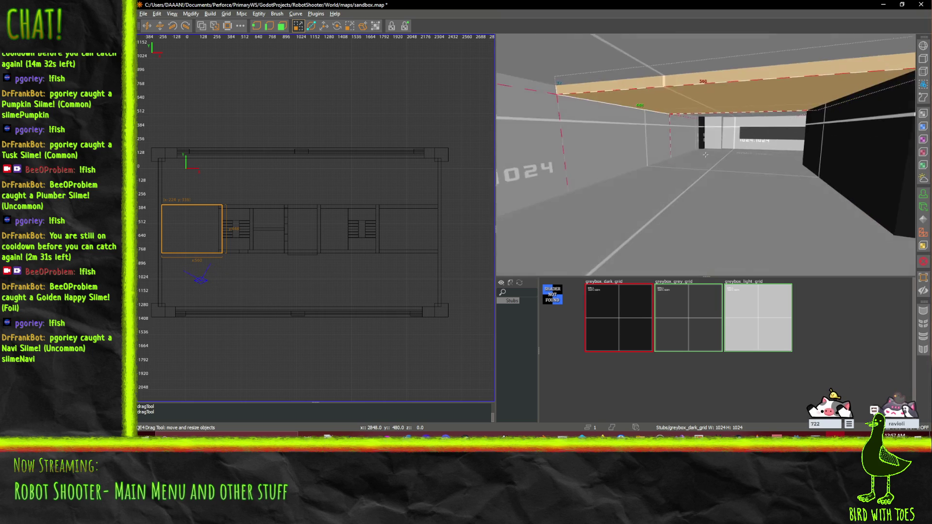
key("w")
right_click(773, 113)
key("d")
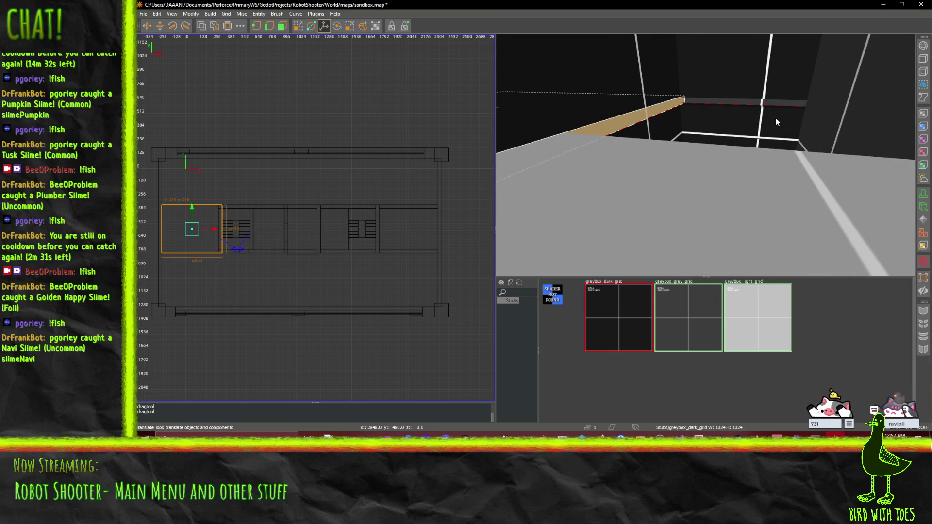
Undo the bad brush resize and return to the QE4 drag tool.
right_click(741, 132)
key("s")
key("w")
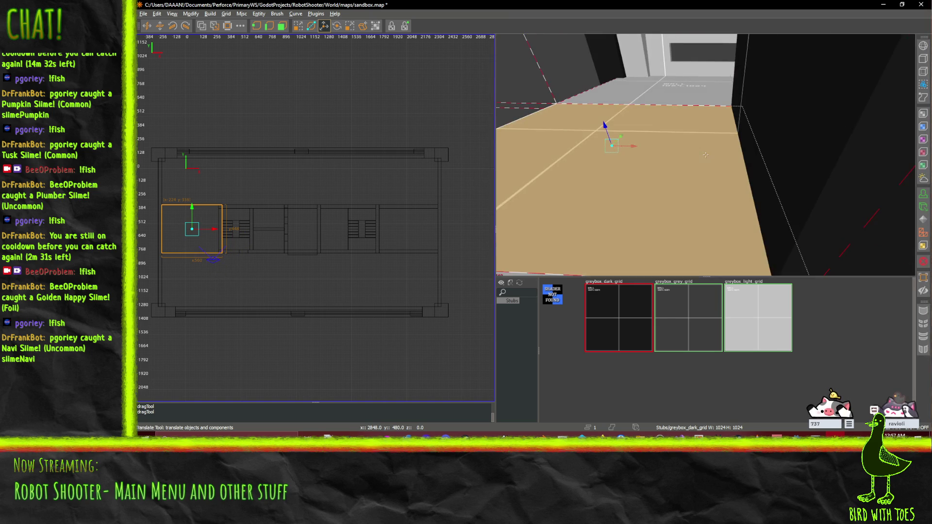
right_click(863, 127)
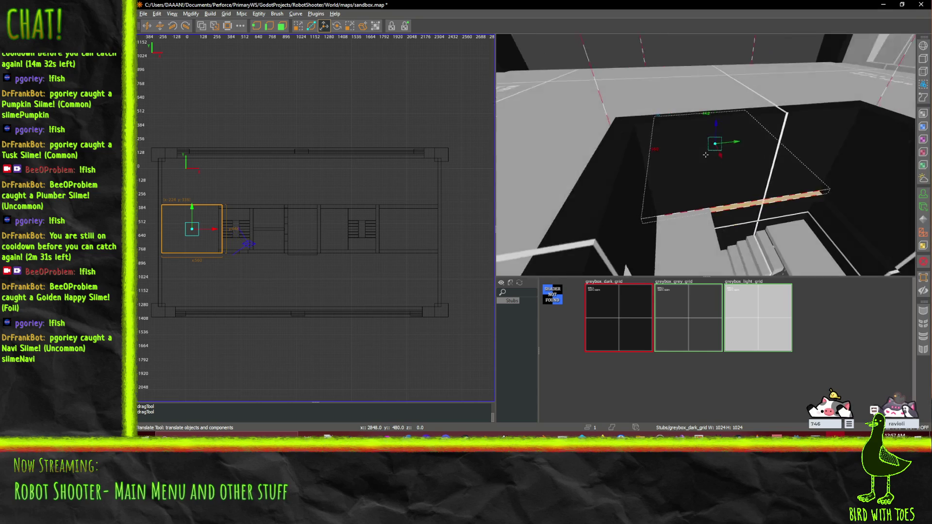
right_click(705, 154)
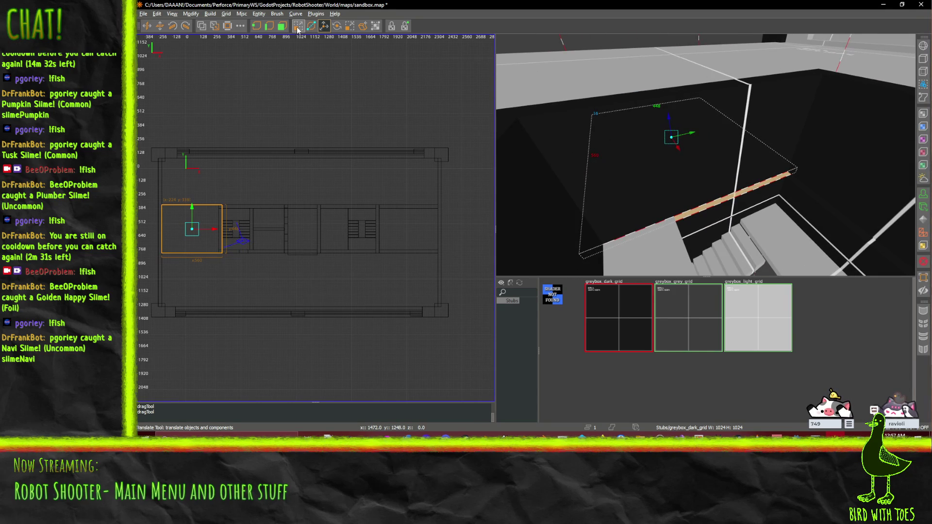
key("q")
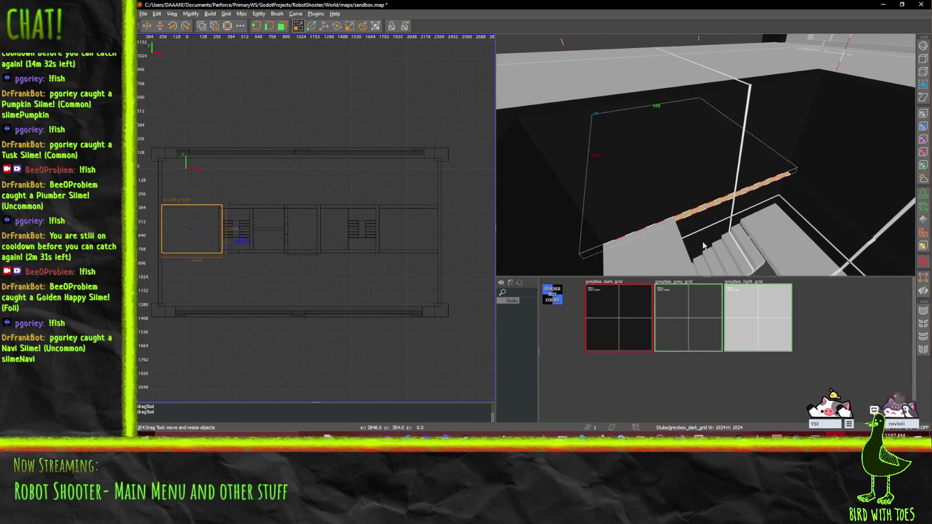
key("ctrl+z")
Pull the slab's stairwell-side edge in from 560 to 528 units wide.
right_click(563, 106)
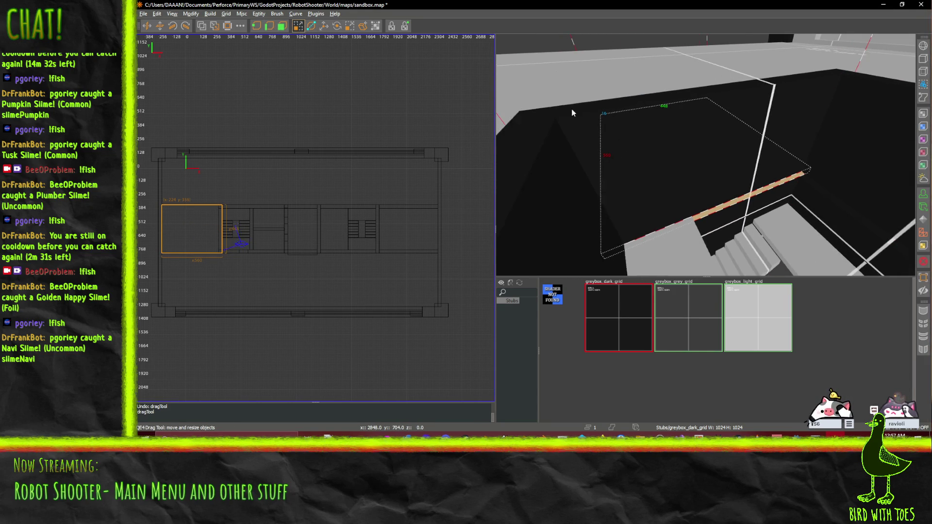
right_click(833, 140)
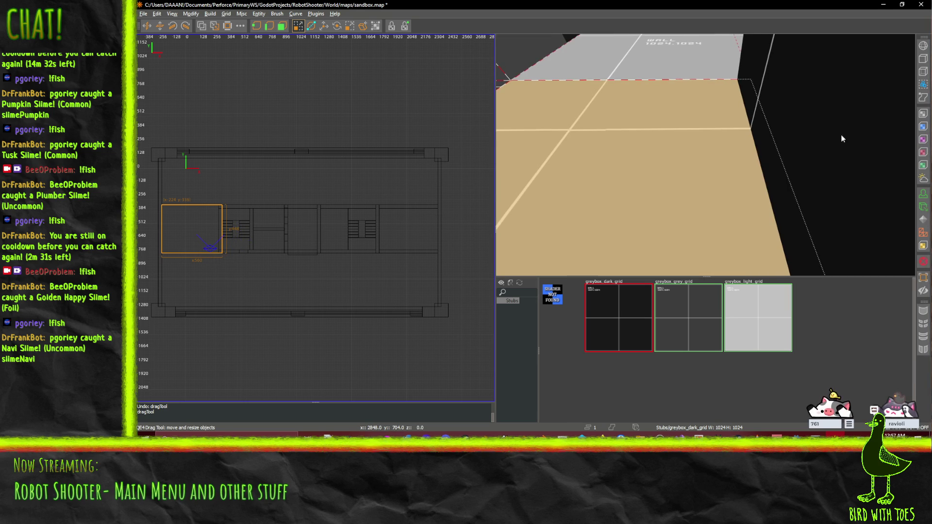
left_click_drag(282, 199, 266, 228)
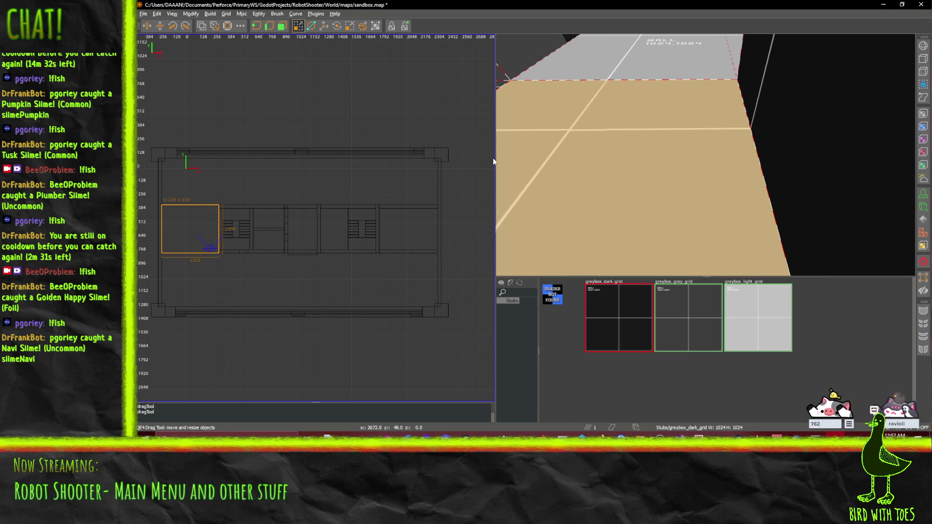
right_click(583, 170)
right_click(672, 159)
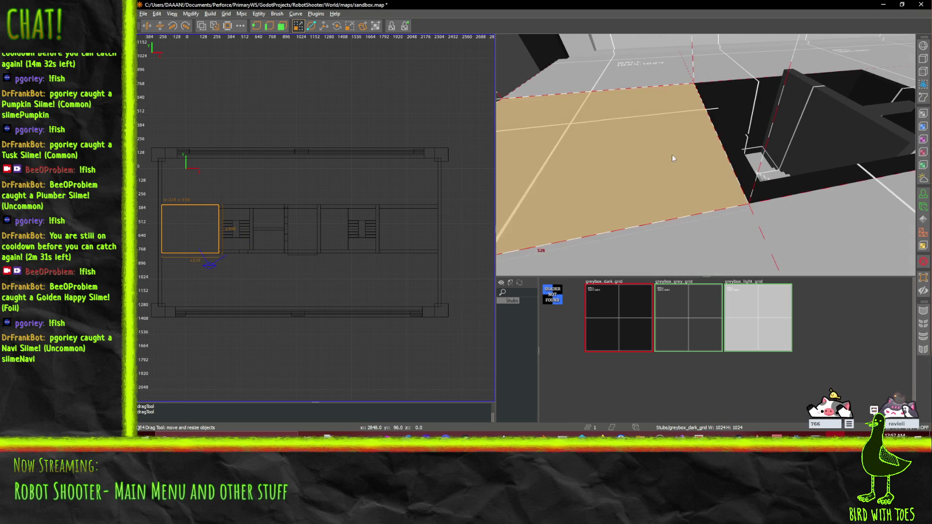
Fly toward the stairs and select the railing brush beside them.
right_click(682, 149)
key("w")
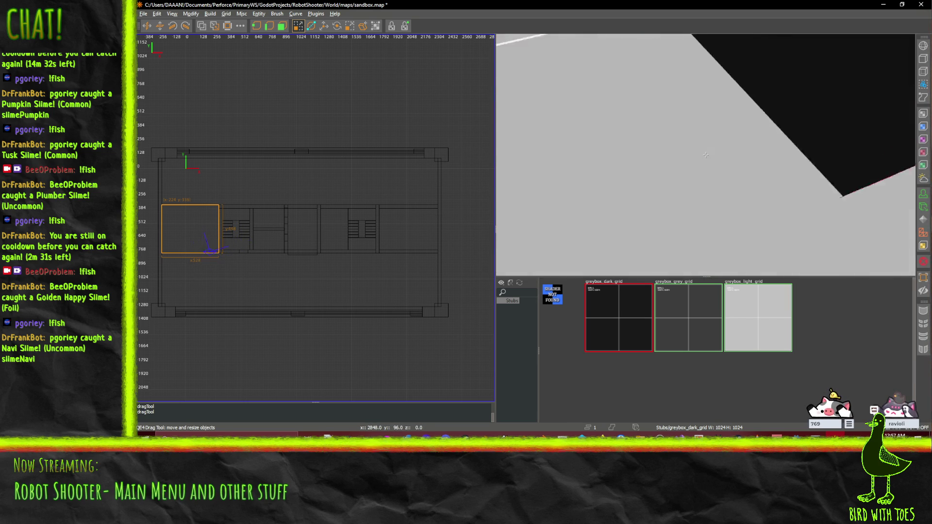
key("w")
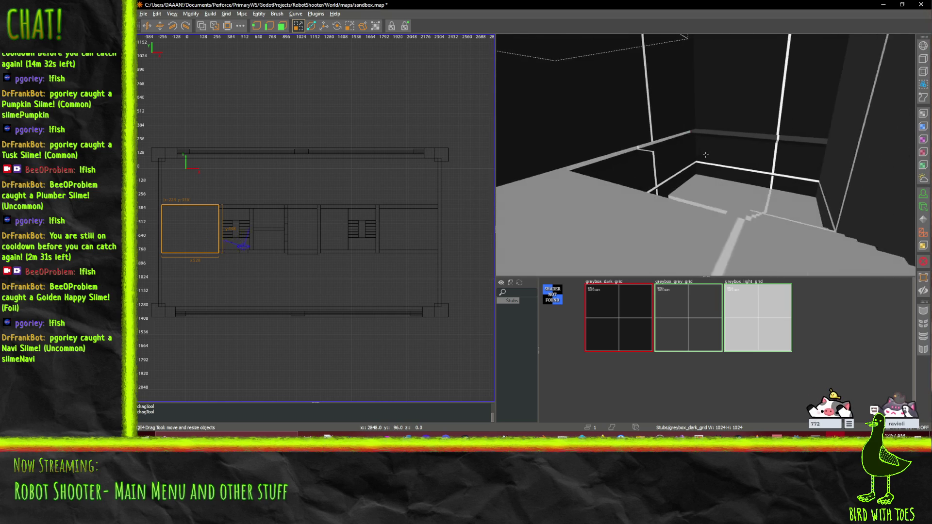
left_click(669, 142)
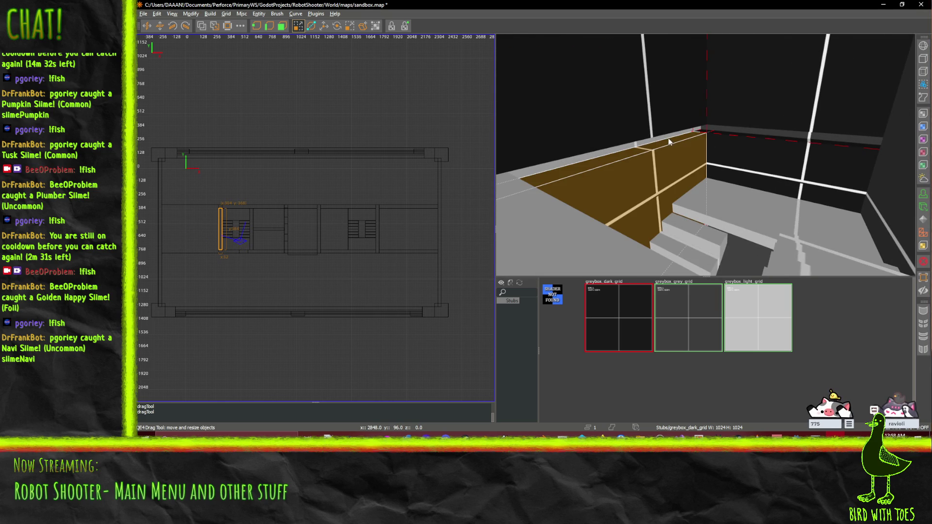
Add a second railing brush to the selection and fly forward to overlook the stairs.
left_click(756, 134, "shift")
right_click(755, 136)
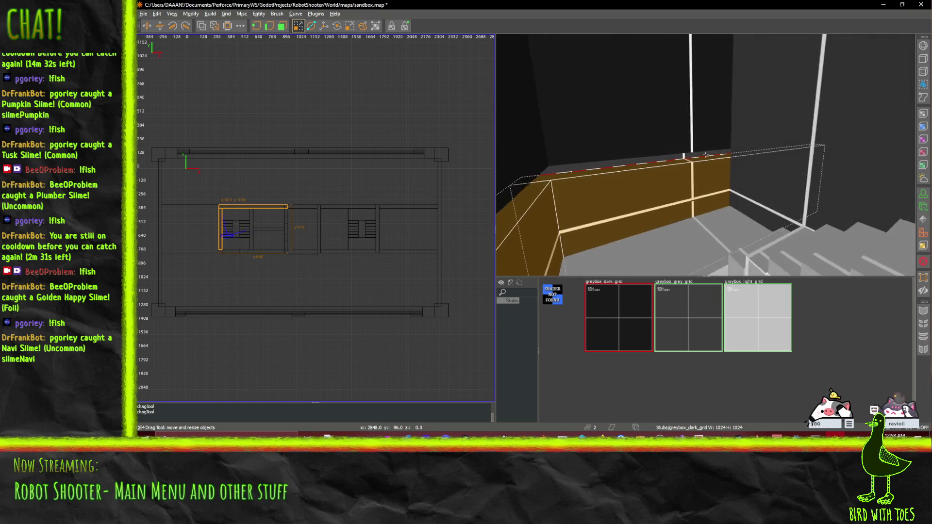
key("w")
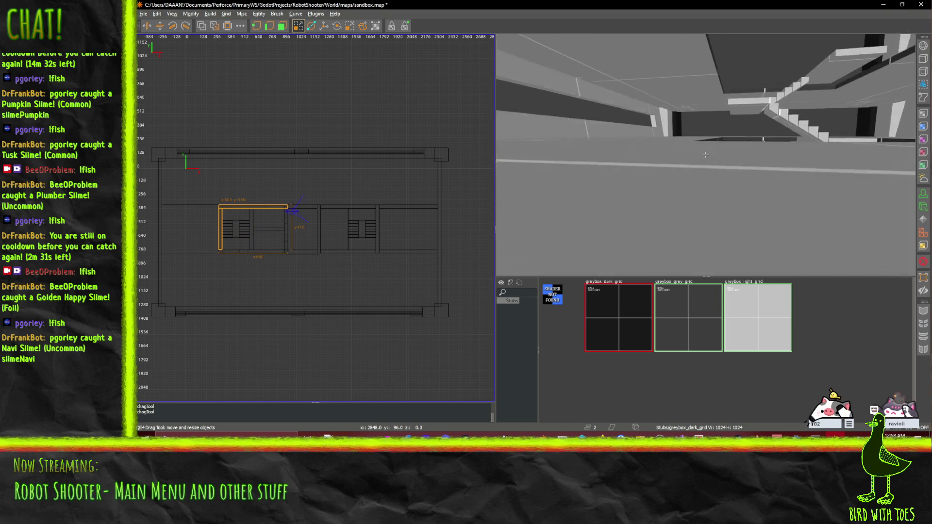
key("w")
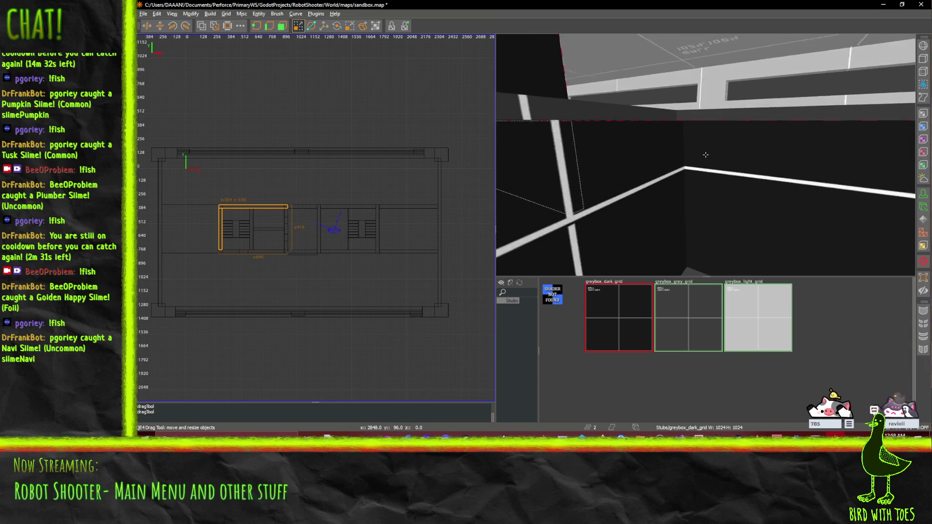
key("w")
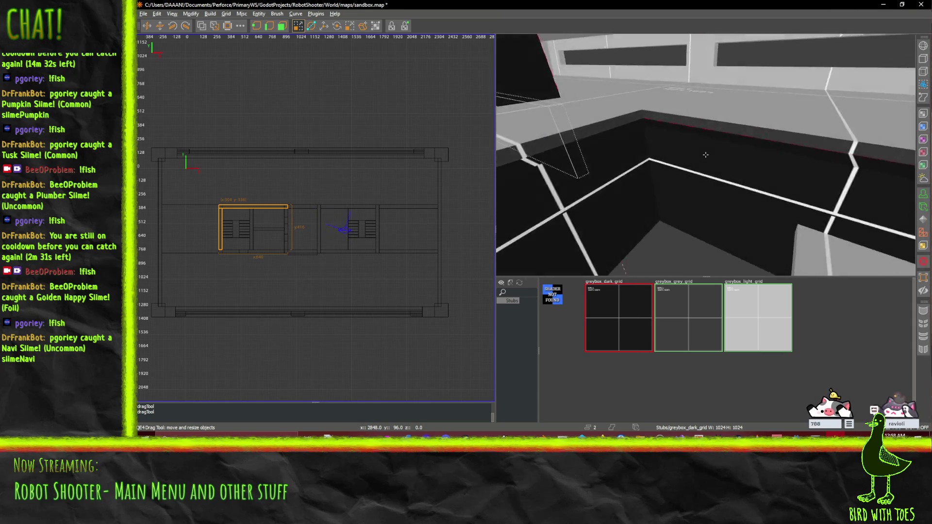
Add the remaining railing brushes around both openings, then pick the slab between the stairwells.
left_click(705, 154, "shift")
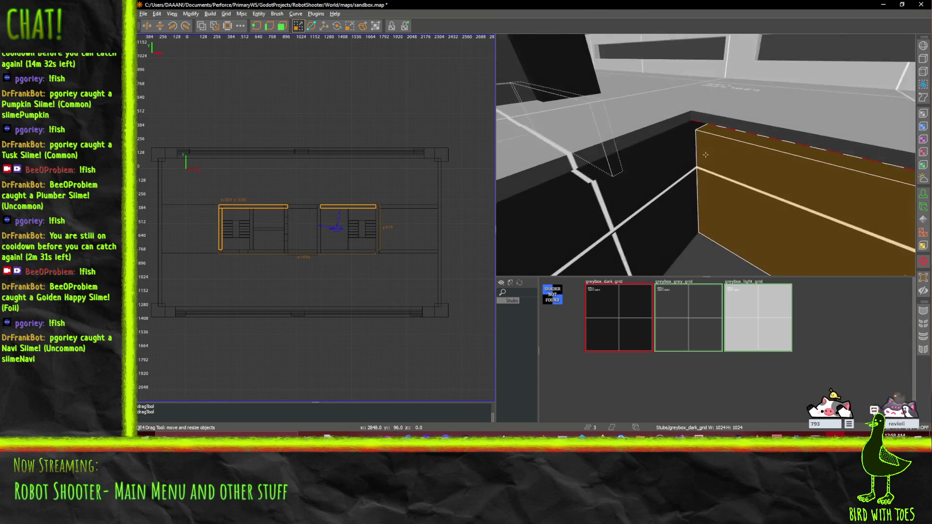
left_click(705, 154, "shift")
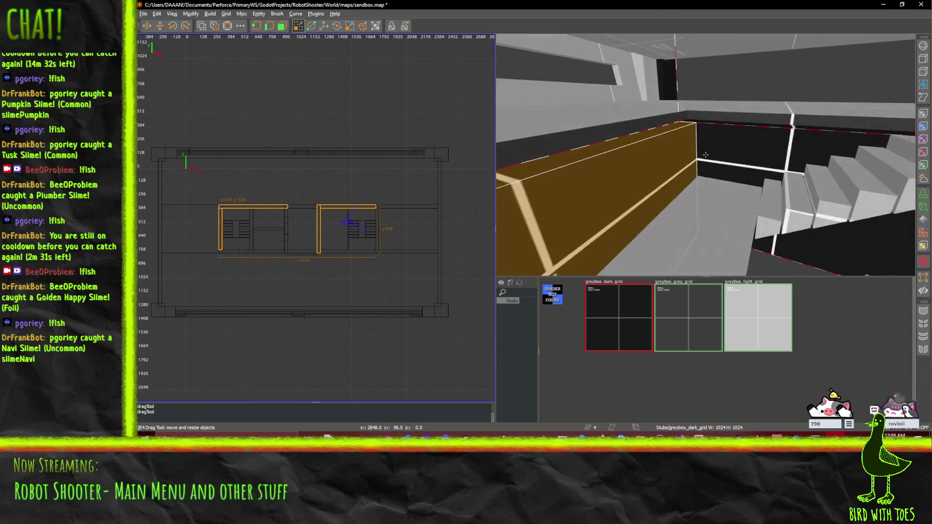
left_click(679, 185, "shift")
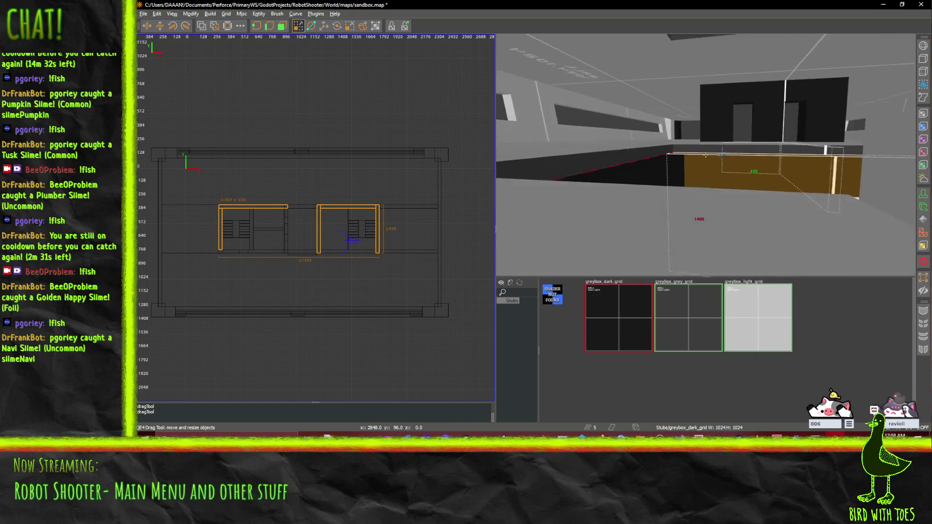
left_click(705, 154, "shift")
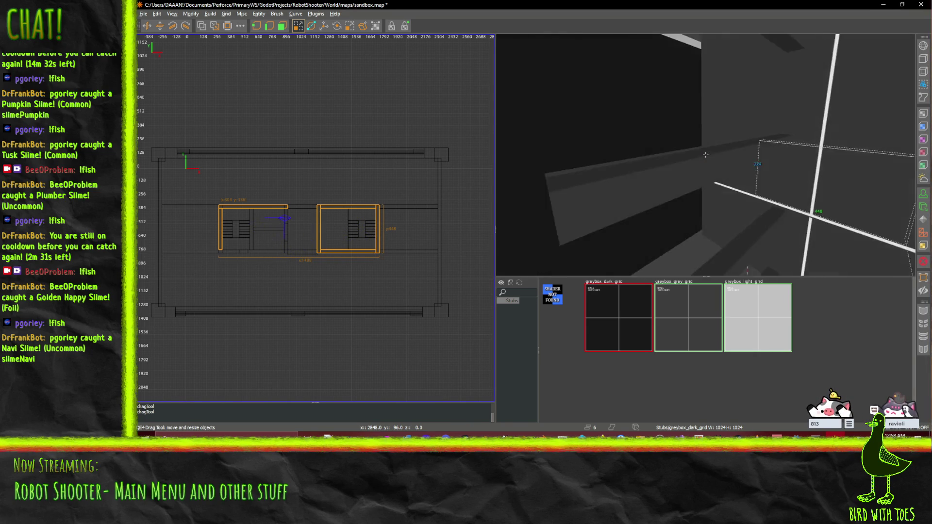
left_click(705, 155, "shift")
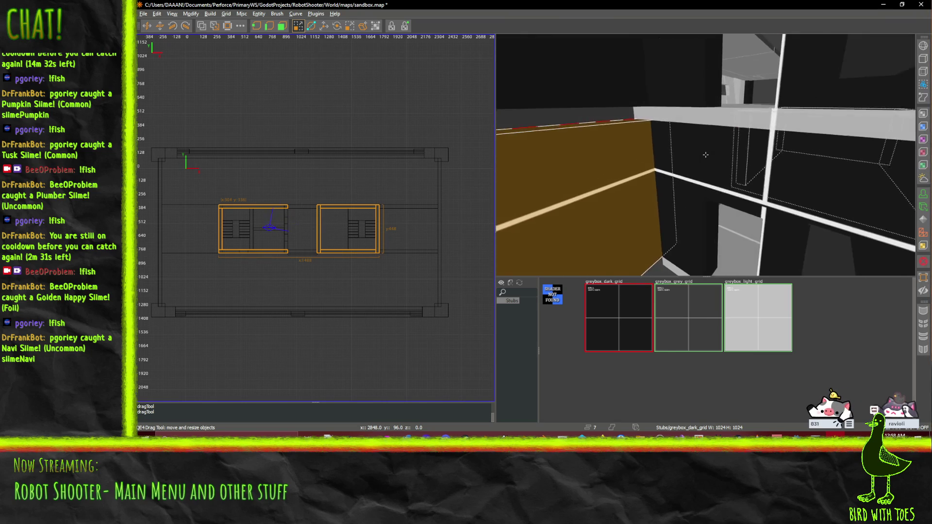
left_click(703, 147, "shift")
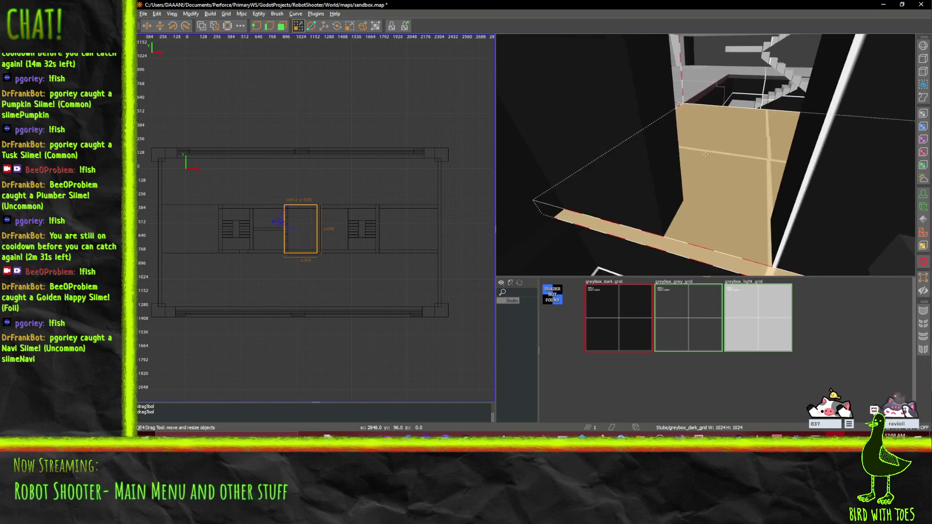
Reselect the middle slab, try pulling its left edge in to 256 wide, then undo.
left_click(383, 225)
left_click(617, 198)
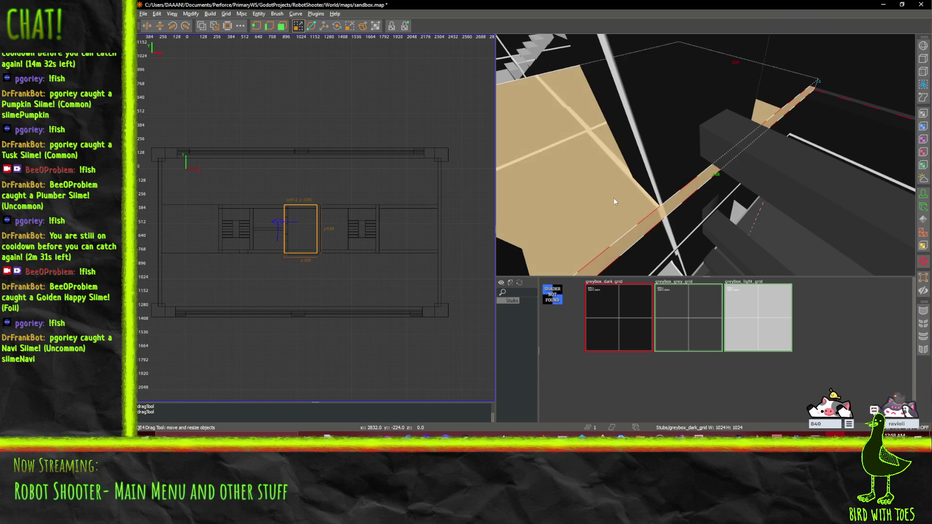
left_click_drag(240, 245, 253, 243)
right_click(583, 195)
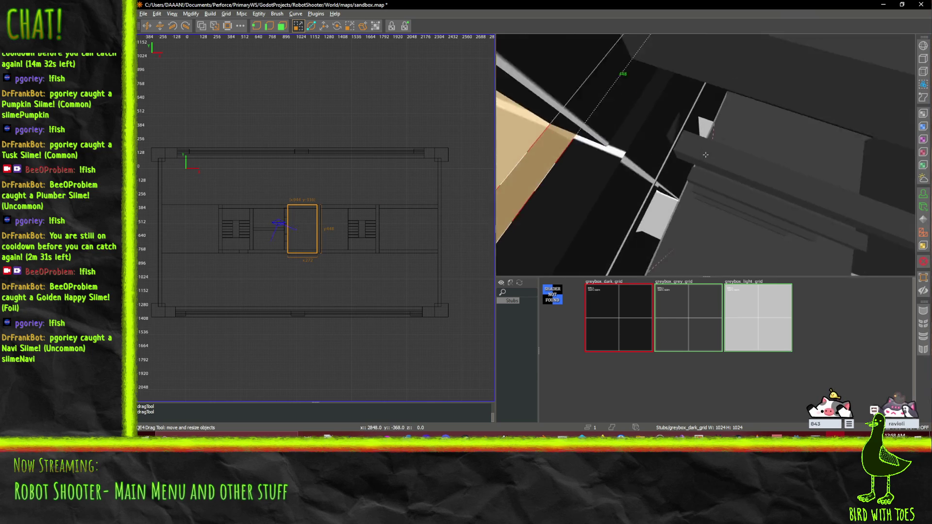
right_click(706, 154)
key("ctrl+z")
Reselect the slab and pull its left edge in so it is 272 units wide.
left_click(373, 231)
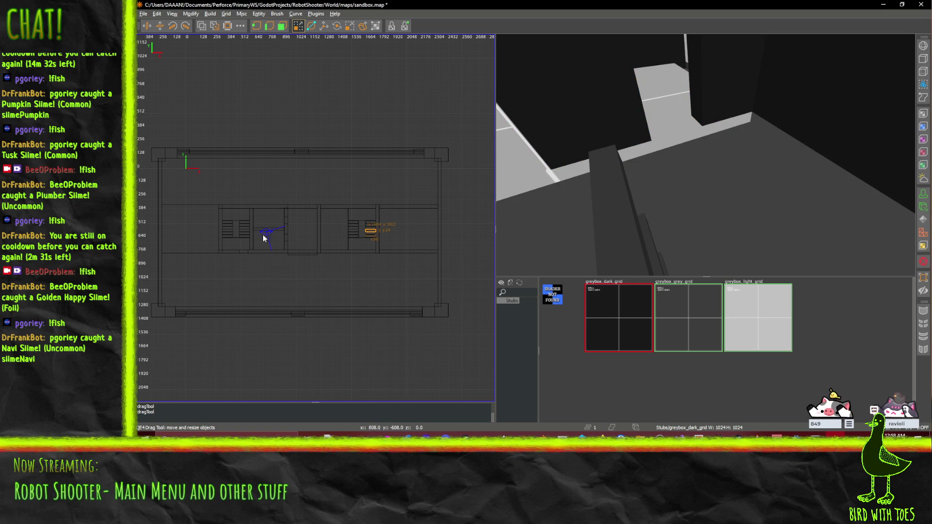
left_click(626, 148)
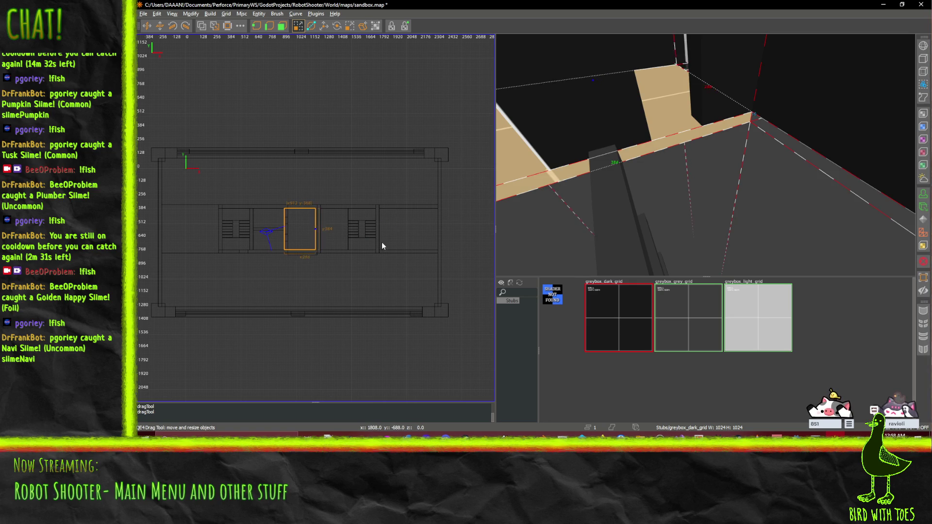
key("ctrl+z")
left_click_drag(250, 233, 251, 233)
mouse_move(679, 175)
left_mouse_down()
mouse_move(706, 154)
mouse_move(694, 158)
left_mouse_up()
Select the beam above the stairwell and fly the camera over to the FO sign.
left_click(693, 156)
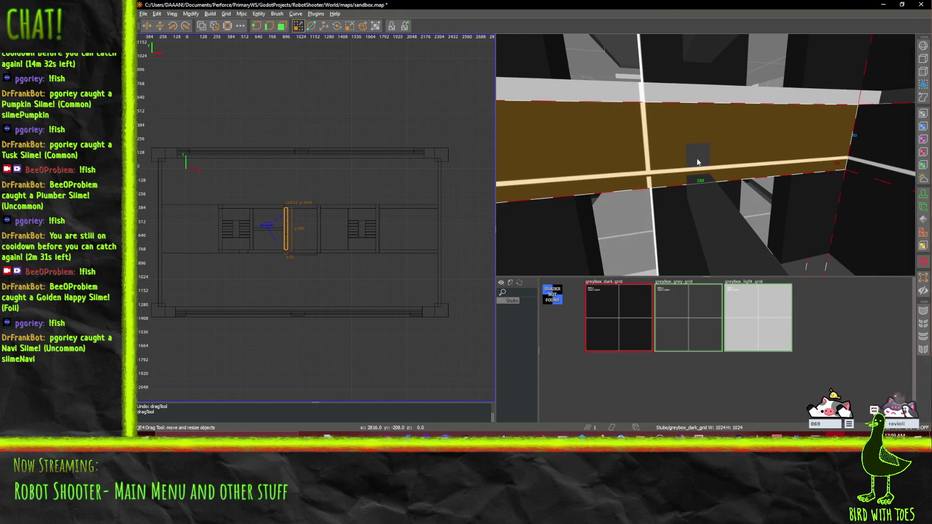
right_click(693, 159)
key("Up")
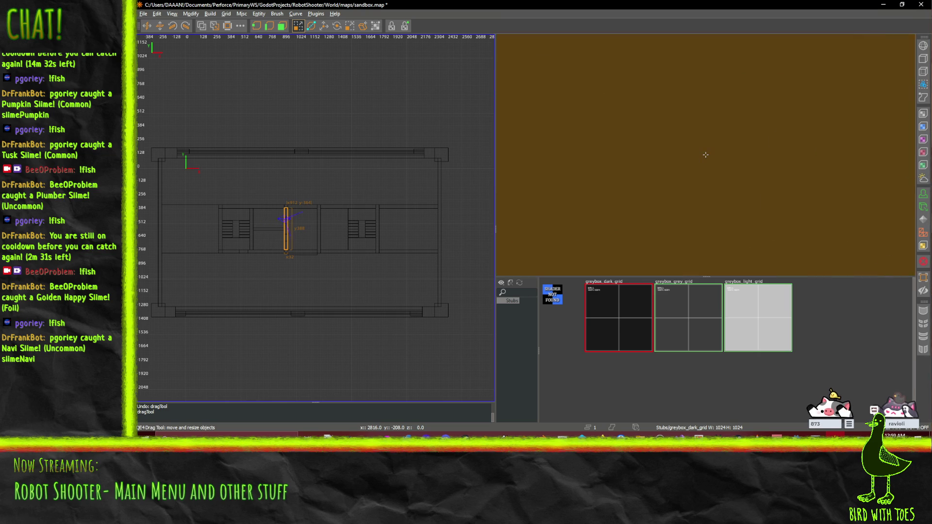
key("Up")
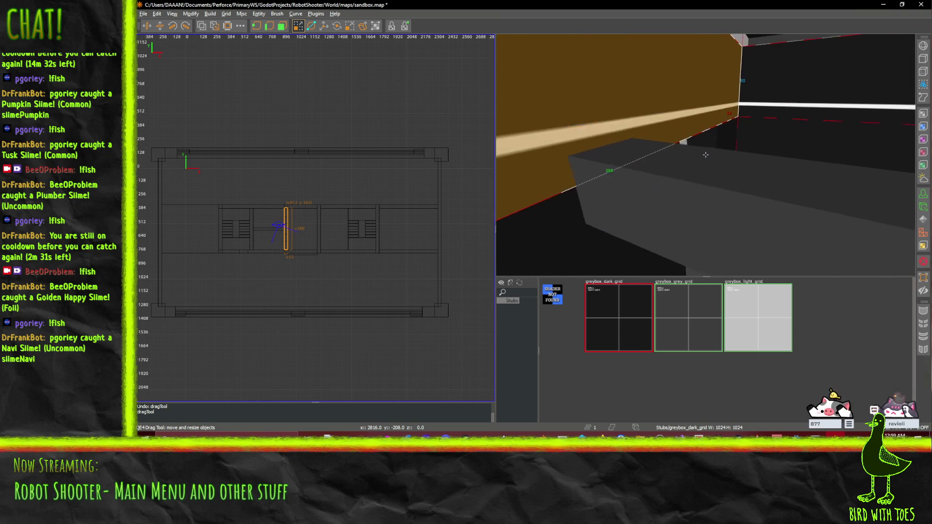
key("Down")
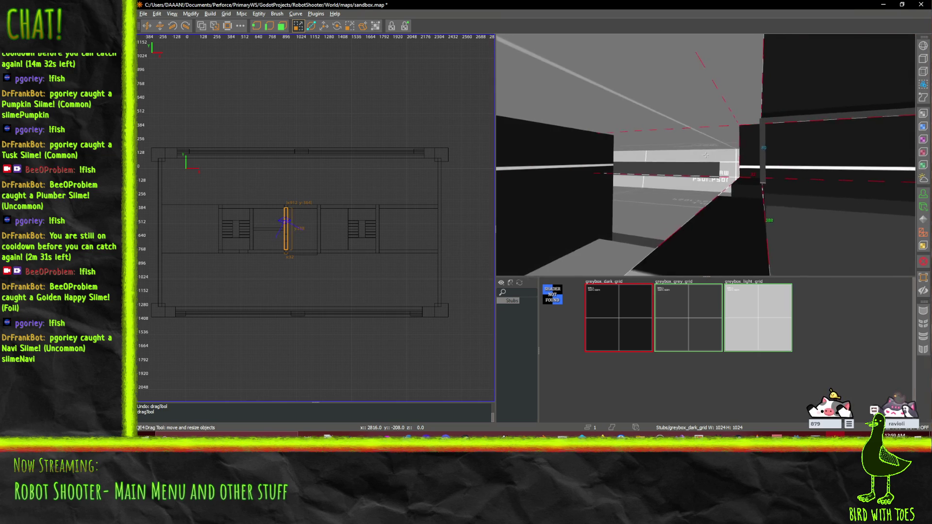
right_click(780, 176)
Delete both pieces of the FO sign brush.
left_click(781, 177)
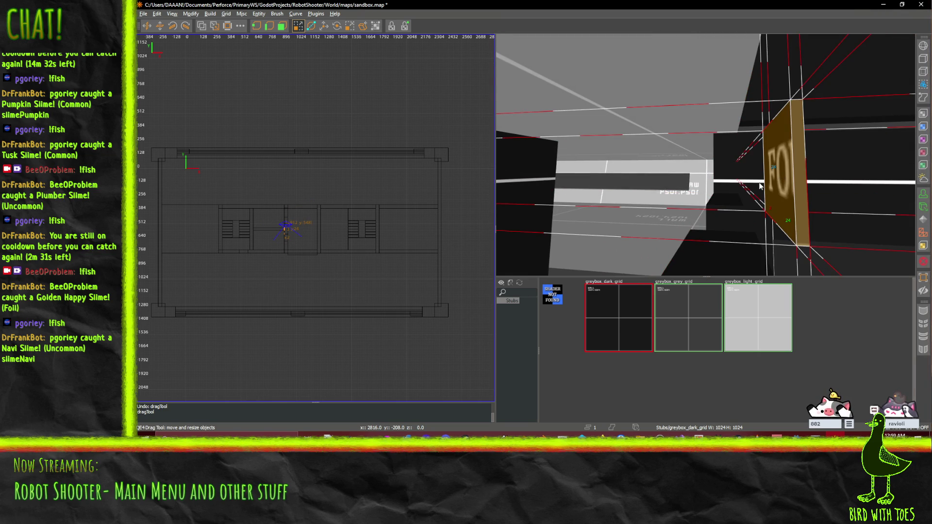
key("Delete")
left_click(777, 189)
key("Delete")
Fly around the level back to the stairs and select the walkway railing.
right_click(787, 188)
key("Down")
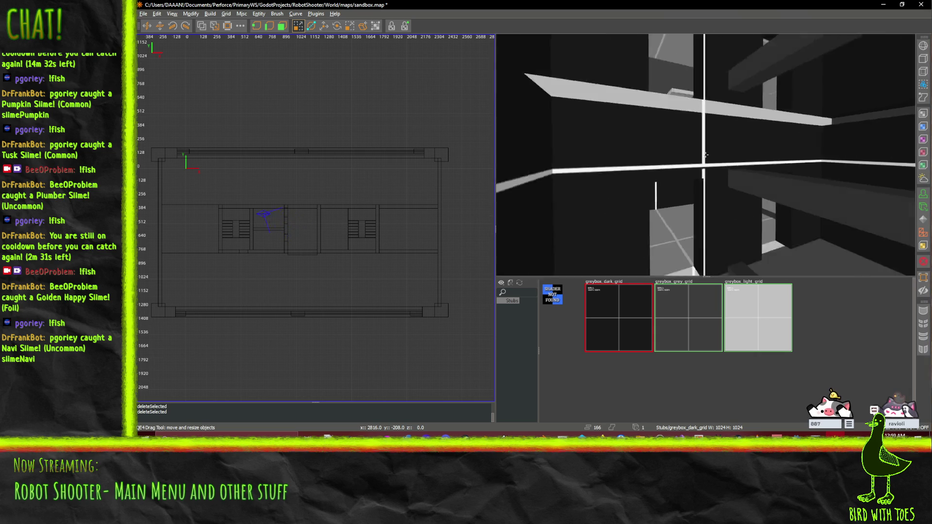
key("Up")
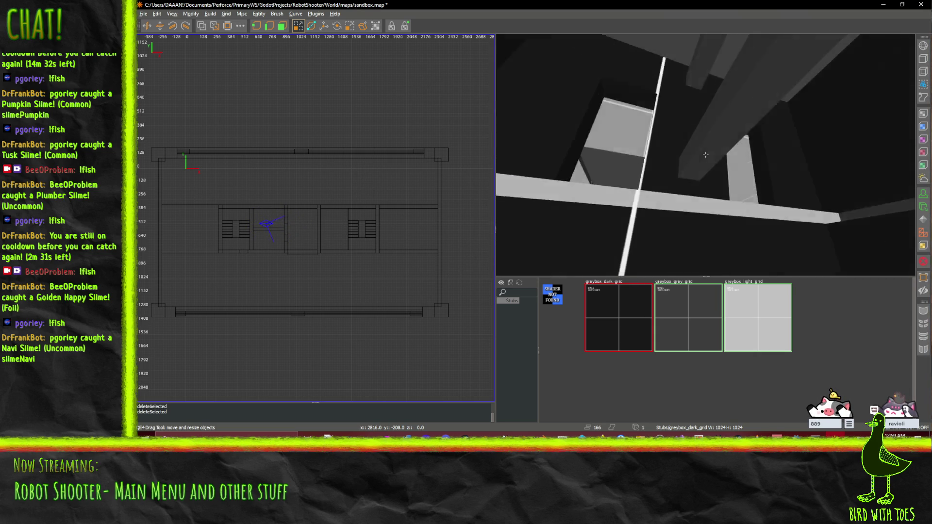
key("Up")
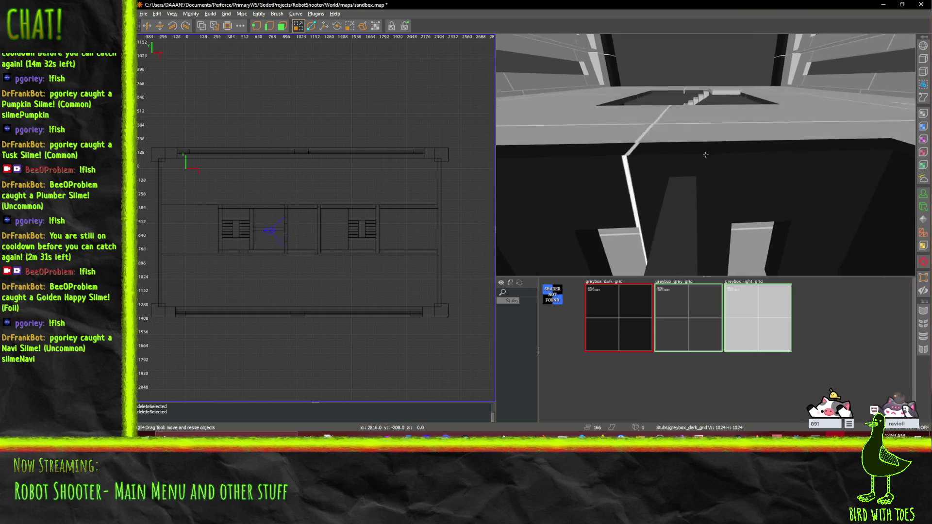
key("Down")
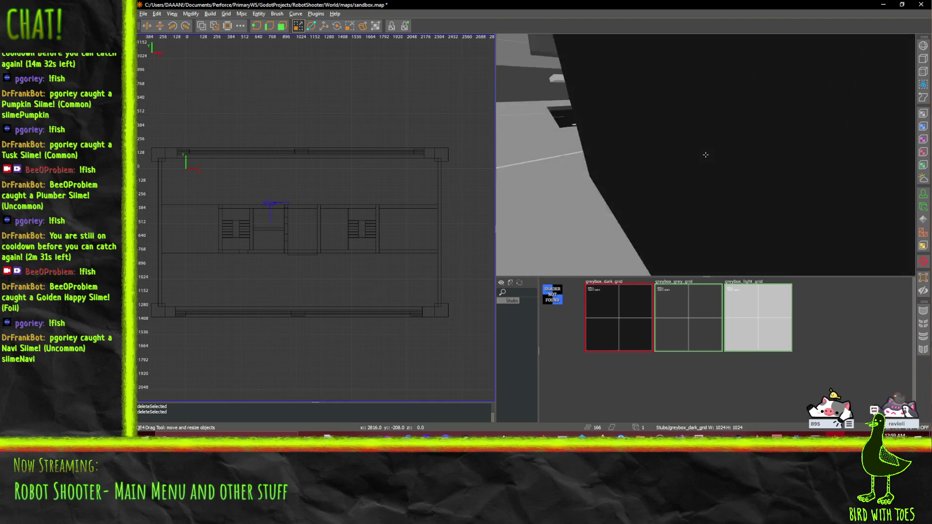
left_click(648, 179)
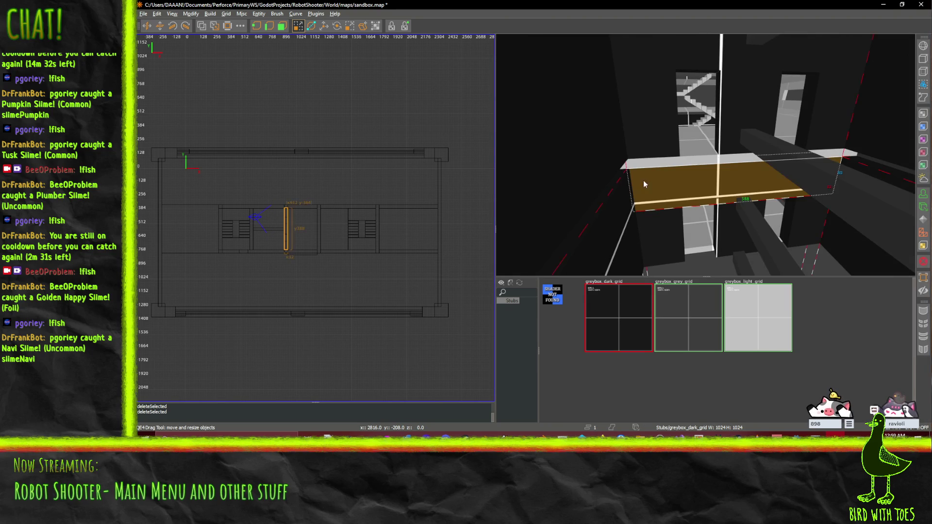
Lengthen the selected walkway railing to 448 units with the Translate tool.
right_click(612, 203)
key("w")
right_click(693, 165)
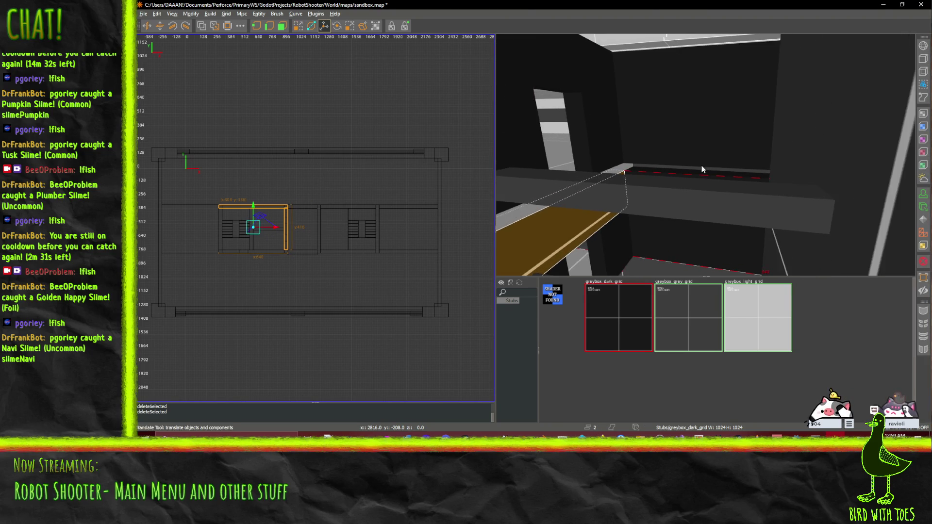
right_click(699, 186)
left_click_drag(705, 155, 705, 165)
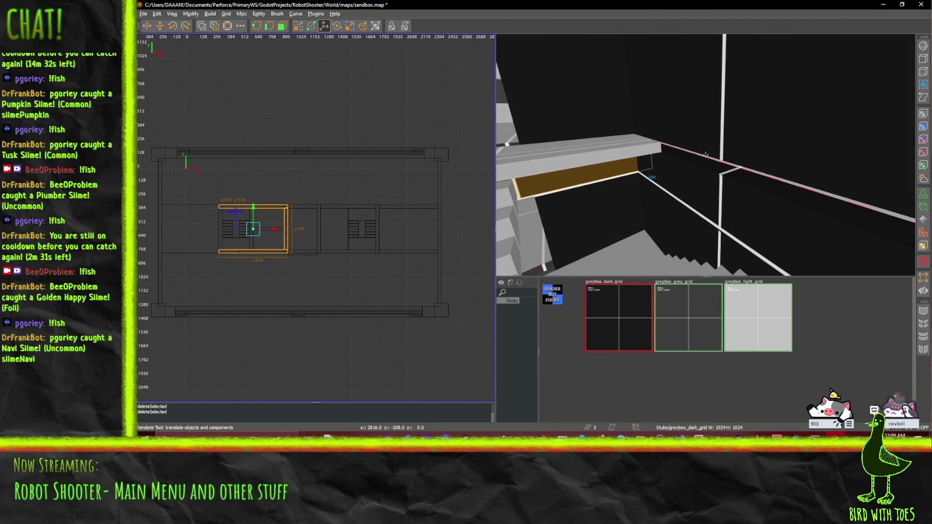
right_click(705, 154)
Add the second railing, another railing and the dark railing wall to the selection.
right_click(701, 178)
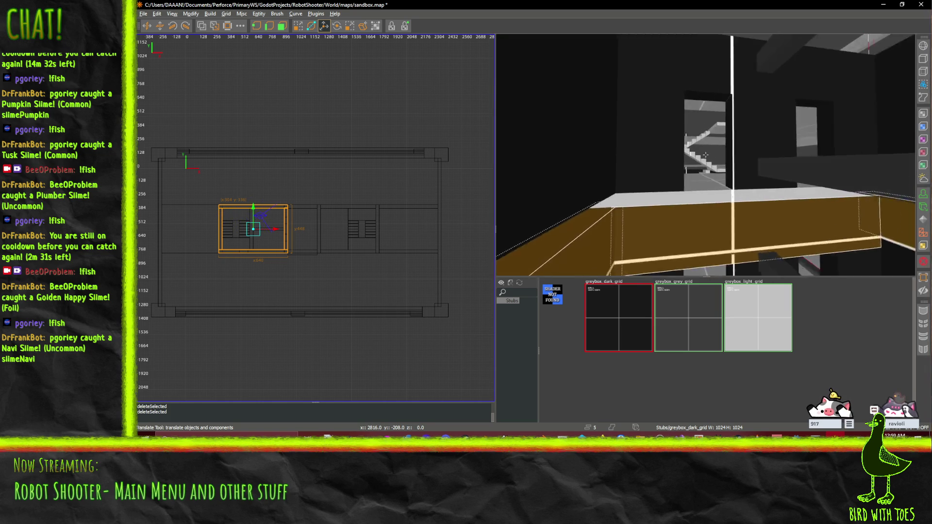
right_click(706, 154)
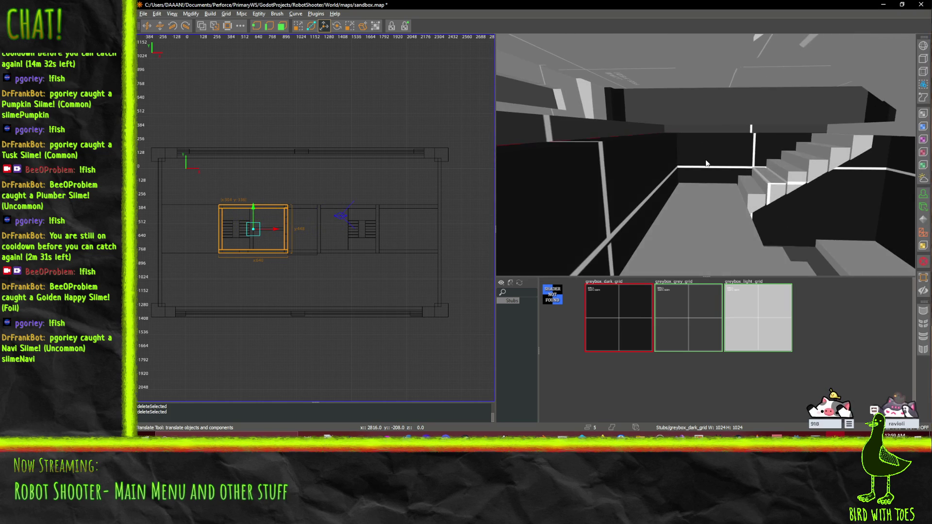
left_click(654, 157, "shift")
right_click(654, 157)
left_click(717, 159, "shift")
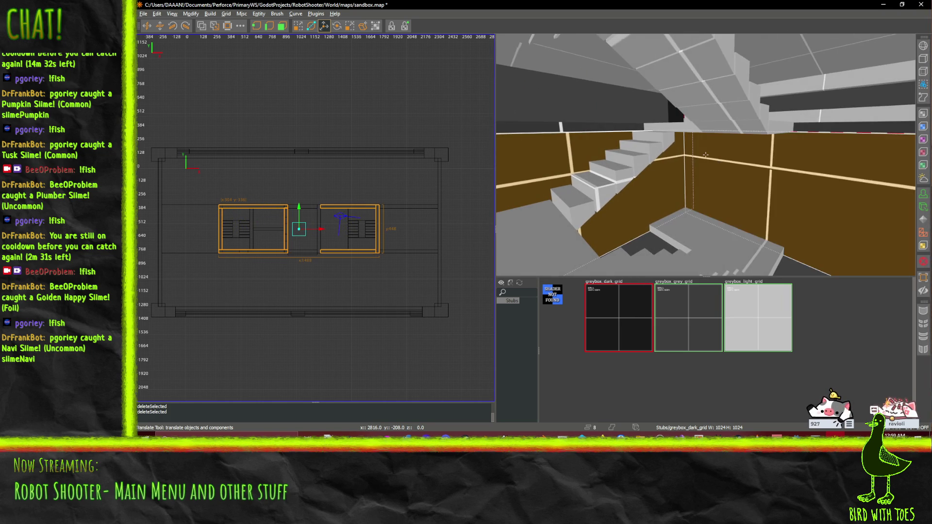
right_click(718, 159)
left_click(740, 163, "shift")
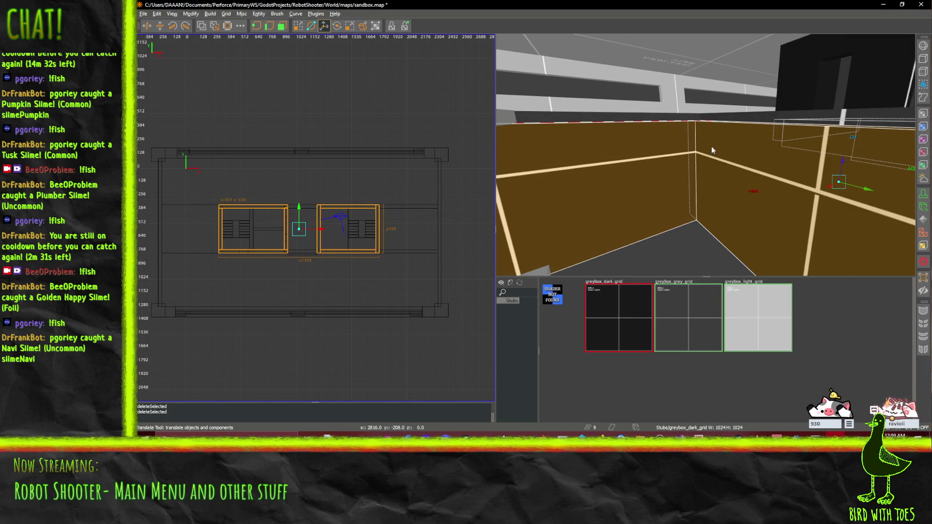
right_click(687, 133)
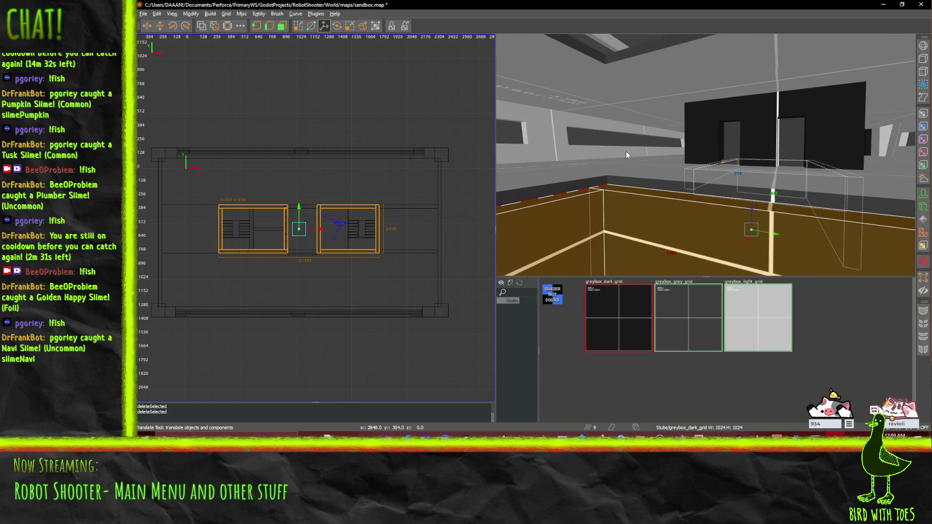
right_click(532, 157)
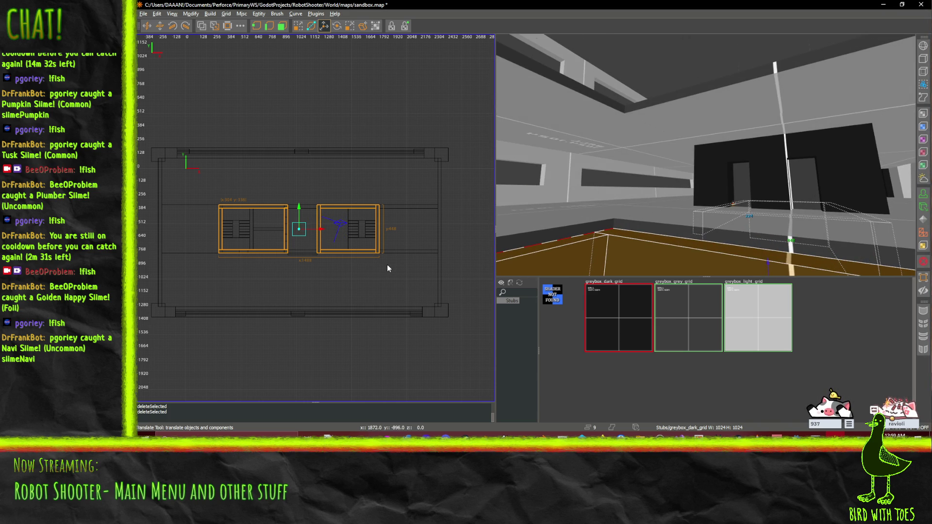
key("ctrl+Tab")
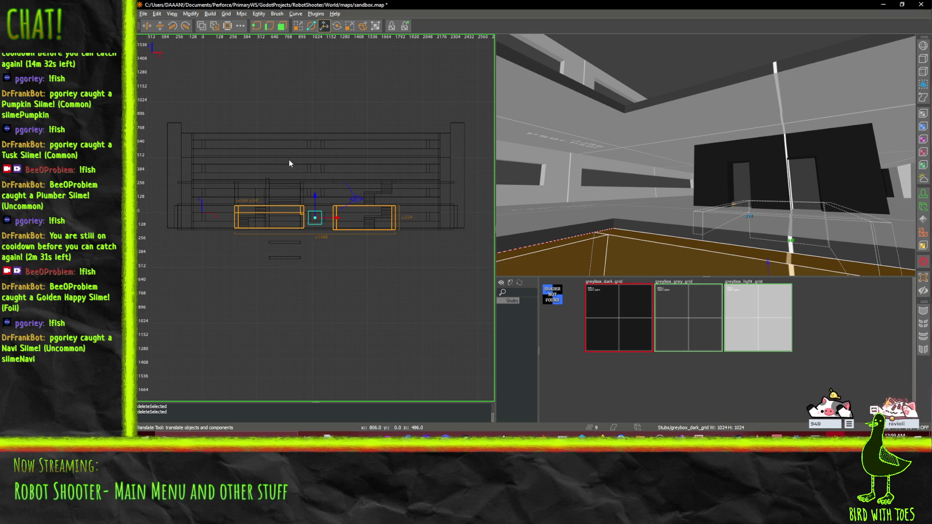
In the front elevation, raise the railing tops to about 250 units, undoing earlier tries.
scroll(293, 168, "up", 3)
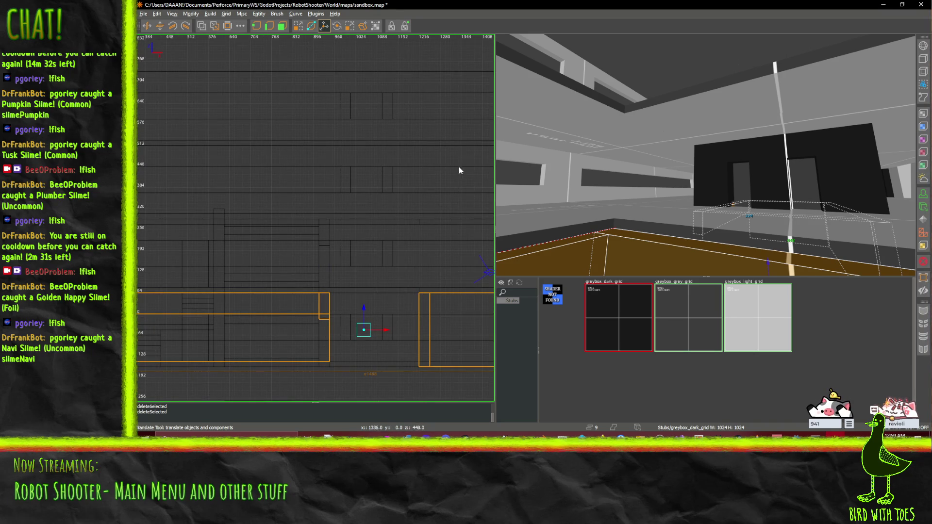
scroll(454, 240, "down", 2)
left_click(298, 26)
left_click_drag(461, 246, 460, 242)
key("ctrl+z")
left_click_drag(678, 170, 679, 161)
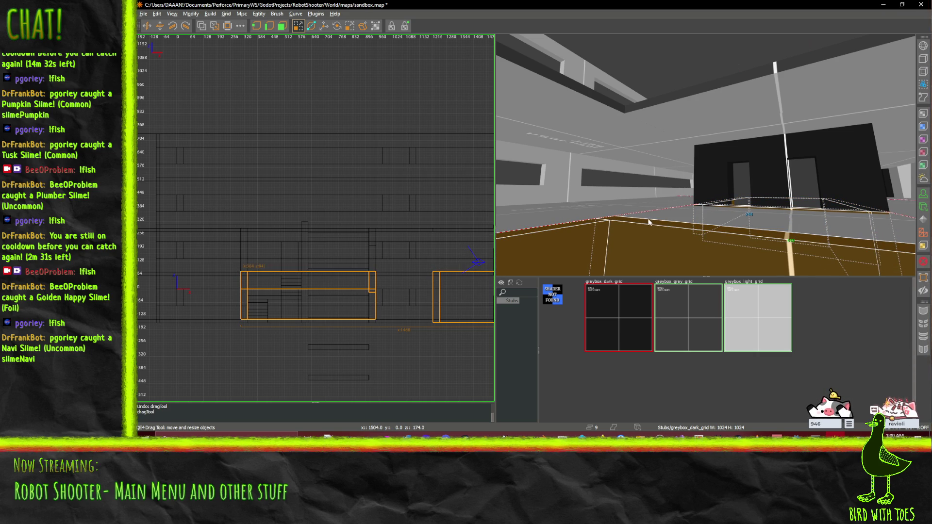
key("ctrl+z")
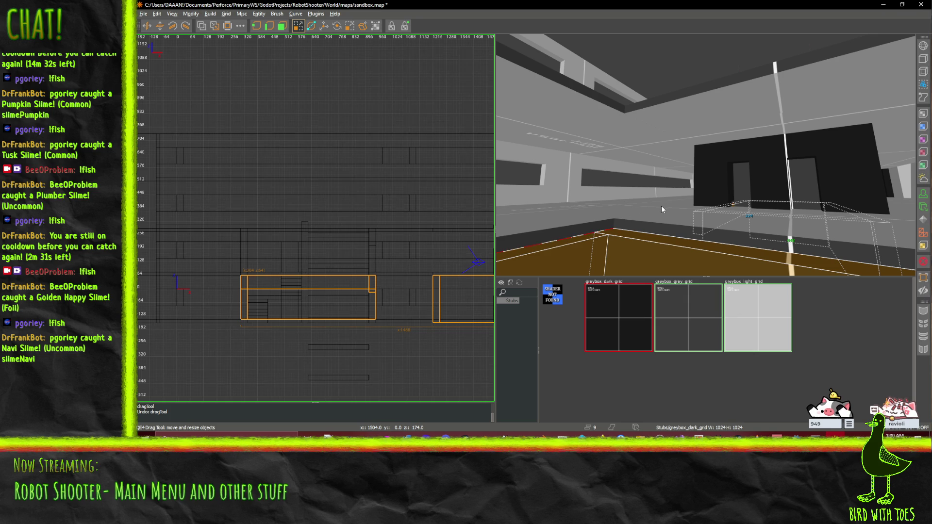
left_click_drag(615, 214, 646, 191)
Select the long 2288-wide strip brush and redo its deletion.
left_click(645, 188)
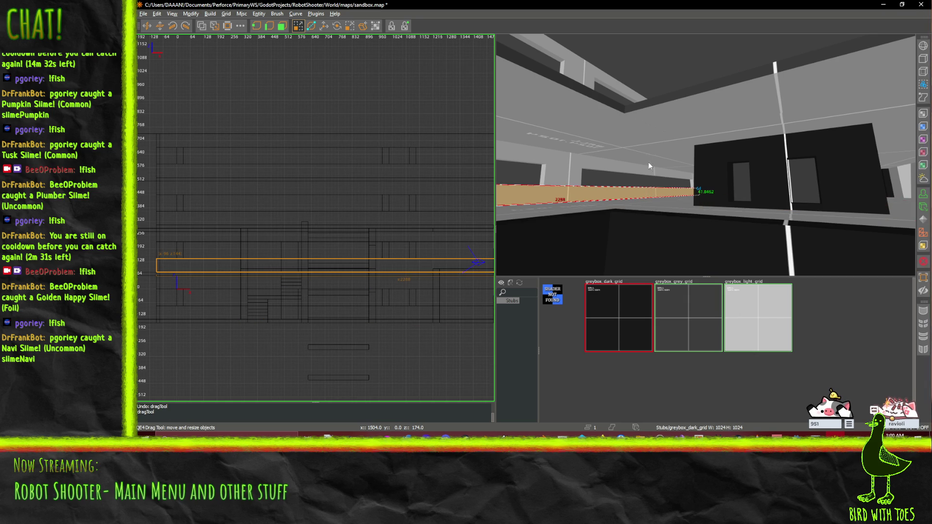
key("w")
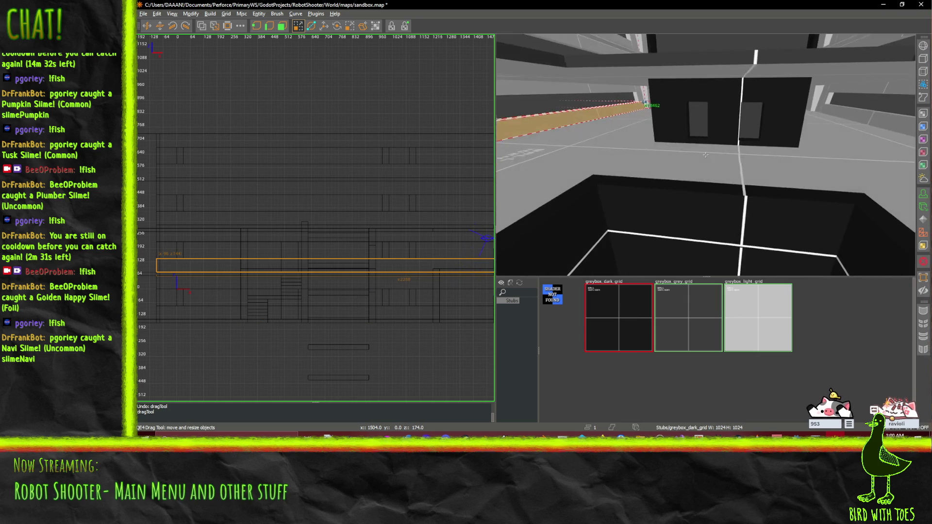
key("w")
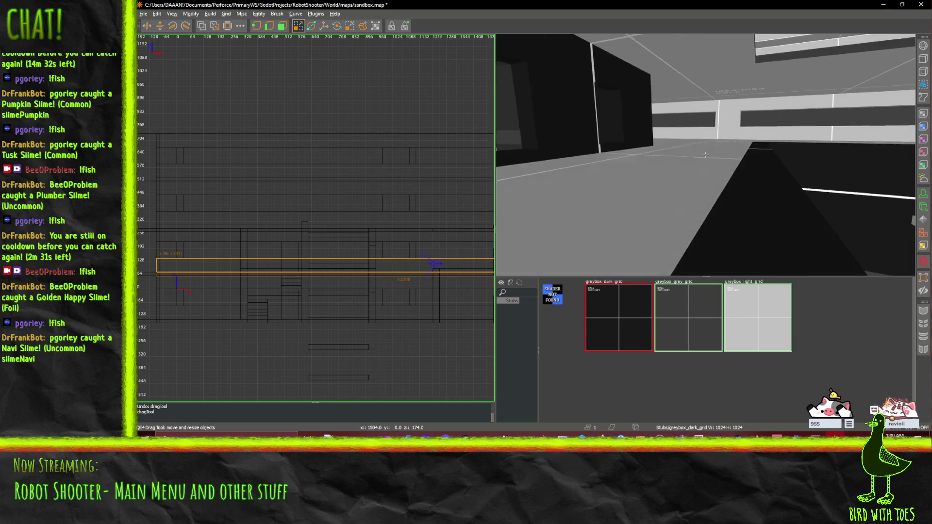
key("ctrl+y")
Start a new selection with the sloped triangle, dark platform and two railings.
left_click(727, 208, "shift")
left_click(790, 180, "shift")
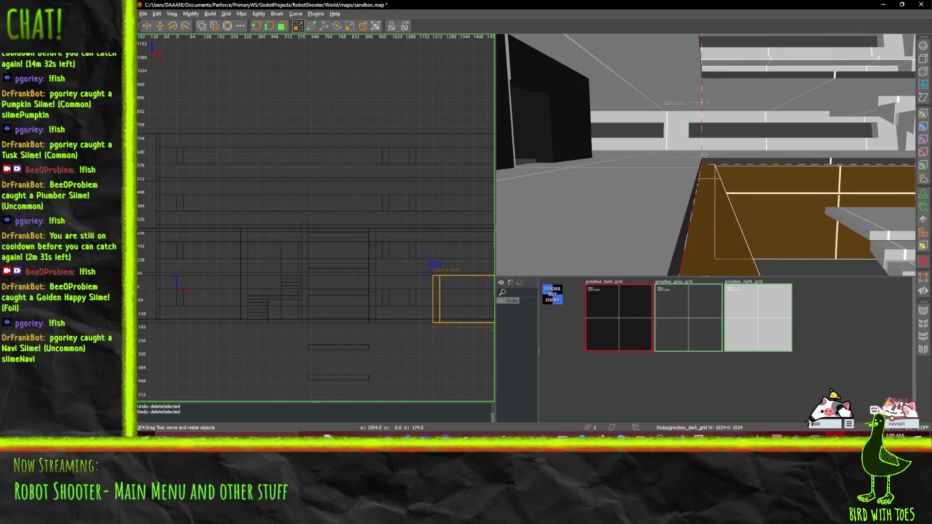
left_click_drag(705, 154, 706, 154)
left_click(658, 173, "shift")
left_click(719, 211, "shift")
right_click(719, 211)
key("w")
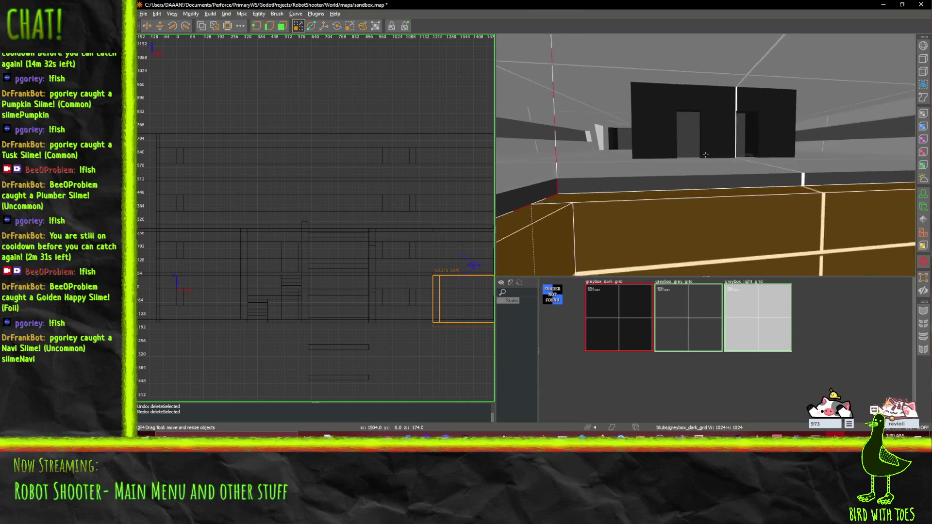
right_click(705, 154)
Add the remaining railing walls and drag a face to stretch them taller together.
left_click(599, 200, "shift")
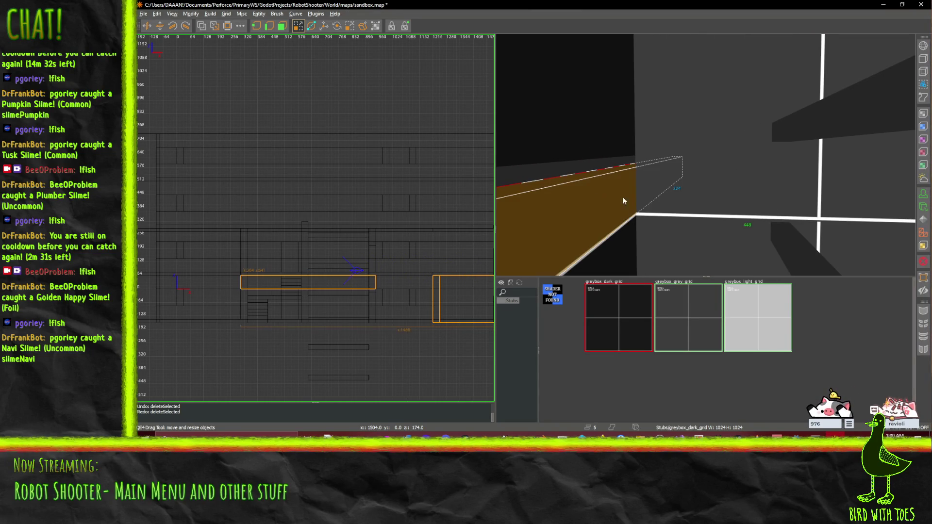
right_click(683, 204)
right_click(705, 155)
left_click(671, 181, "shift")
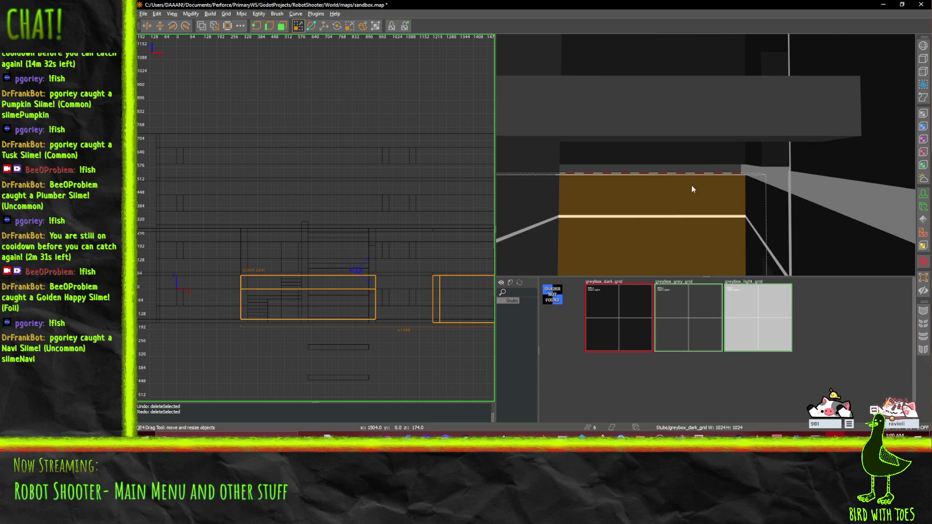
left_click(773, 211, "shift")
right_click(773, 212)
key("w")
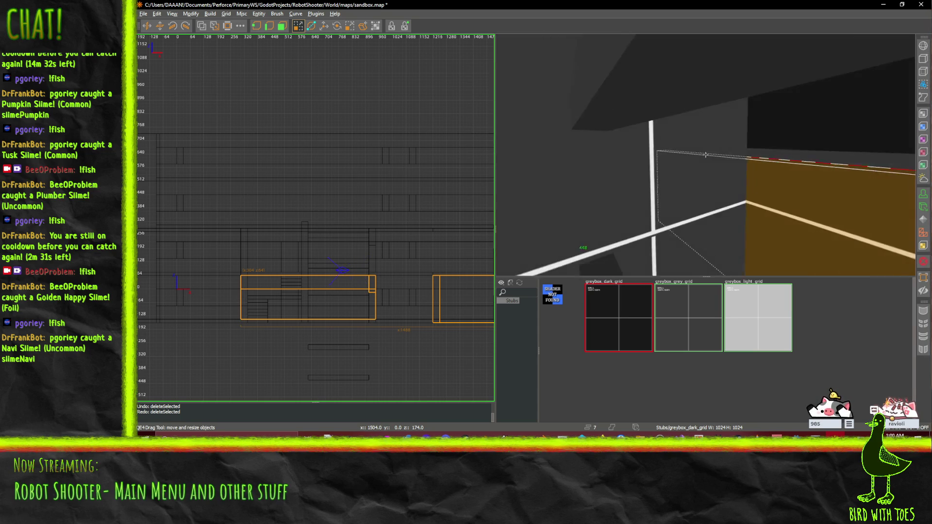
right_click(705, 155)
left_click(640, 163, "shift")
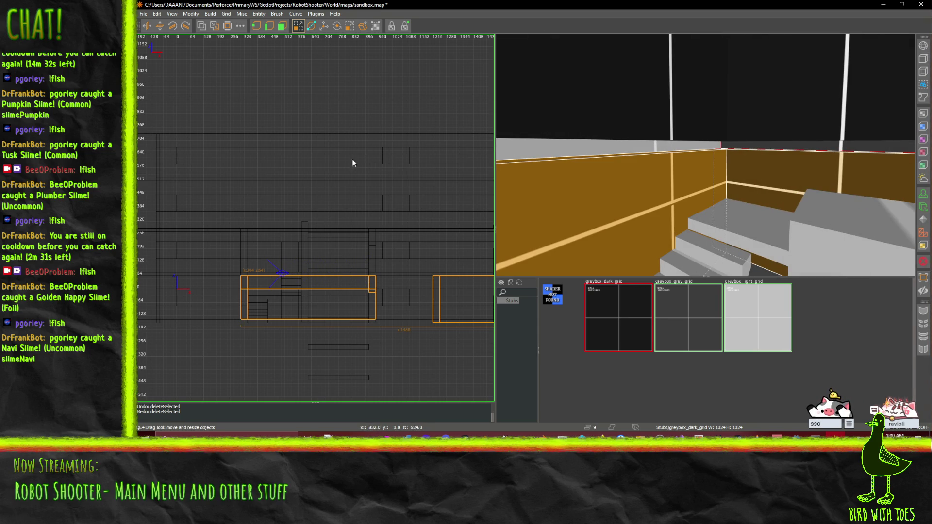
mouse_move(671, 94)
left_mouse_down()
mouse_move(674, 85)
mouse_move(674, 95)
left_mouse_up()
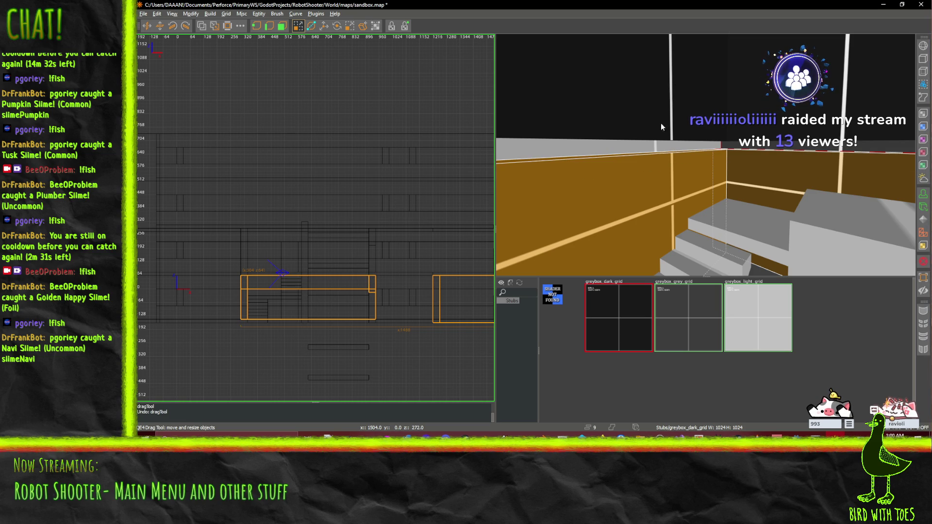
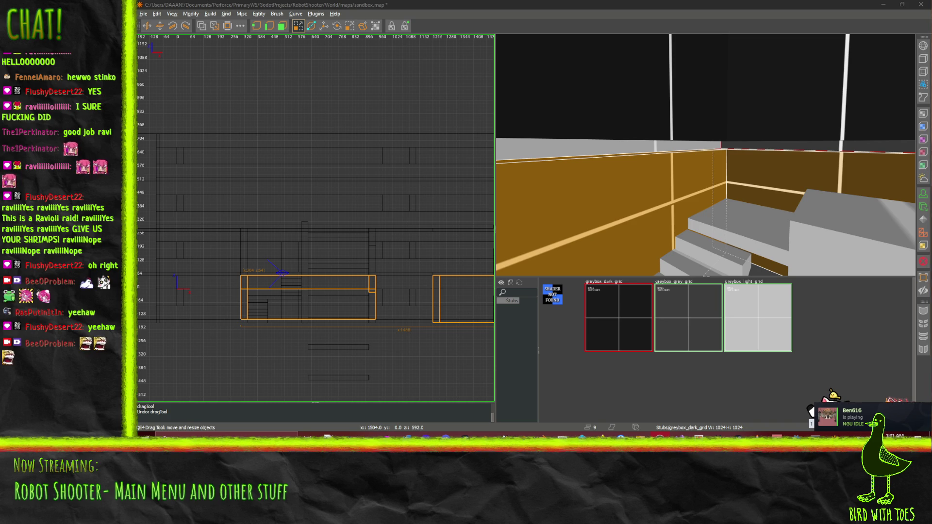
Raise the selected stairwell walls one grid step in the front view, checking them from several 3D angles.
mouse_move(751, 241)
left_mouse_down()
mouse_move(757, 233)
mouse_move(719, 223)
left_mouse_up()
left_click_drag(706, 154, 705, 155)
left_click_drag(290, 257, 291, 249)
right_click(695, 214)
left_click_drag(705, 155, 706, 154)
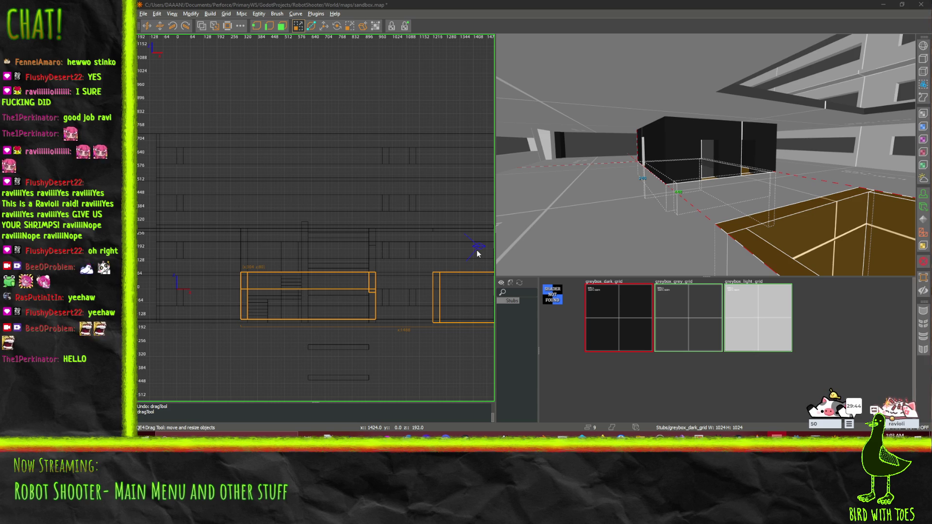
Pull the landing slab's left edge in so it is 272 units wide, then view it from above and below.
scroll(642, 231, "up", 10)
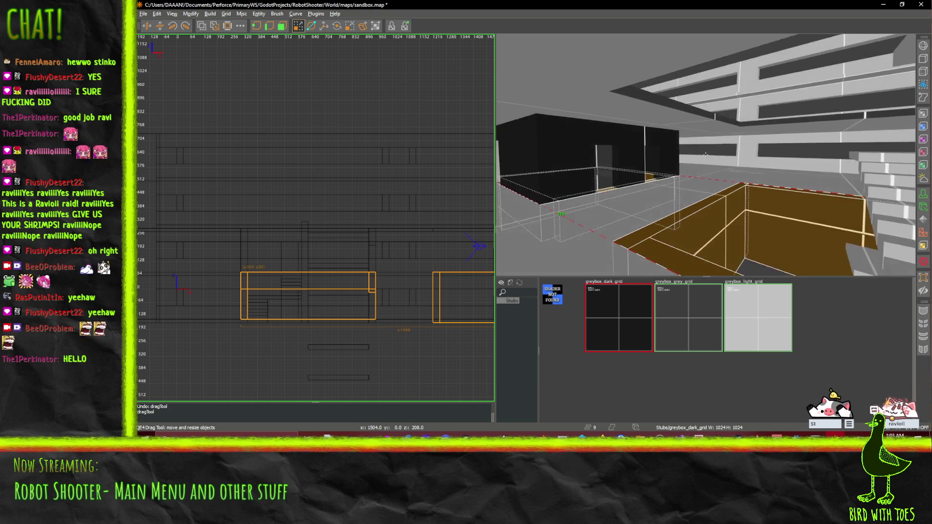
scroll(705, 154, "down", 10)
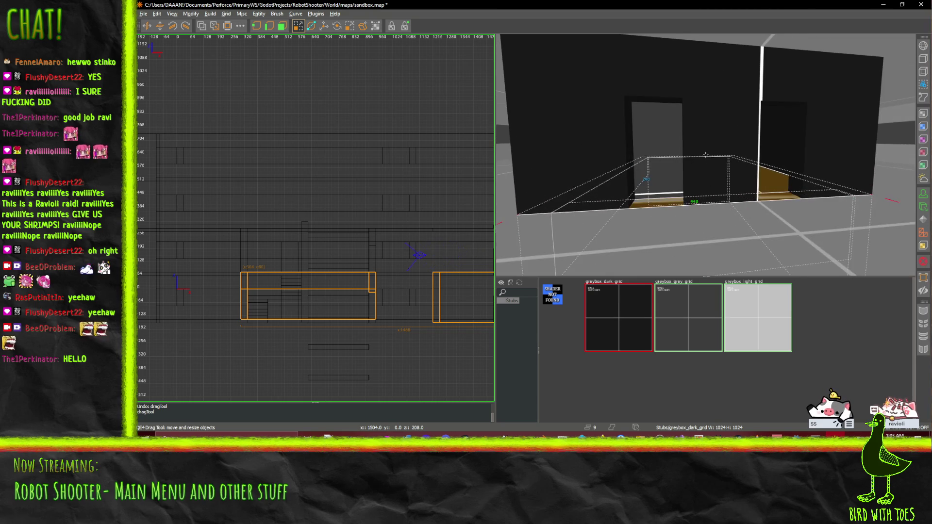
scroll(671, 225, "up", 10)
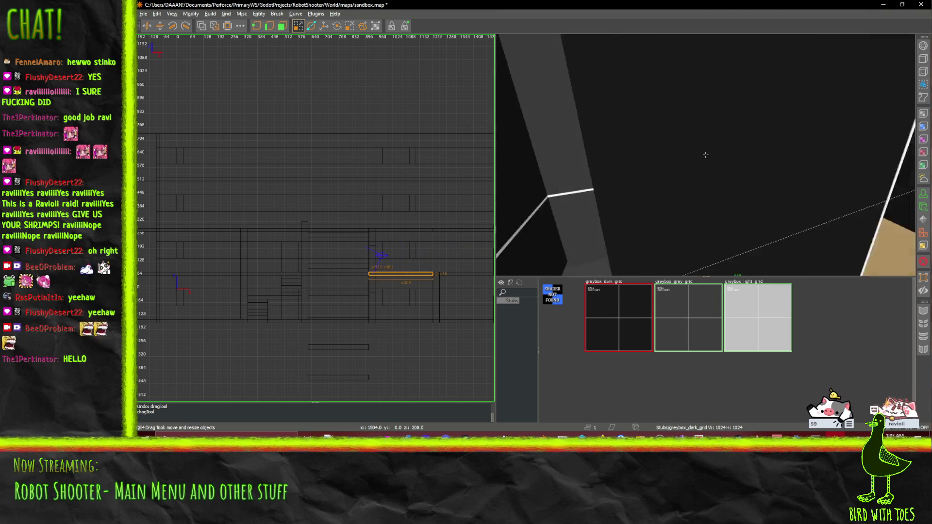
scroll(705, 155, "up", 10)
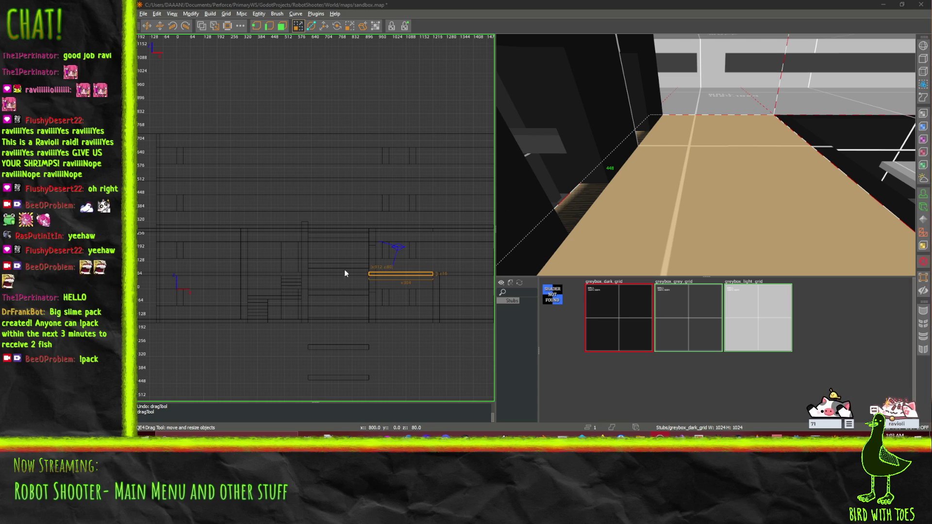
left_click_drag(355, 266, 360, 271)
mouse_move(686, 126)
left_mouse_down()
mouse_move(705, 155)
mouse_move(687, 153)
mouse_move(706, 154)
left_mouse_up()
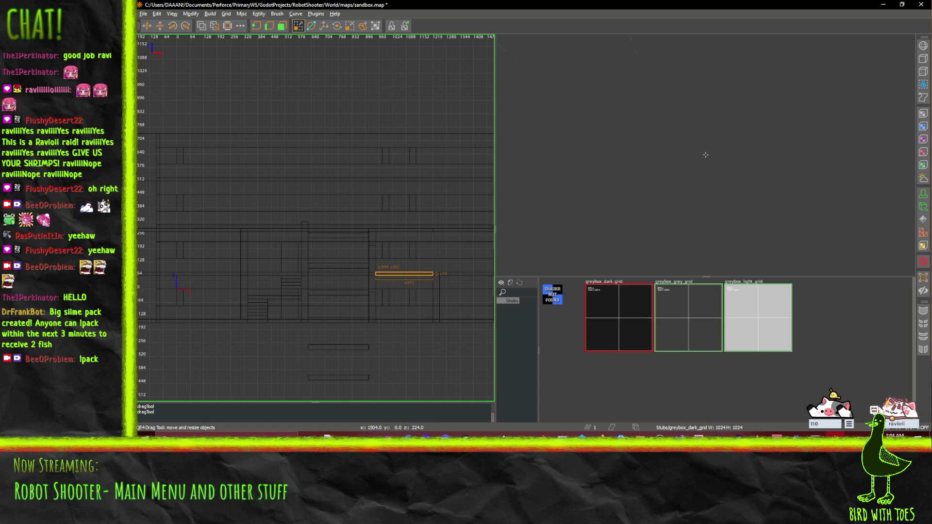
left_click_drag(705, 154, 705, 154)
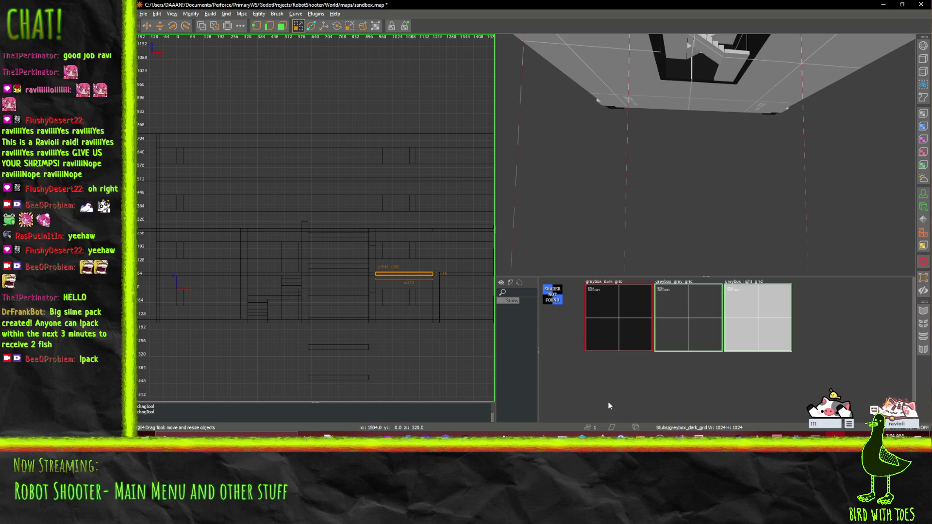
mouse_move(601, 437)
left_click(527, 404)
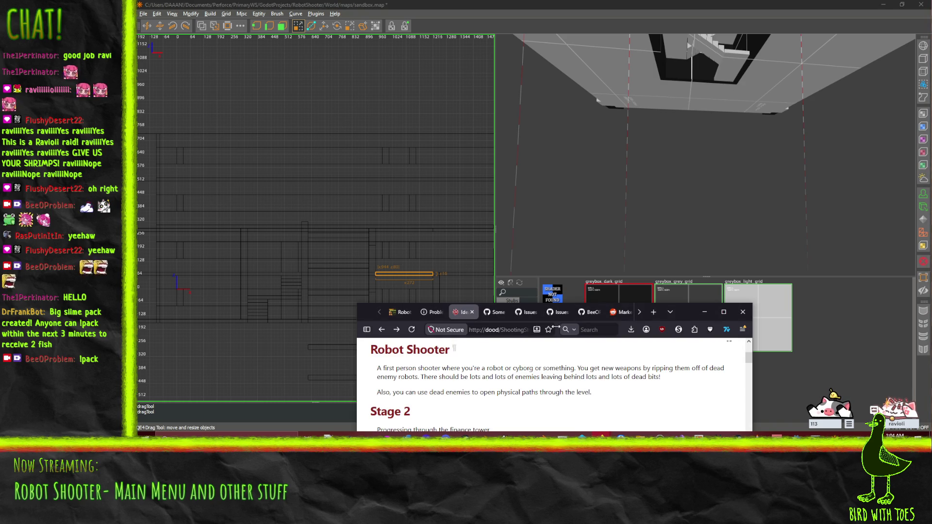
mouse_move(648, 313)
left_mouse_down()
mouse_move(645, 290)
mouse_move(485, 2)
left_mouse_up()
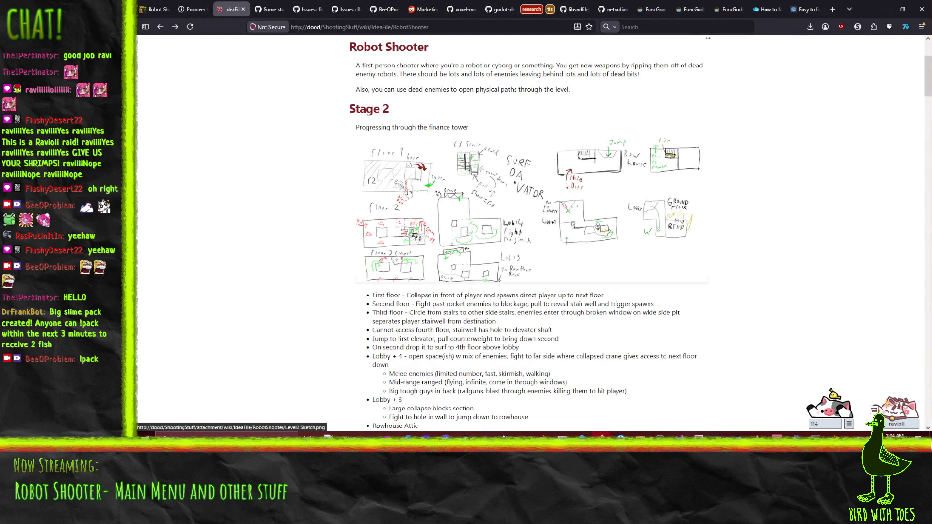
key("alt+Tab")
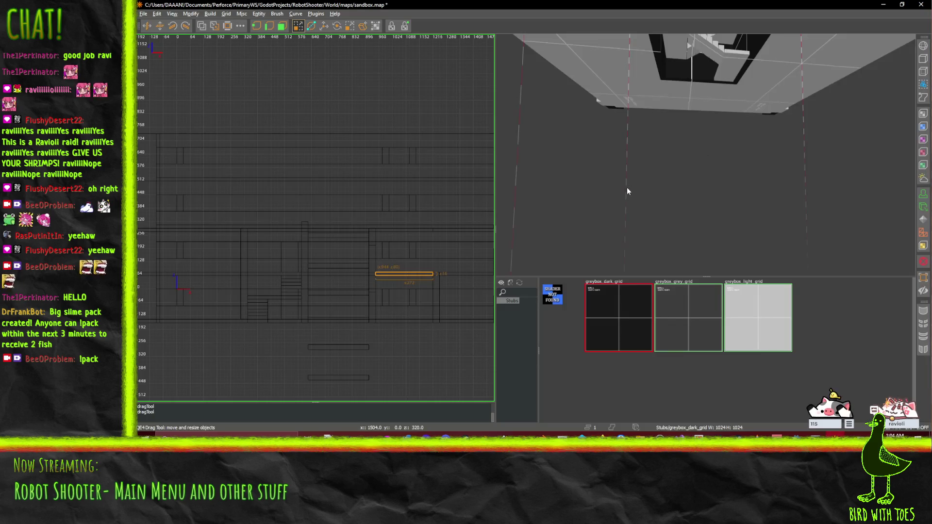
Fly around the corridor and dark block to check the floors, then save sandbox.map.
key("w")
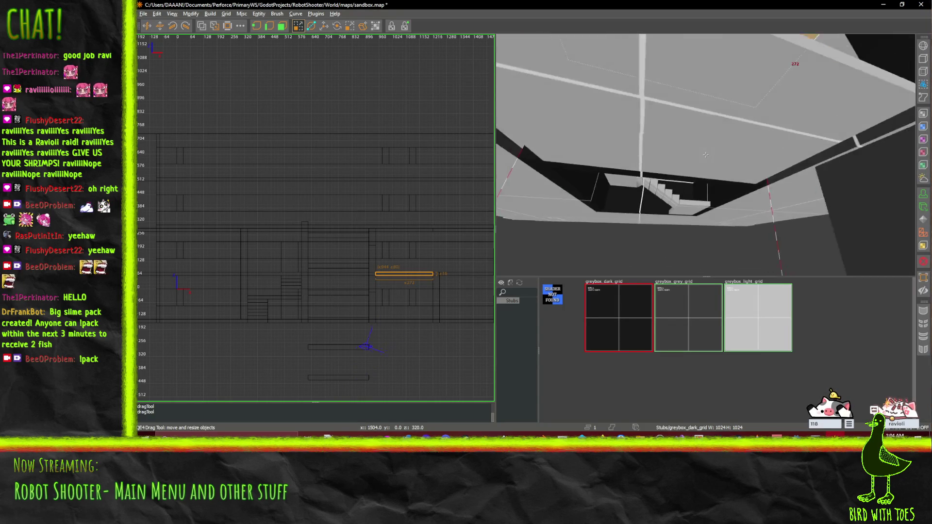
mouse_move(705, 154)
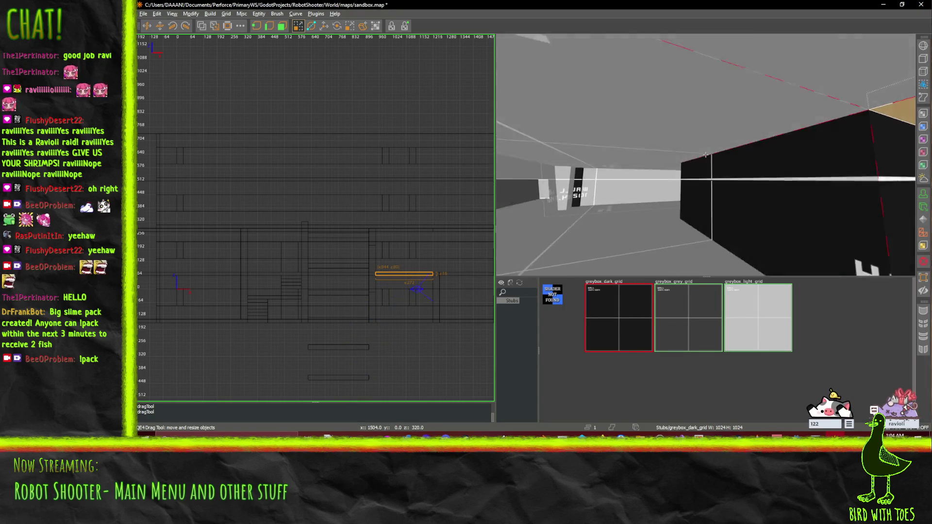
key("a")
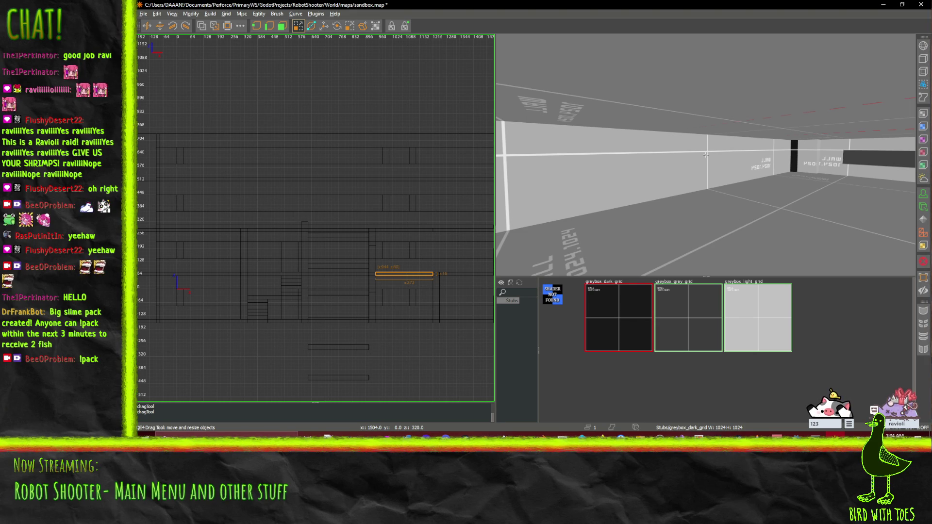
key("s")
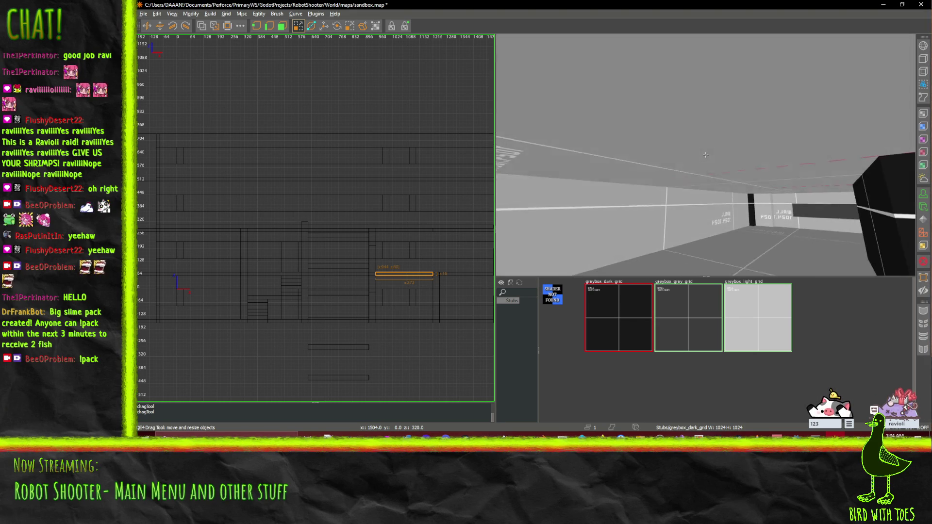
key("w")
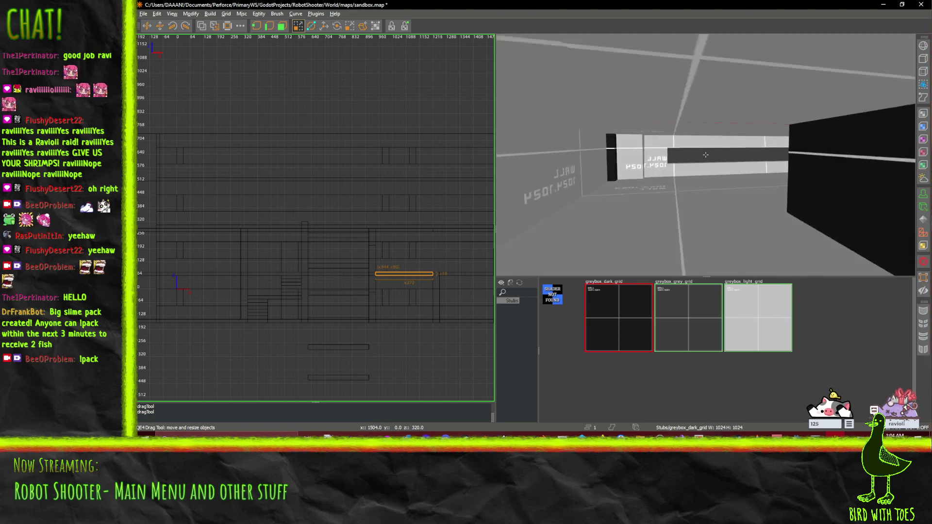
key("ctrl+s")
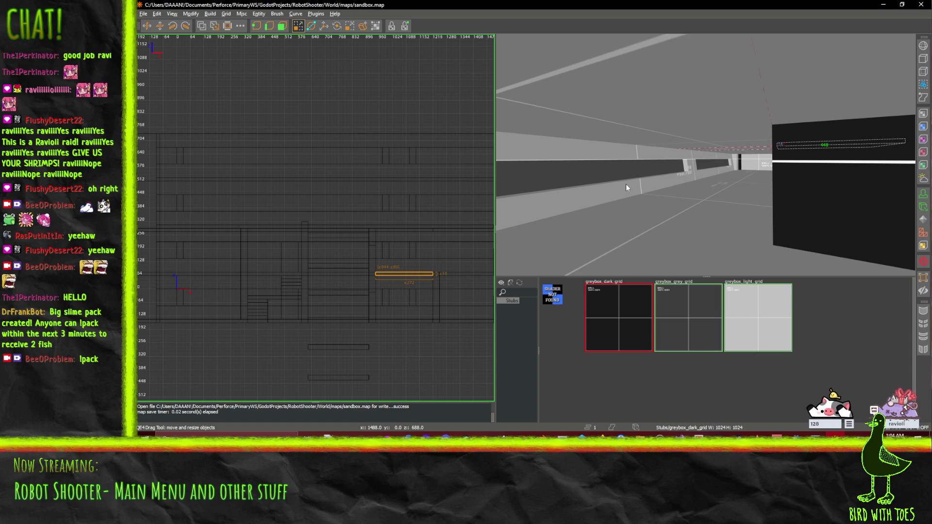
Select the corridor floor slab and extend it in the top view to 464 units deep.
left_click_drag(626, 184, 706, 154)
key("Up")
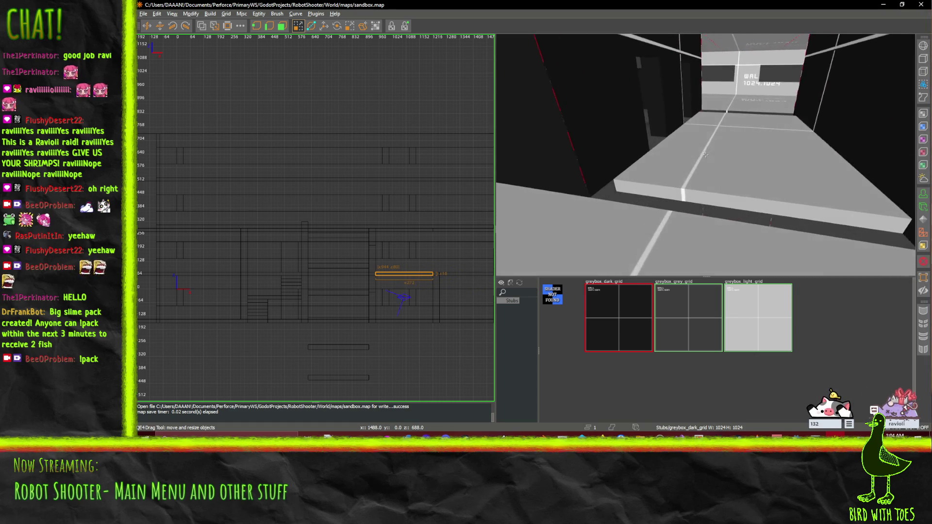
right_click(705, 154)
left_click(748, 147)
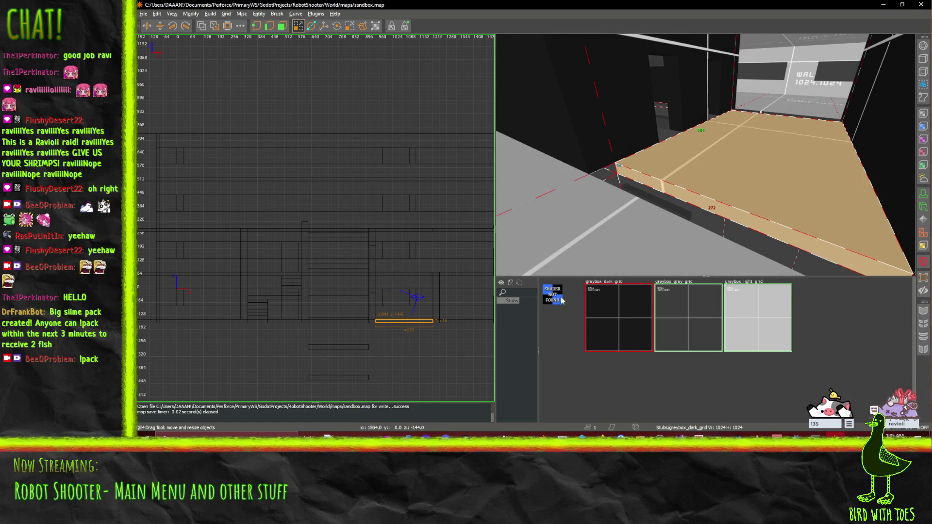
key("ctrl+Tab")
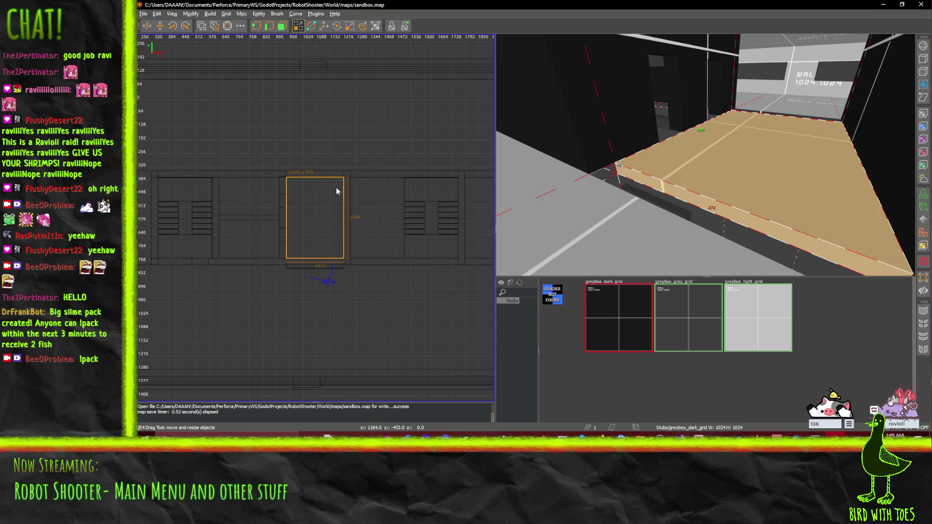
left_click_drag(327, 159, 327, 152)
left_click_drag(348, 297, 351, 305)
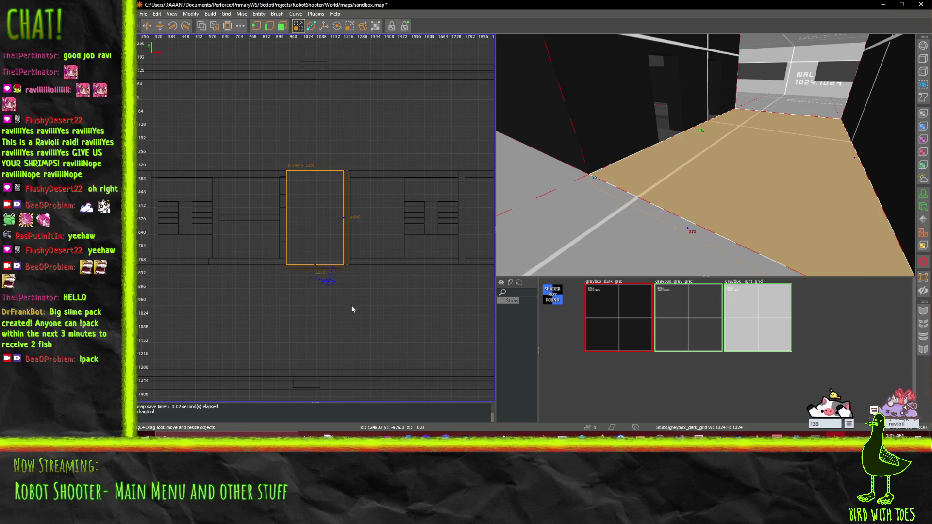
Fly around the lengthened floor slab in 3D, ending near the stairs.
right_click(705, 154)
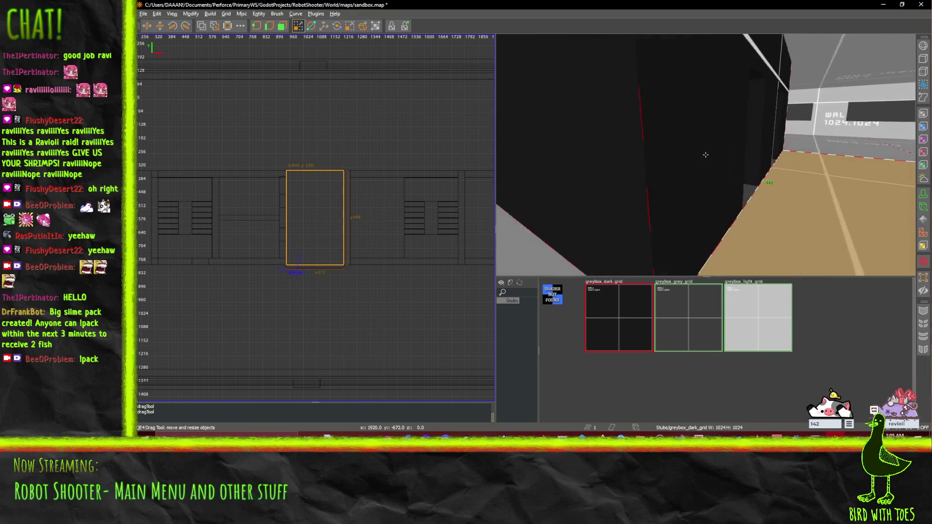
key("s")
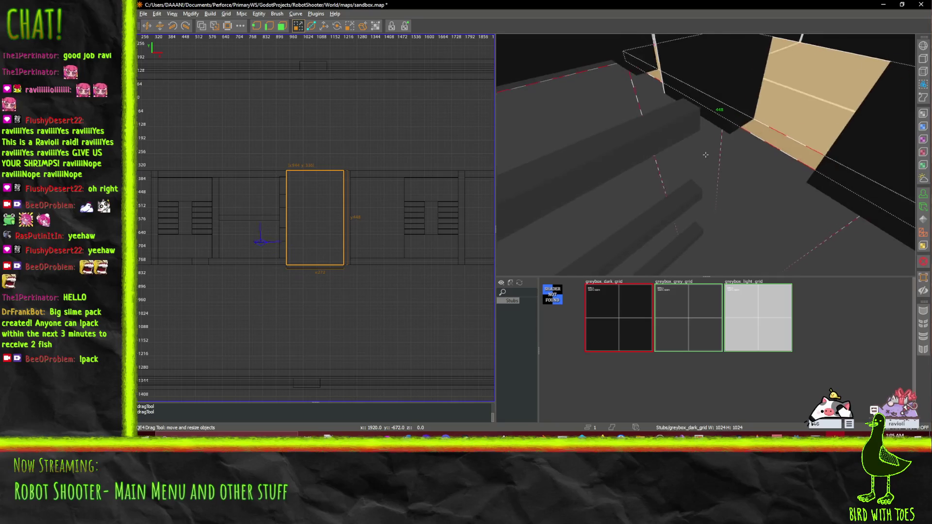
key("w")
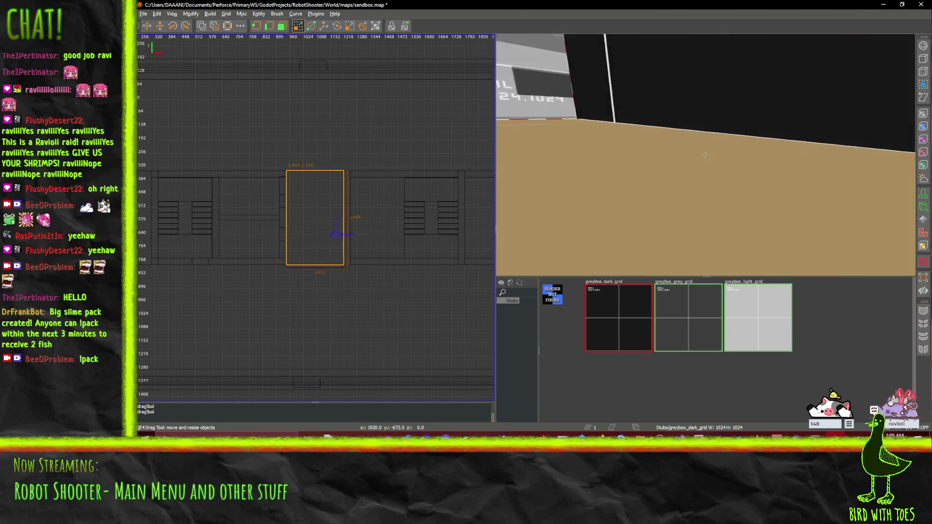
key("s")
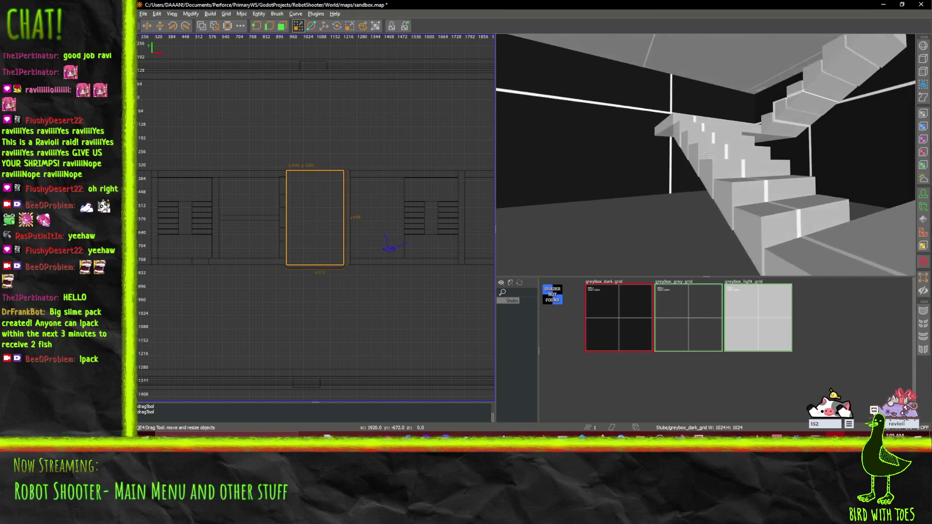
key("s")
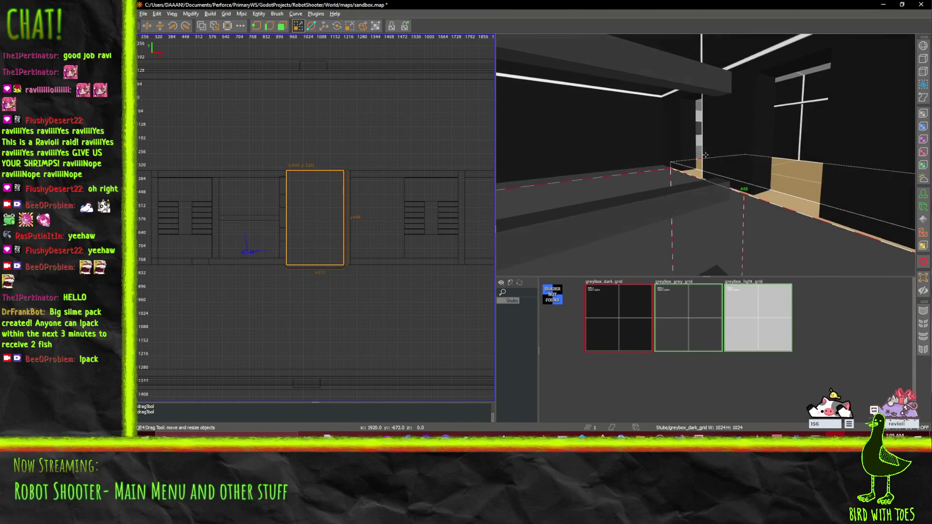
key("Left")
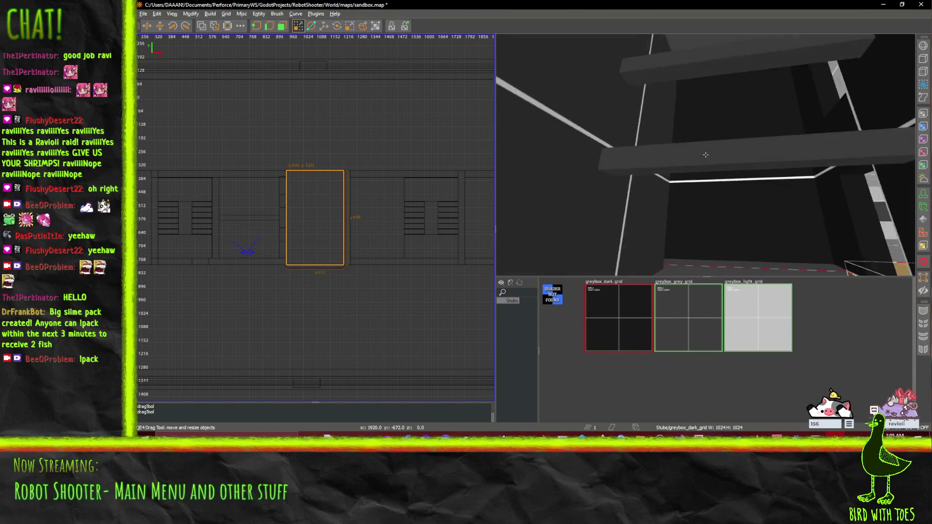
key("d")
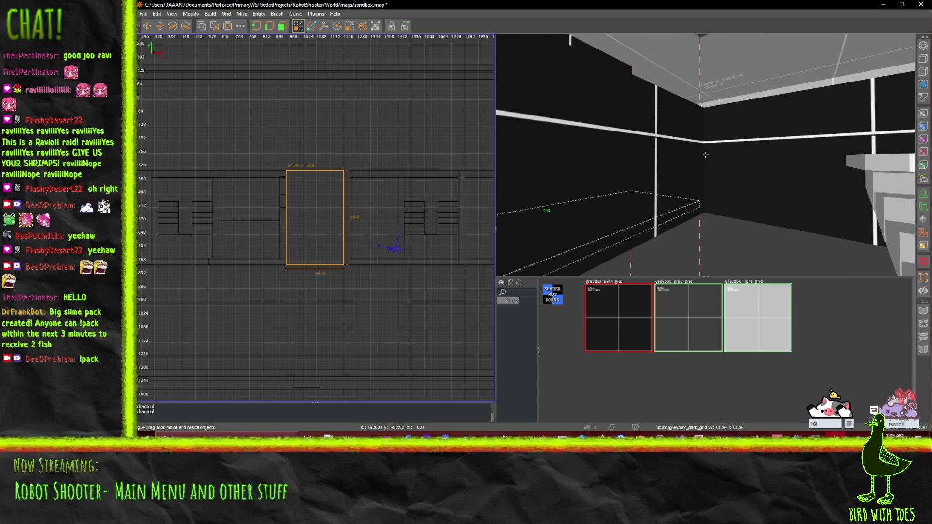
Select the four stairwell wall brushes and shorten them from 240 to 224 units tall.
right_click(705, 154)
left_click(639, 169, "shift")
left_click(829, 208, "shift")
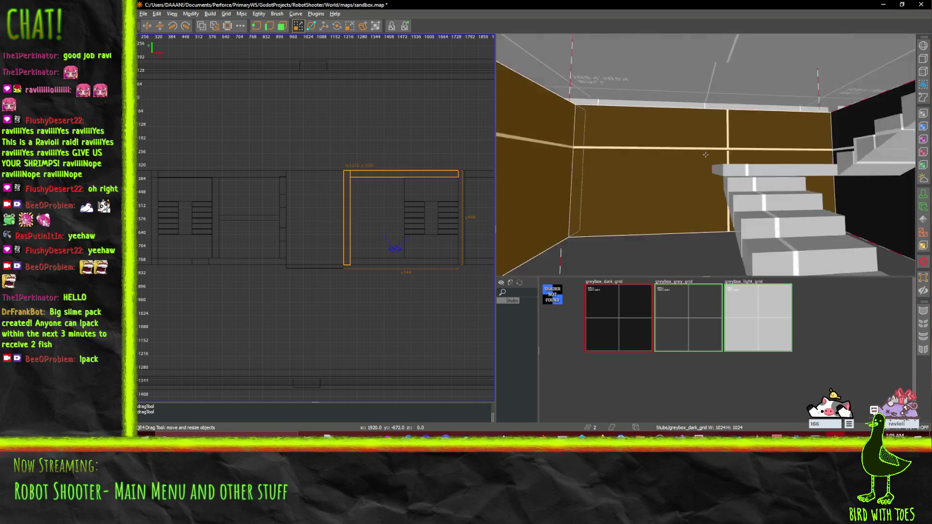
key("Up")
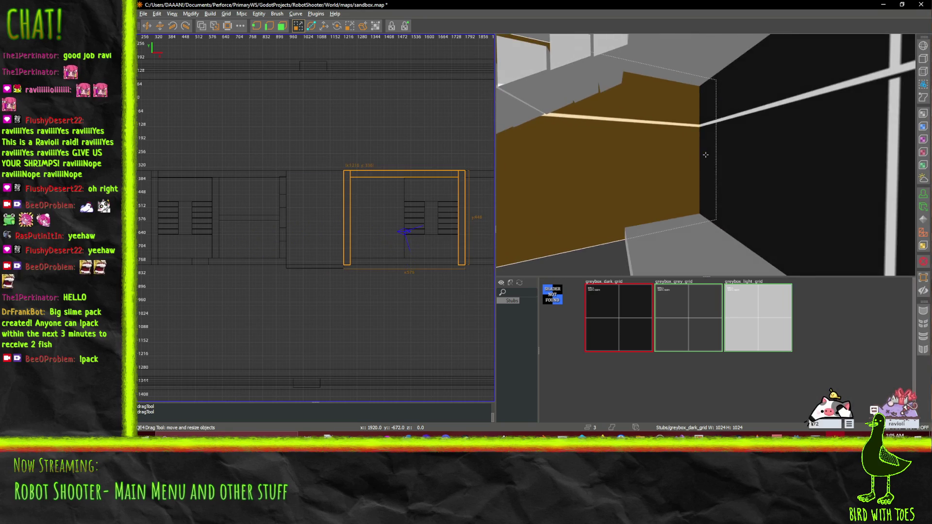
left_click(788, 177, "shift")
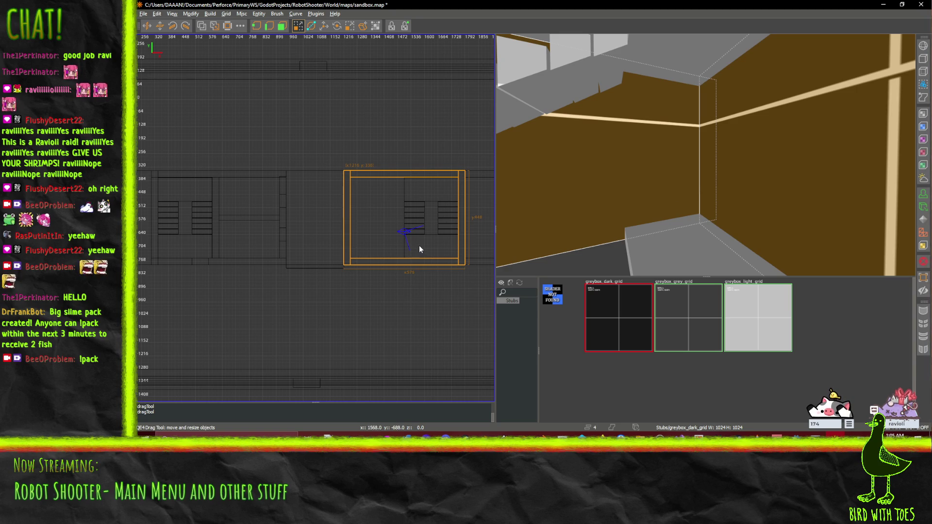
key("ctrl+Tab")
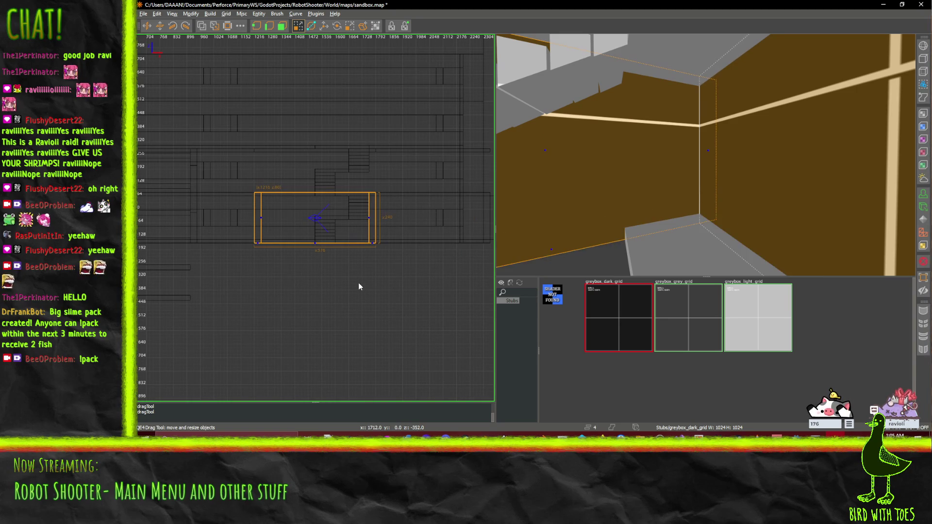
left_click_drag(358, 285, 360, 282)
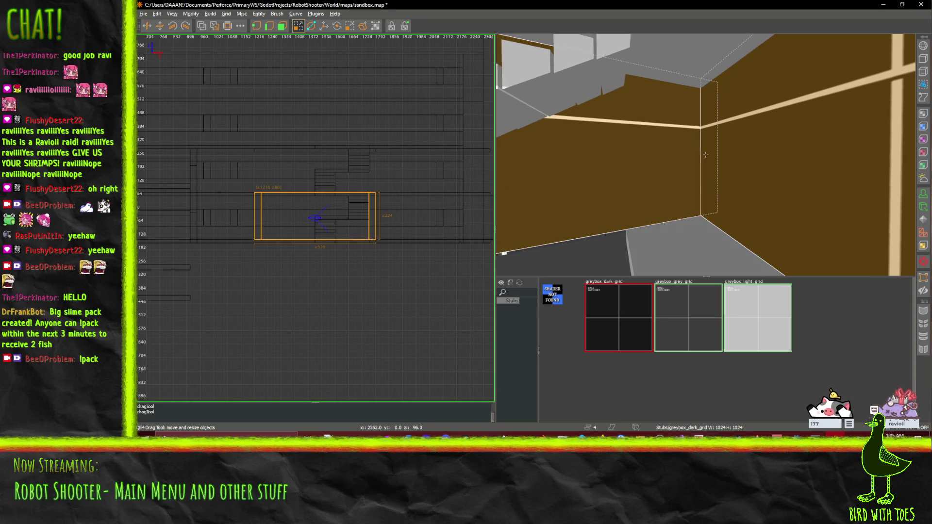
Paste a copy of the wall brushes and lift it higher in the side view.
key("Up")
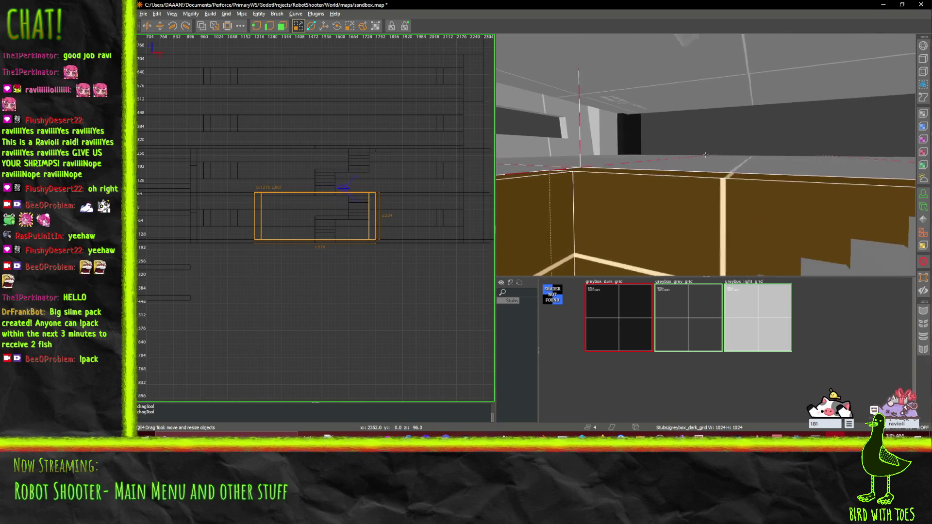
key("Up")
key("Up")
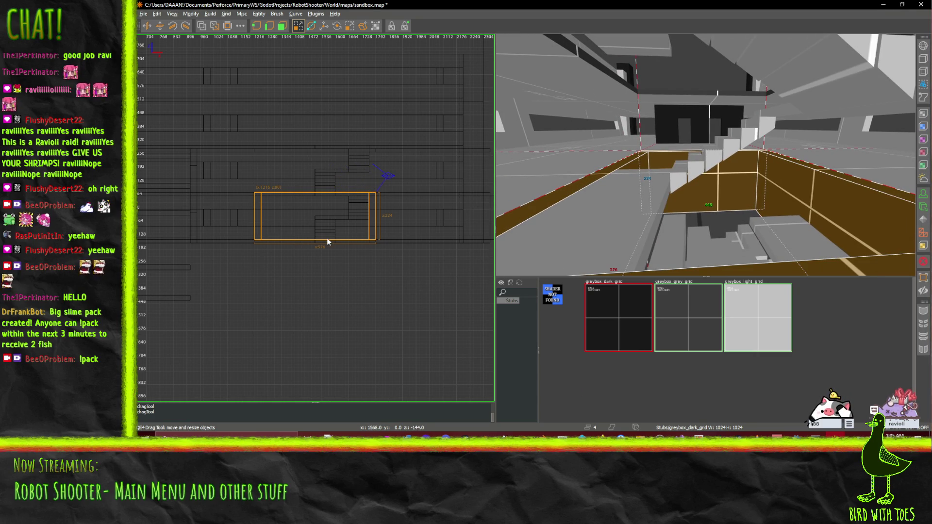
key("ctrl+v")
left_click_drag(255, 222, 256, 175)
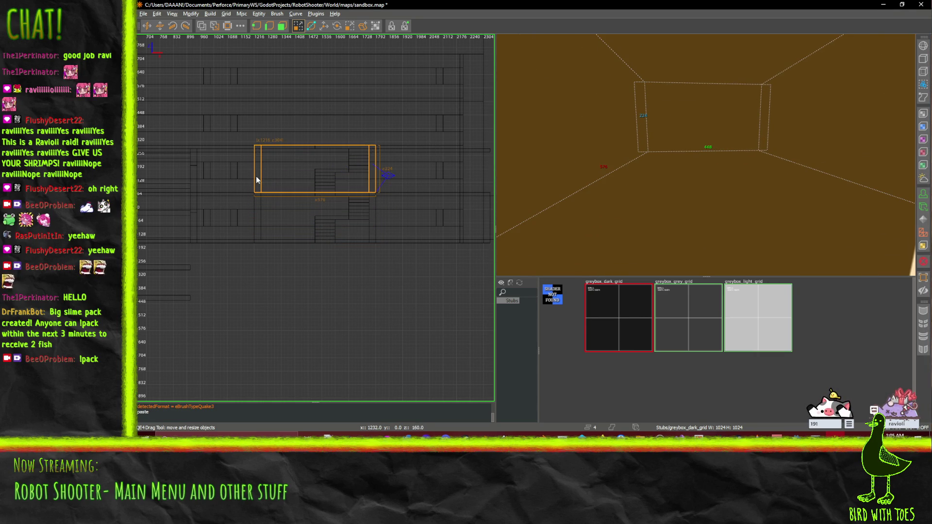
Undo the pasted and moved copy of the wall brushes.
right_click(500, 199)
key("w")
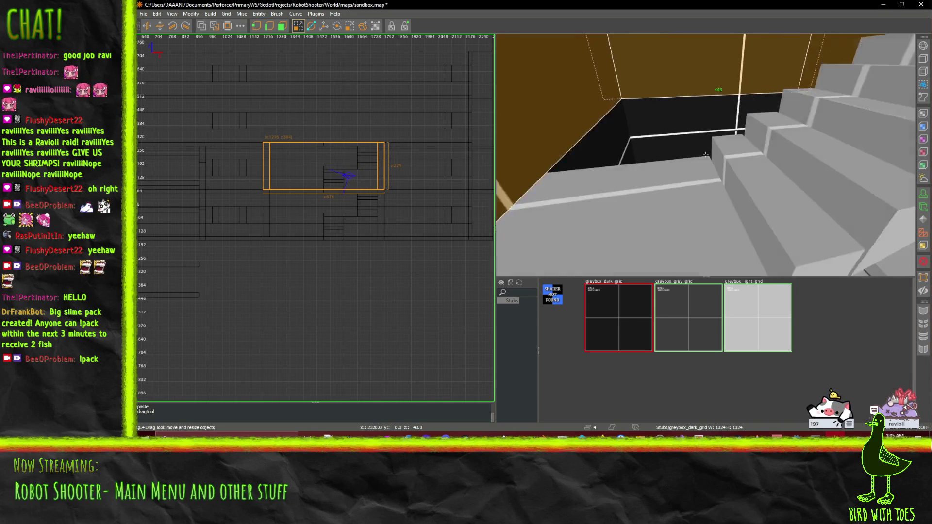
key("w")
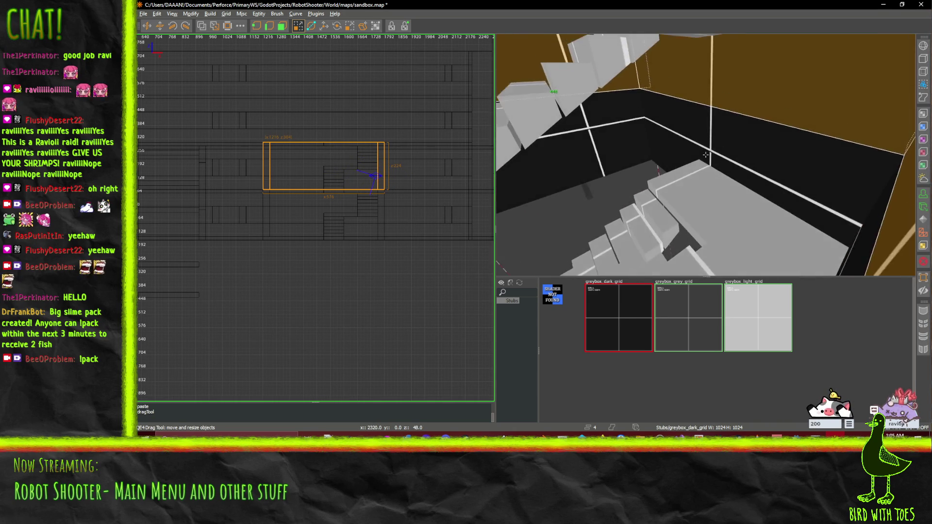
key("ctrl+z")
key("ctrl+z")
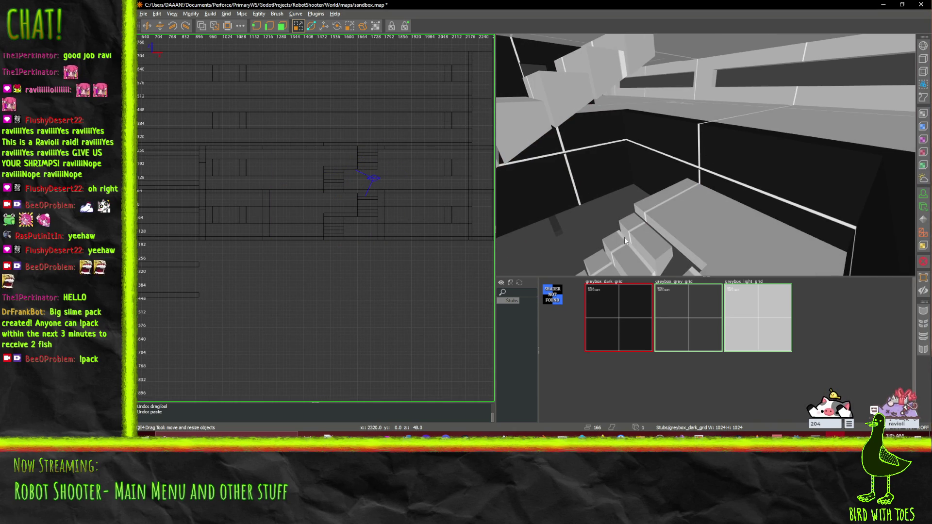
Fly down into the pit and along the corridor, then switch to the slime-pack results browser page.
key("s")
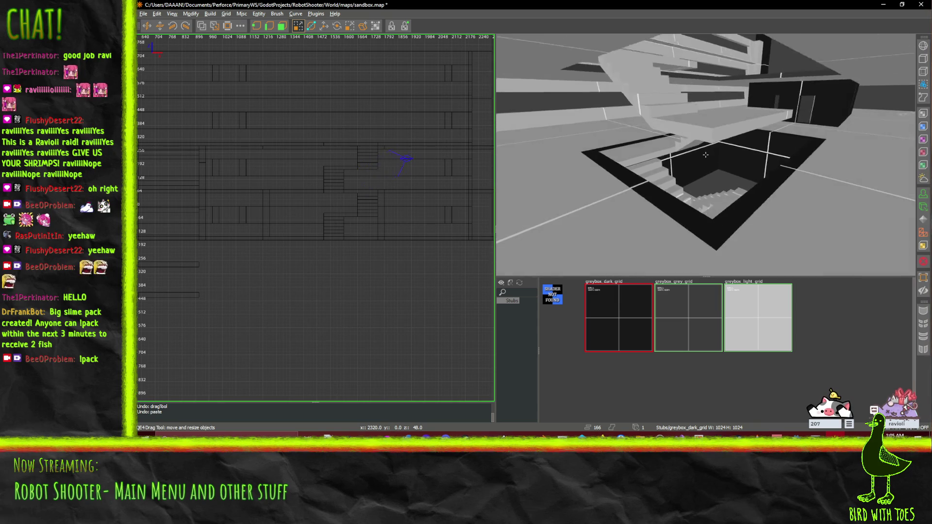
key("w")
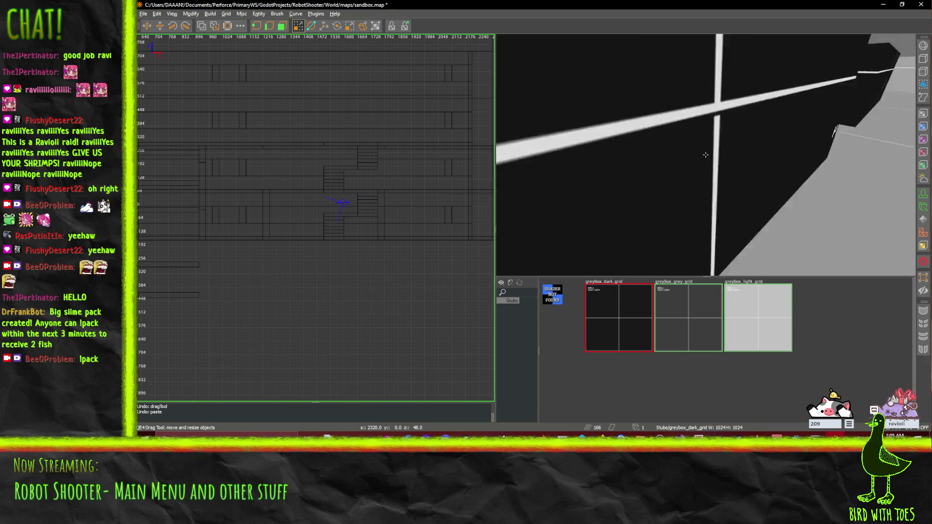
key("w")
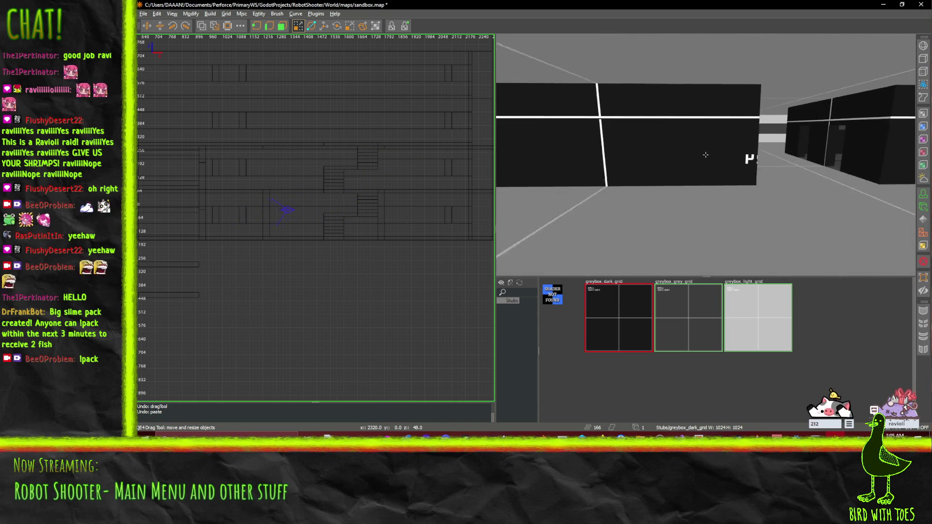
key("d")
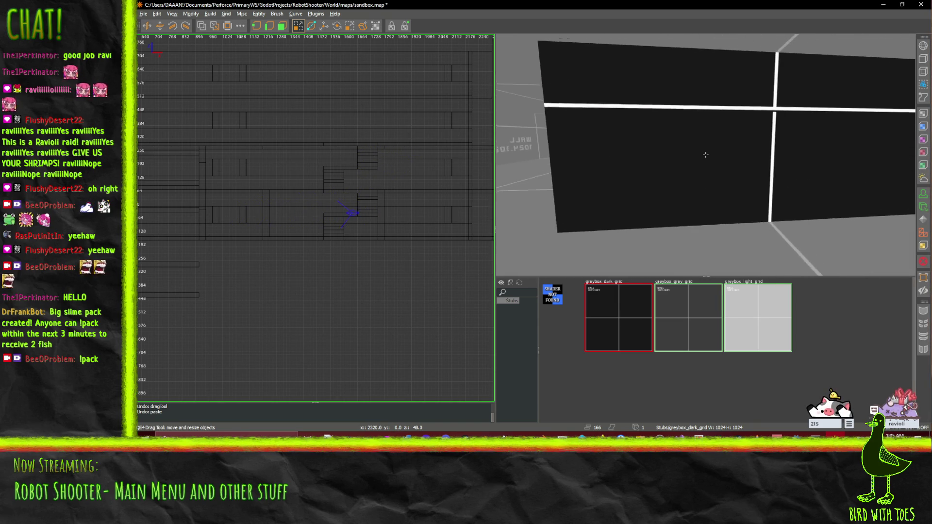
left_click_drag(705, 155, 707, 154)
key("ctrl+Tab")
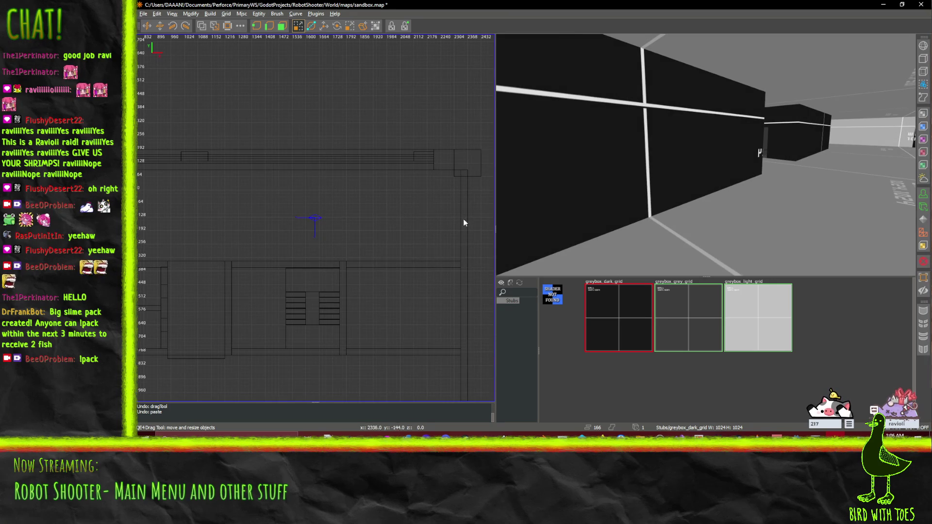
right_click(710, 151)
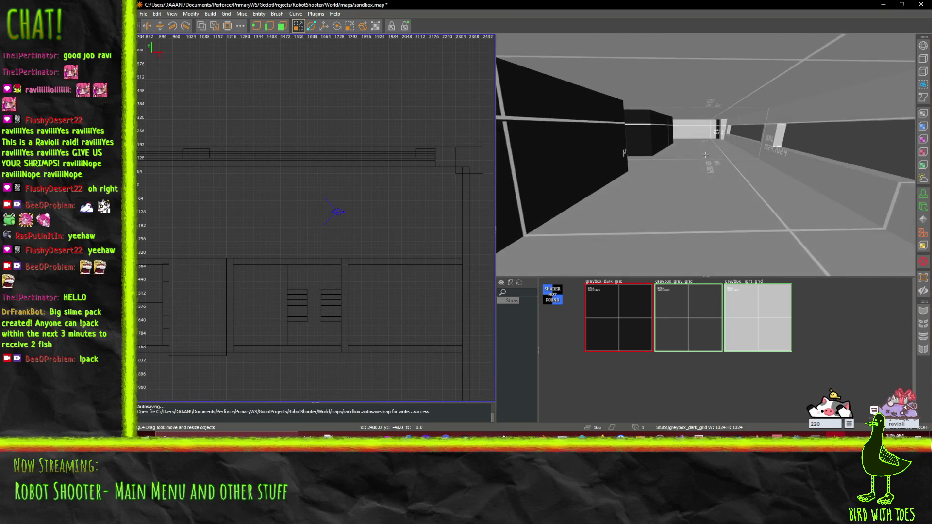
key("w")
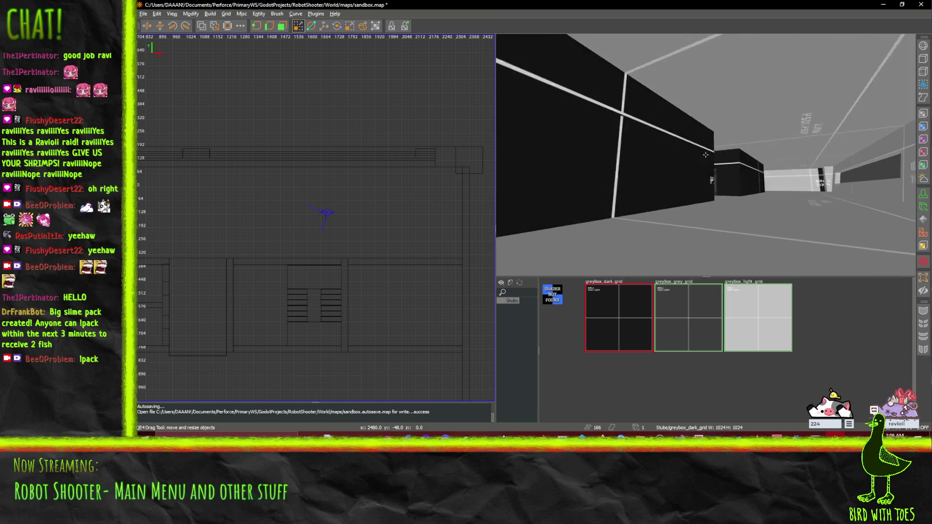
key("w")
key("w")
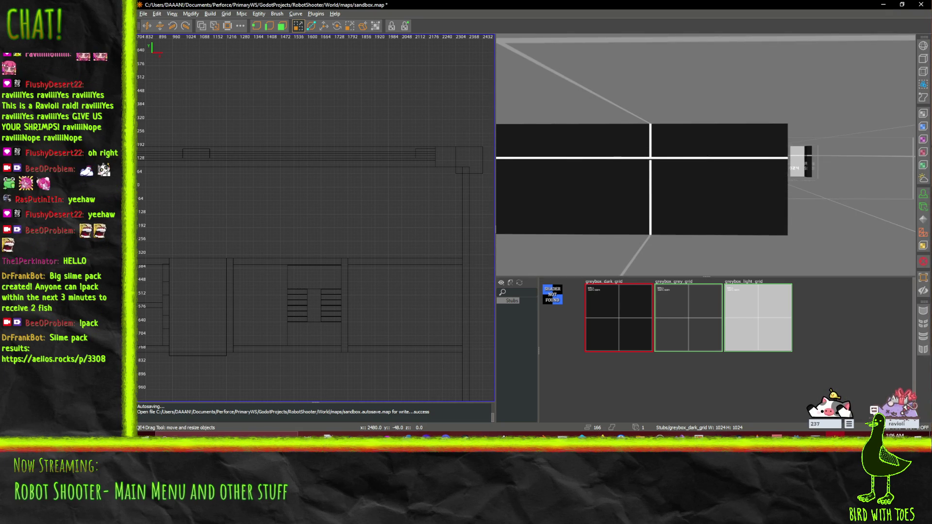
key("alt+Tab")
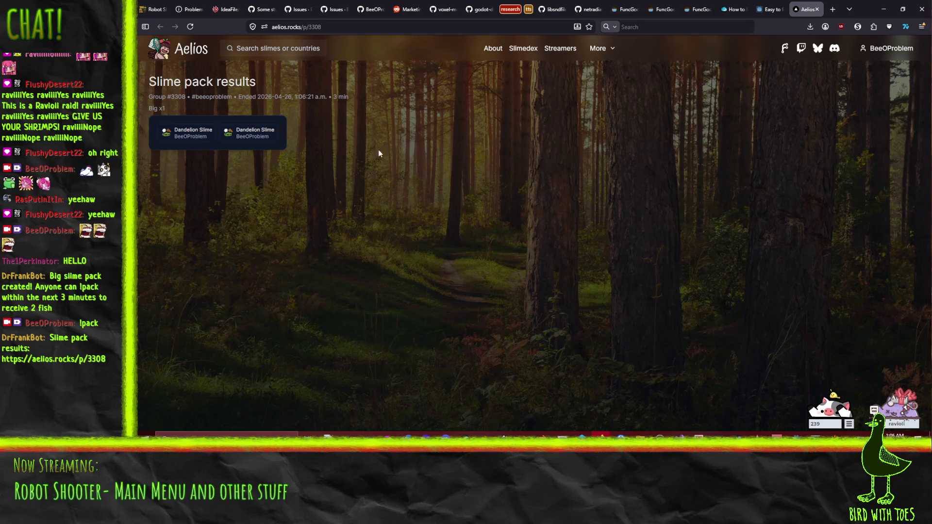
Close the Aelios slime-pack results tab and go back to TrenchBroom.
left_click(817, 10)
key("alt+Tab")
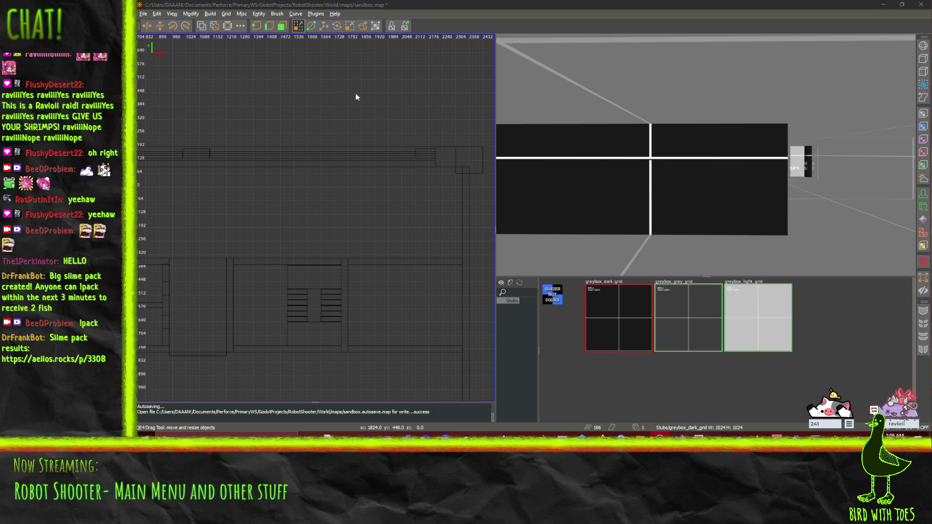
Add a cube in Blender at a 3D cursor placed beside the tower.
left_click(485, 436)
scroll(441, 260, "down", 3)
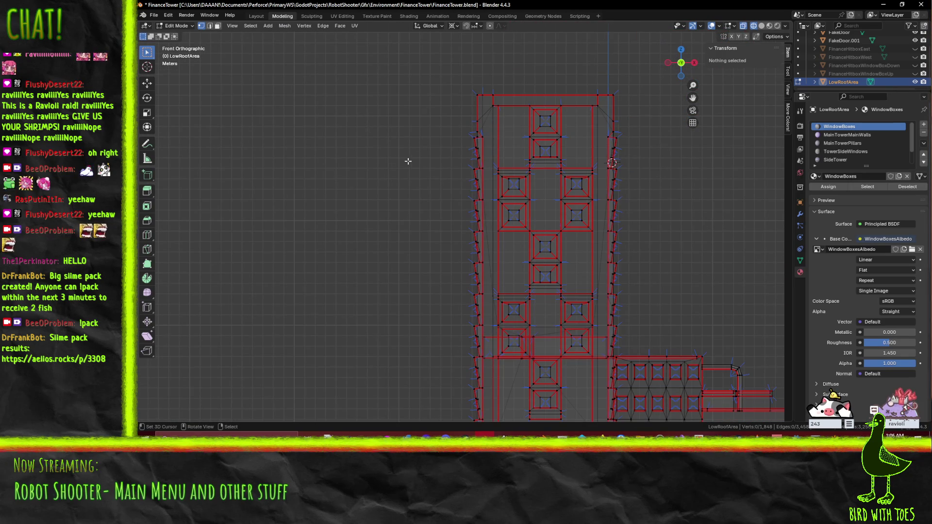
mouse_move(391, 155)
left_mouse_down()
mouse_move(394, 164)
mouse_move(472, 177)
mouse_move(409, 165)
mouse_move(416, 183)
mouse_move(318, 229)
left_mouse_up()
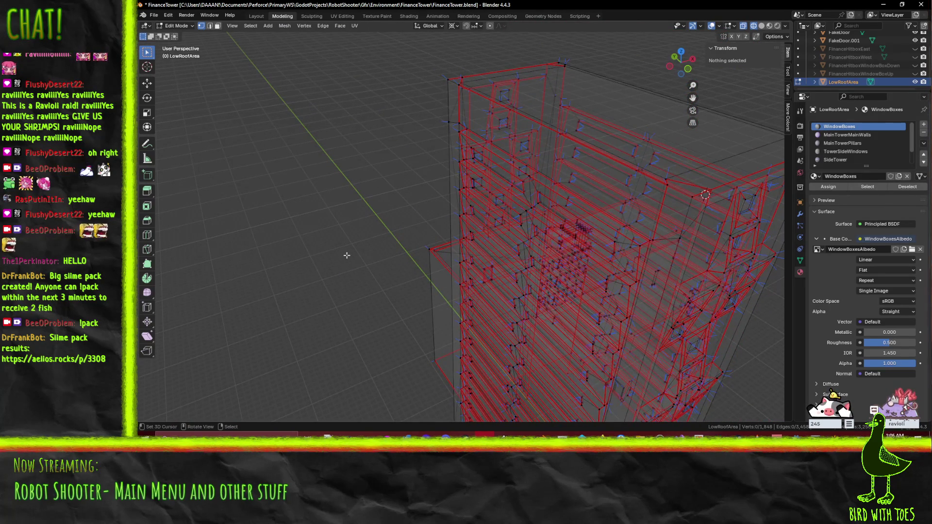
right_click(314, 141, "shift")
key("F3")
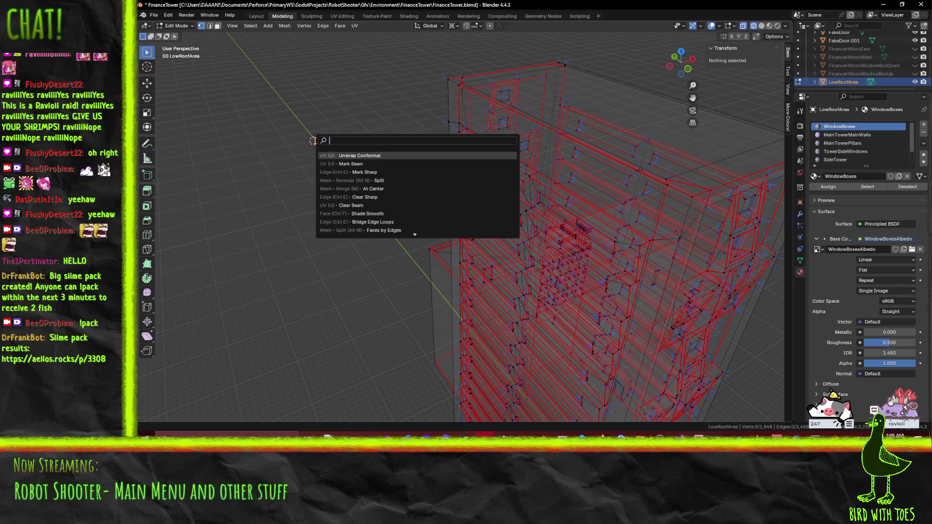
type("cube")
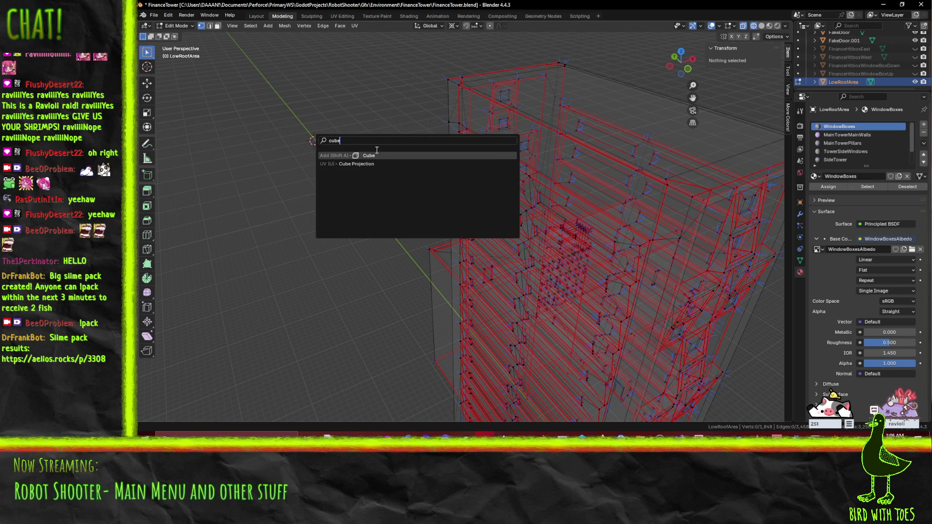
left_click(369, 155)
Extrude the cube's front face twice and scale the new section down.
key("alt+a")
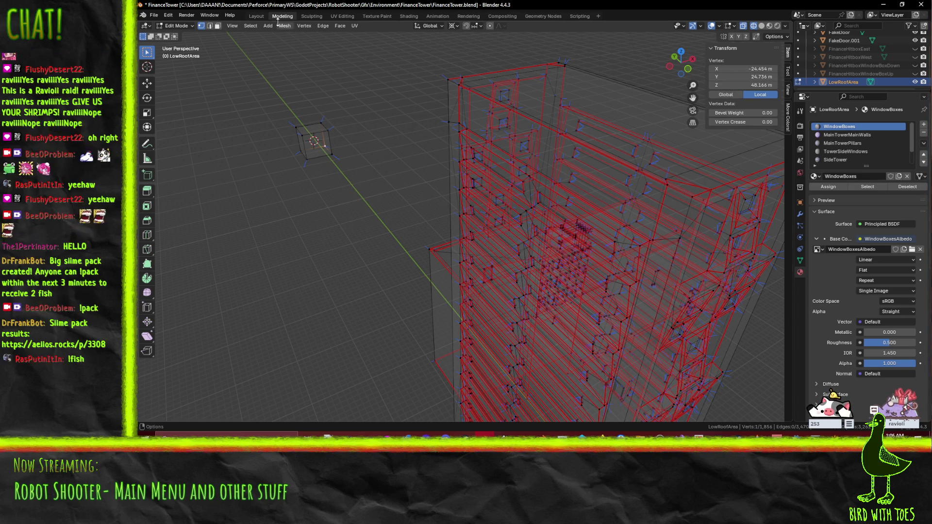
left_click(305, 149)
key("e")
left_click(401, 151)
key("e")
left_click(393, 142)
key("s")
left_click(416, 153)
Move the extruded section up along Z, then shift it along X.
key("g")
key("z")
left_click(414, 119)
key("g")
key("x")
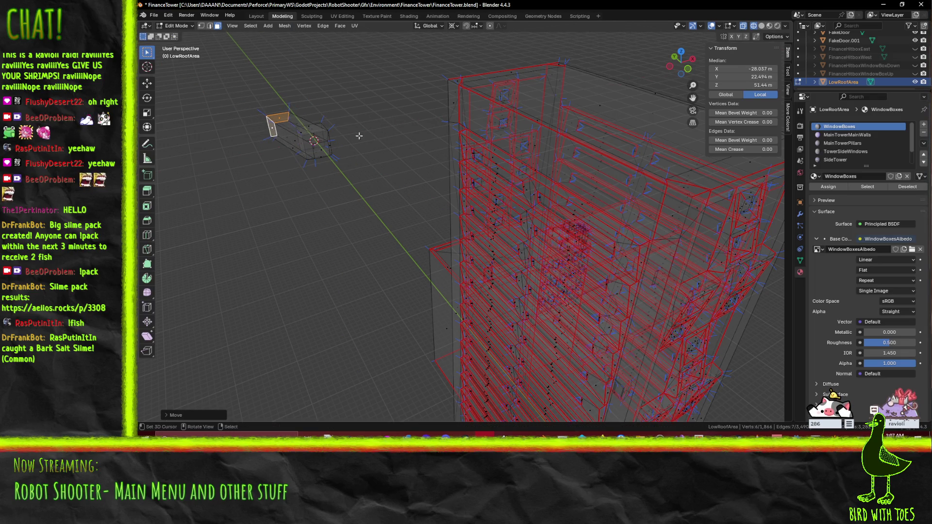
left_click(381, 122)
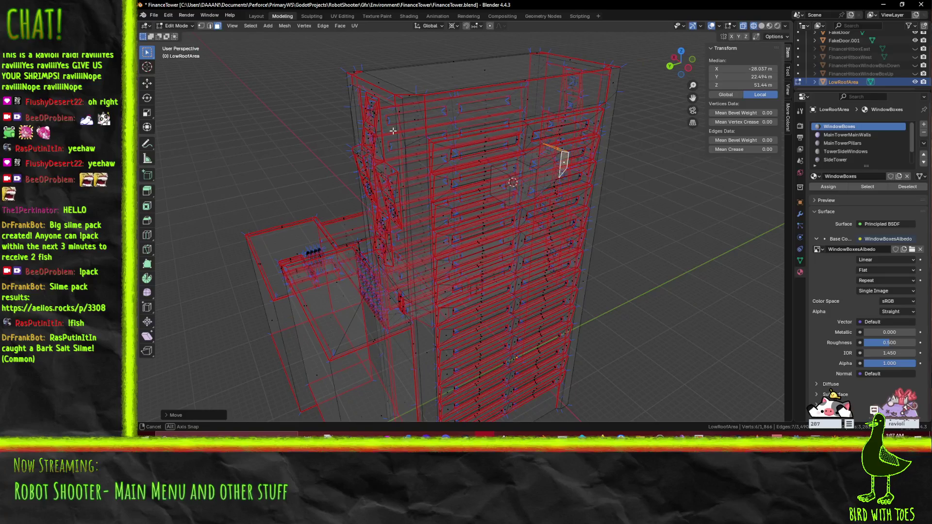
Switch the viewport to material preview shading and return to the TrenchBroom map.
key("z")
left_click(403, 174)
key("ctrl+z")
key("ctrl+z")
key("ctrl+z")
key("ctrl+z")
key("ctrl+z")
key("ctrl+z")
key("ctrl+z")
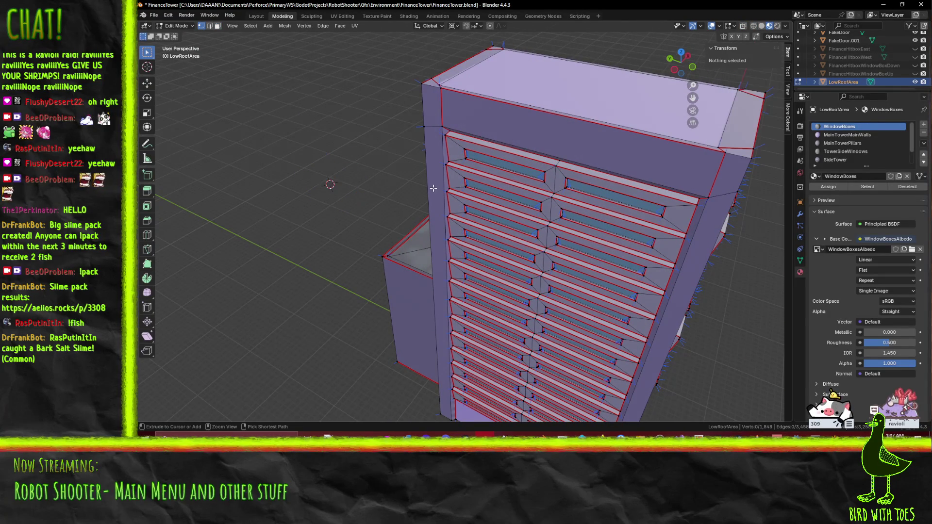
left_click(883, 5)
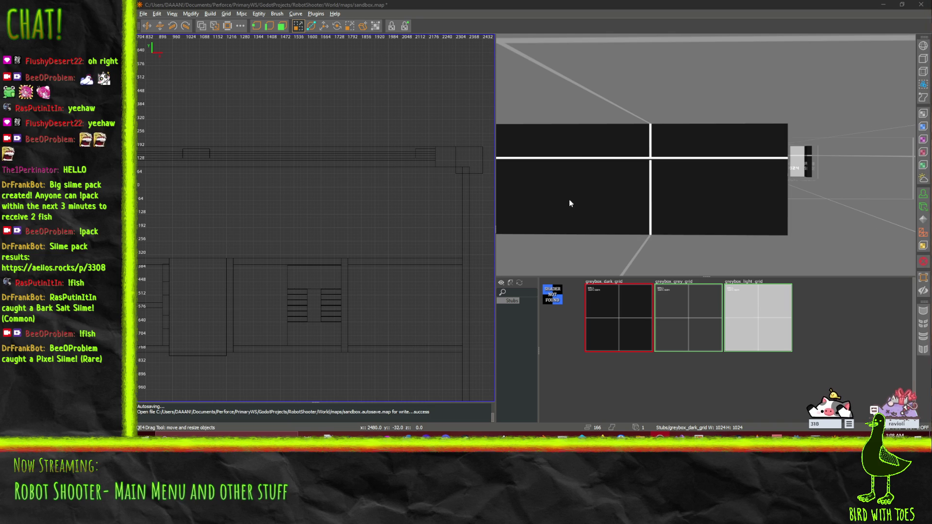
right_click(675, 197)
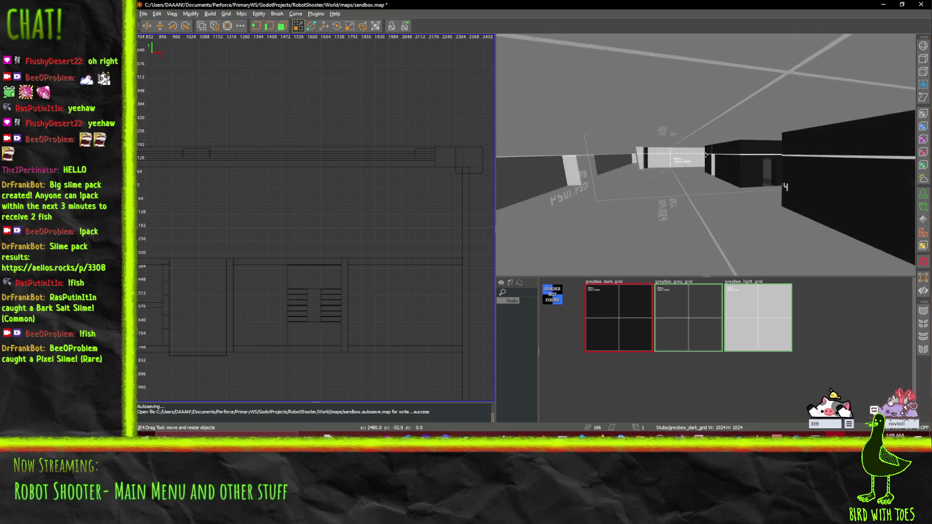
key("w")
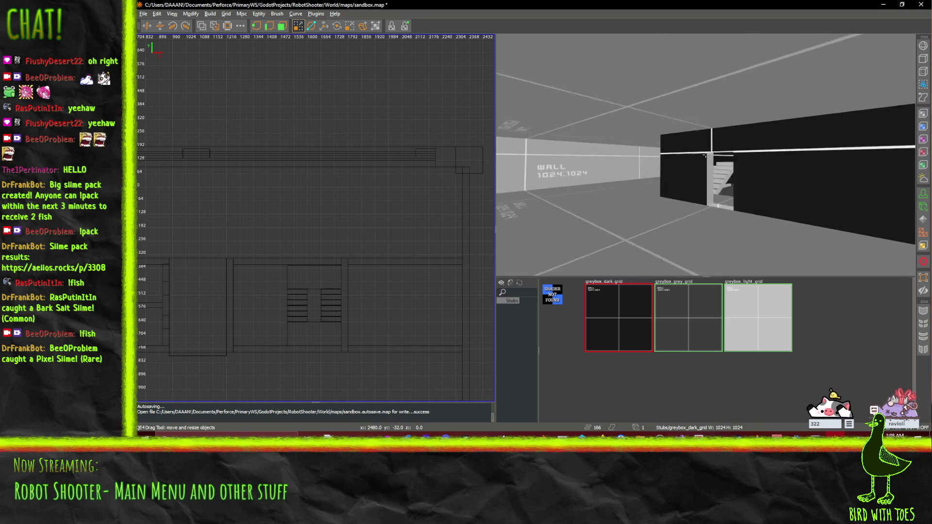
key("w")
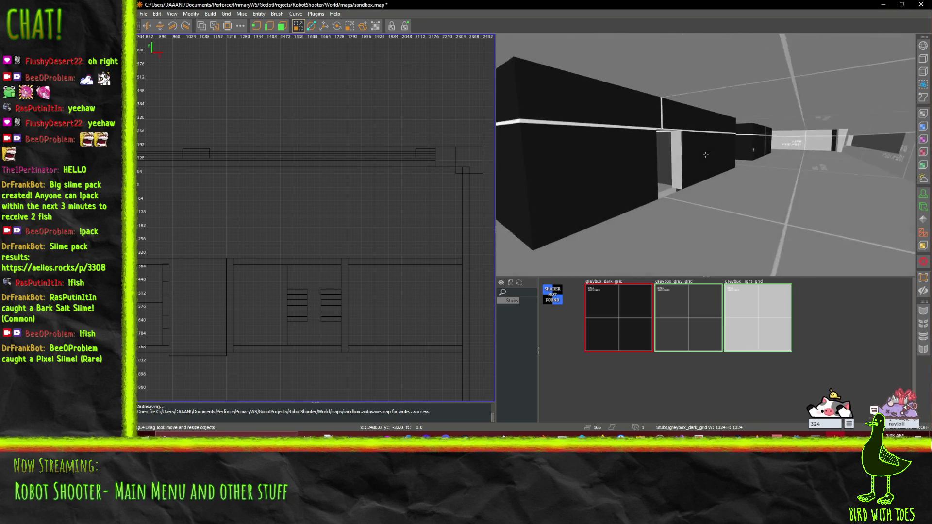
key("w")
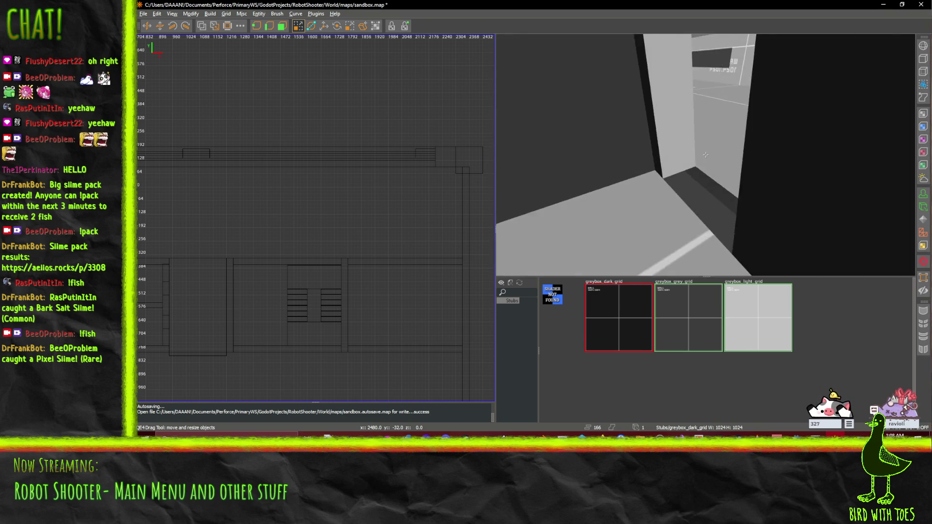
key("w")
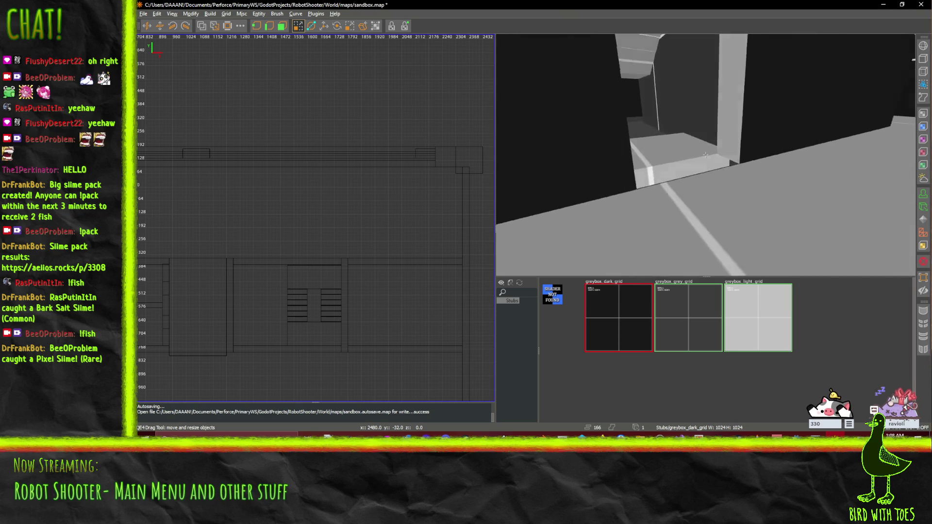
key("w")
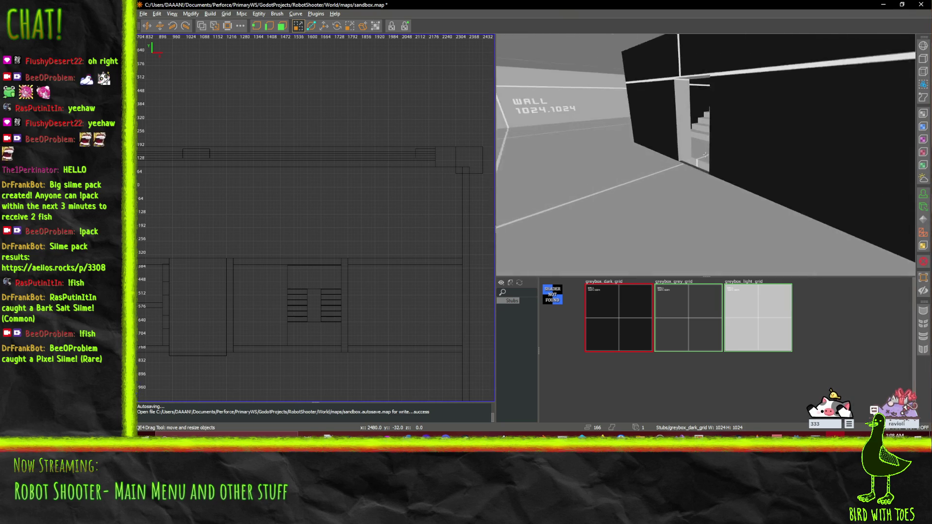
key("w")
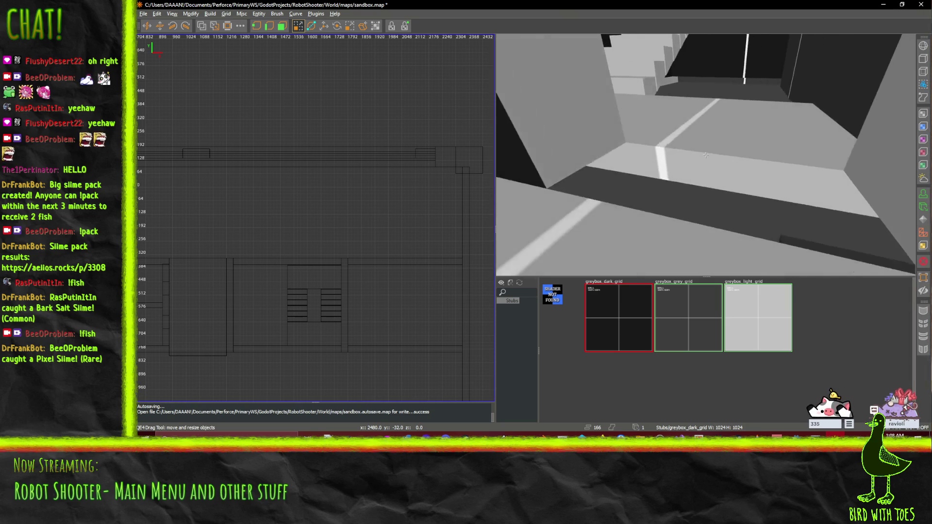
key("w")
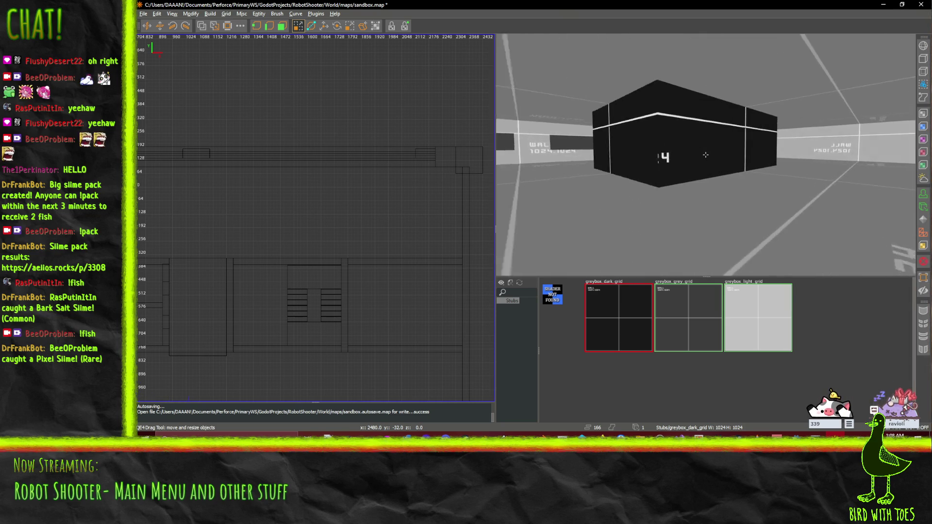
key("s")
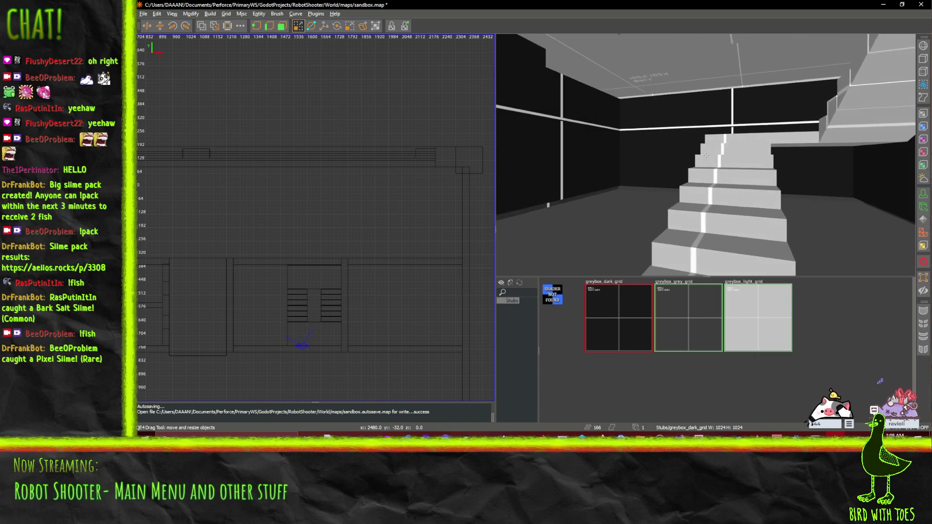
key("d")
key("s")
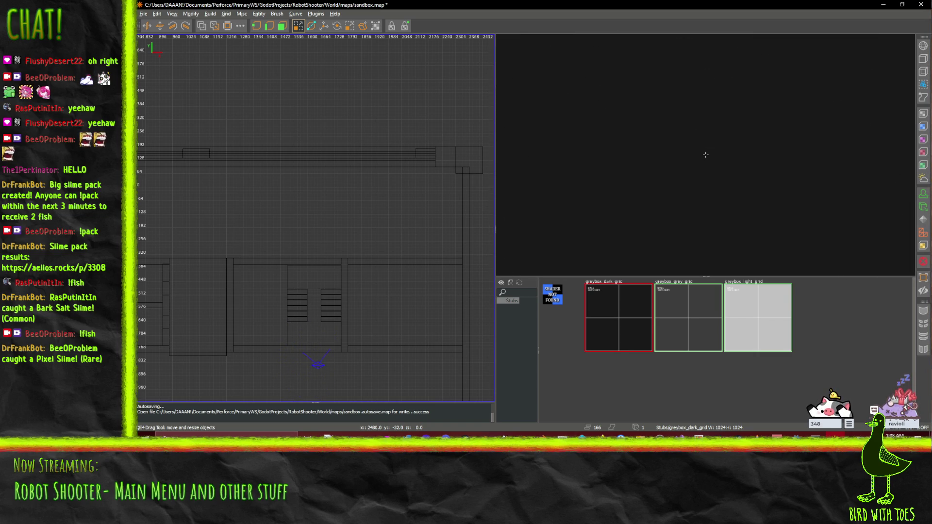
key("s")
mouse_move(705, 155)
right_click(705, 155)
mouse_move(299, 241)
left_mouse_down()
mouse_move(297, 91)
mouse_move(306, 96)
mouse_move(224, 144)
left_mouse_up()
left_click_drag(297, 260, 303, 261)
scroll(303, 261, "down", 3)
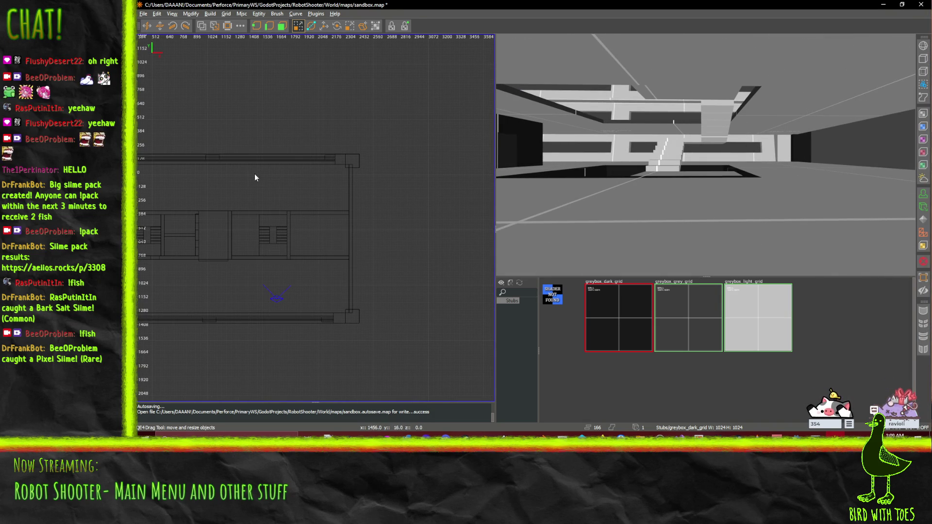
key("ctrl+u")
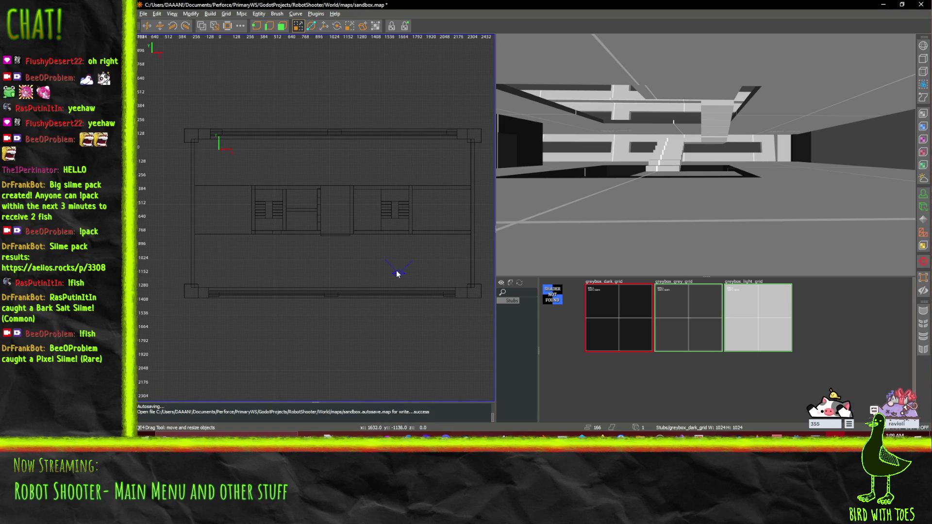
right_click(544, 204)
key("w")
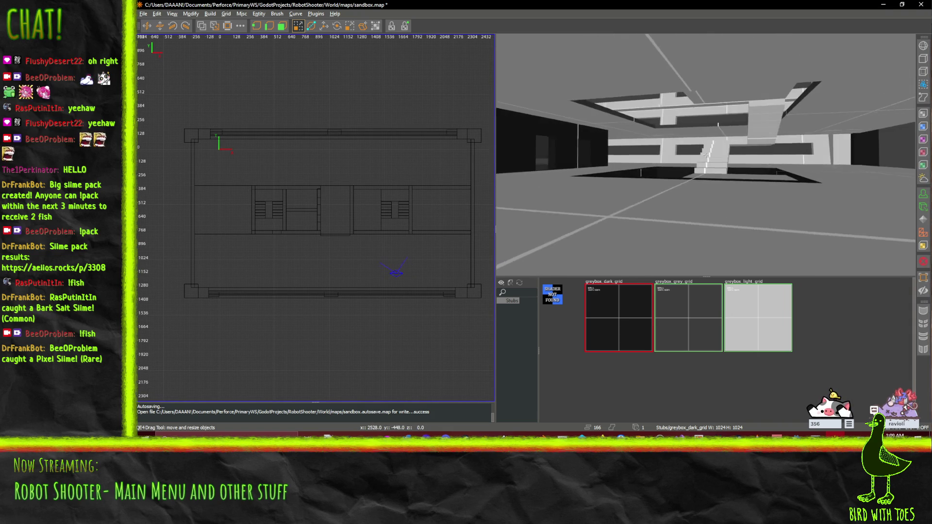
key("d")
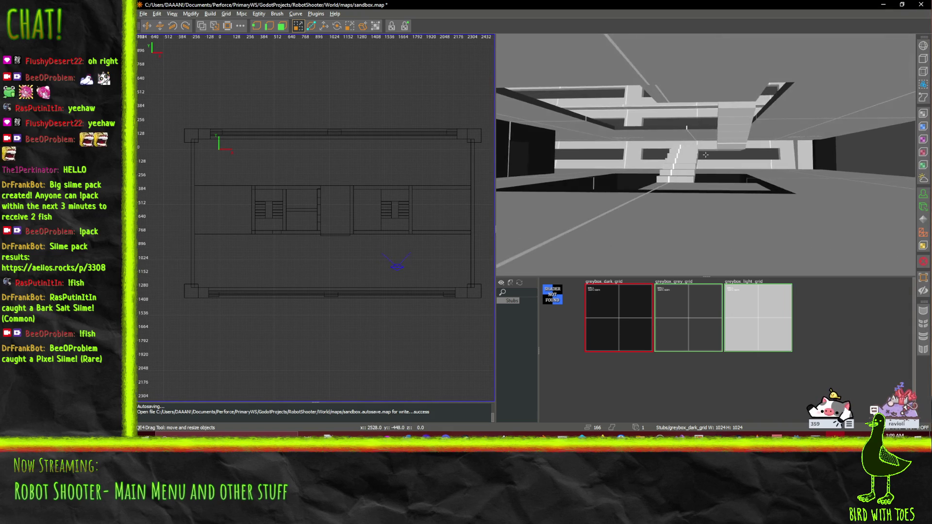
key("a")
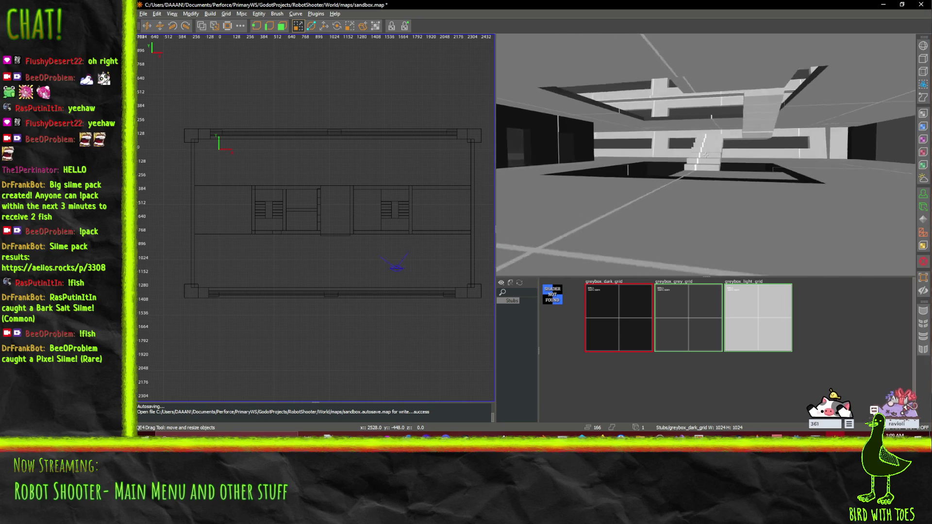
key("w")
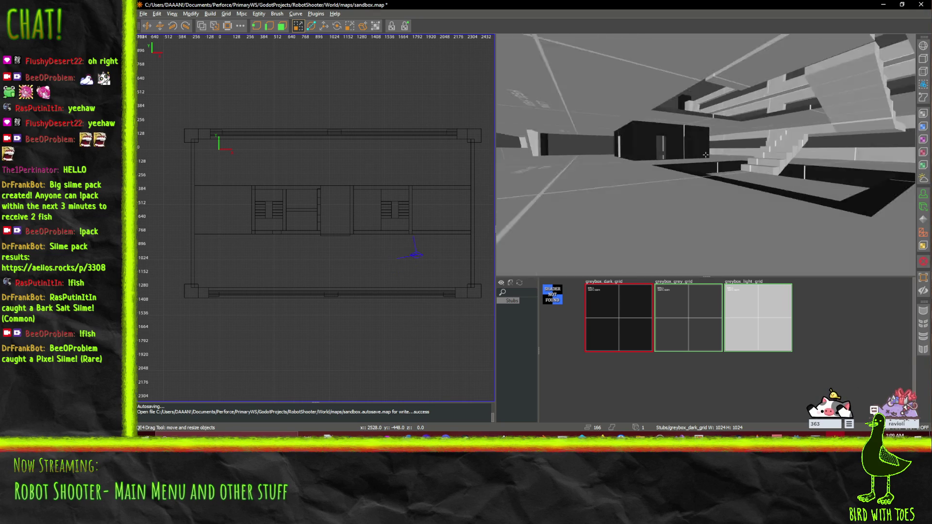
key("w")
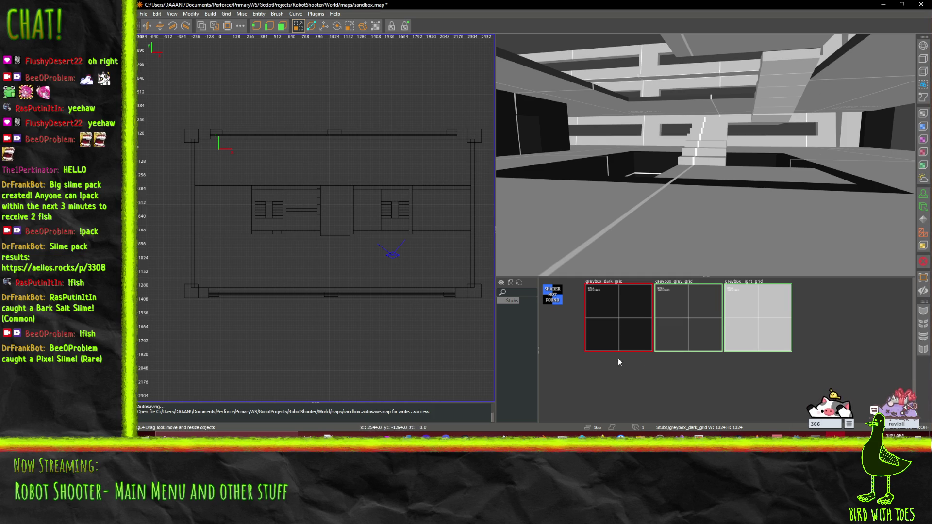
mouse_move(601, 436)
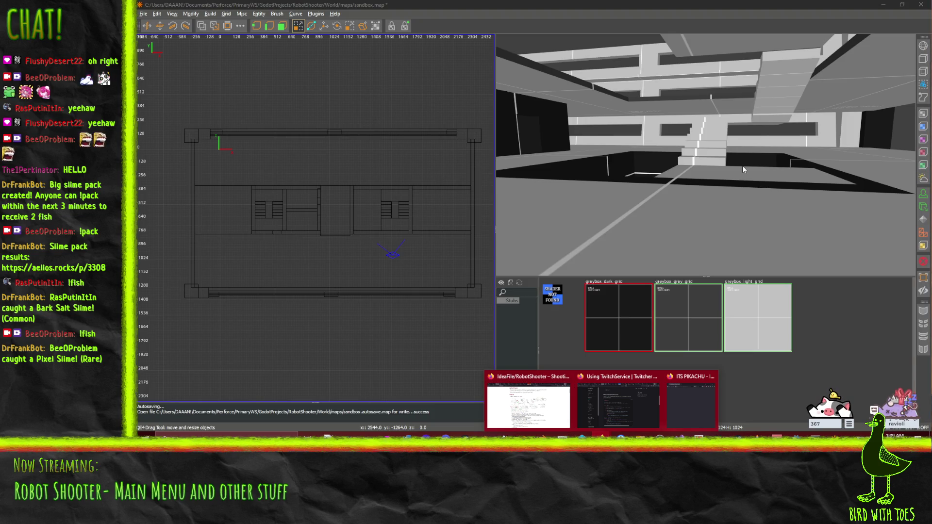
left_click_drag(739, 167, 706, 155)
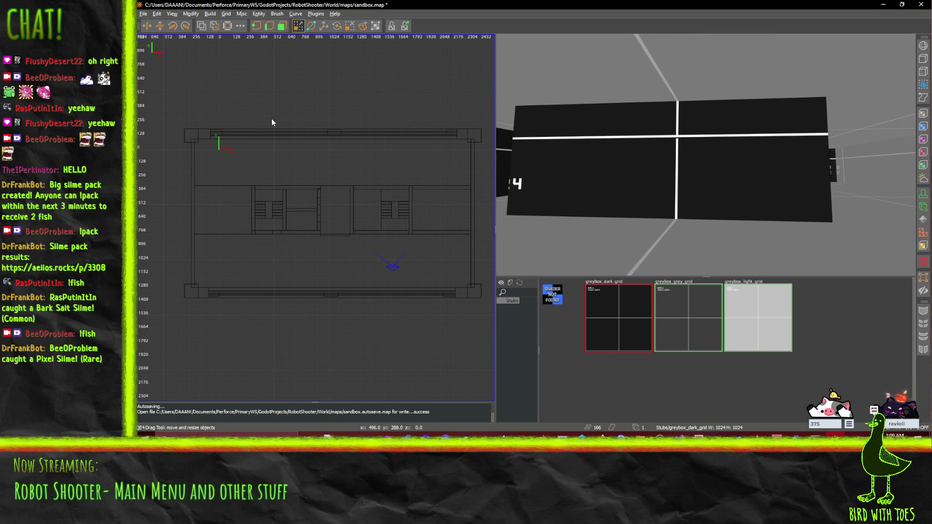
Stretch the orange cutter brush to 48 units tall in the top view.
scroll(382, 354, "up", 2)
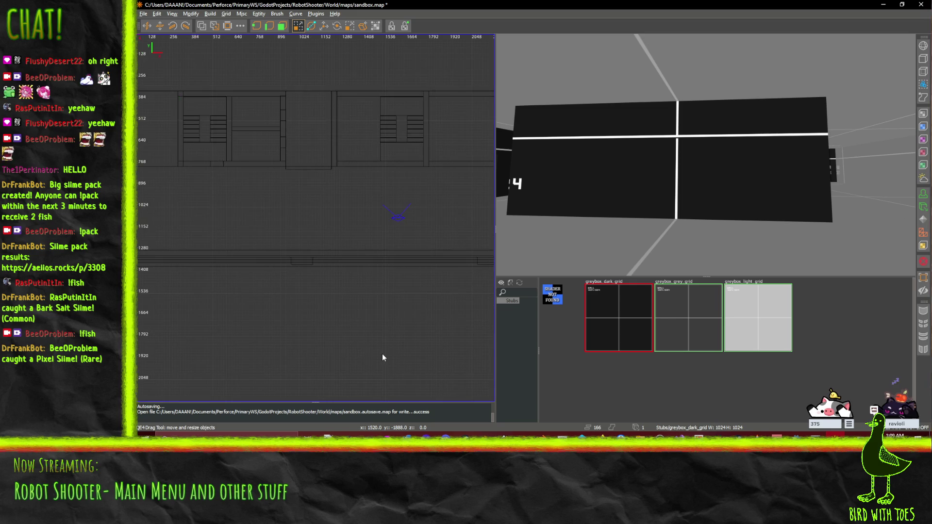
scroll(397, 336, "up", 1)
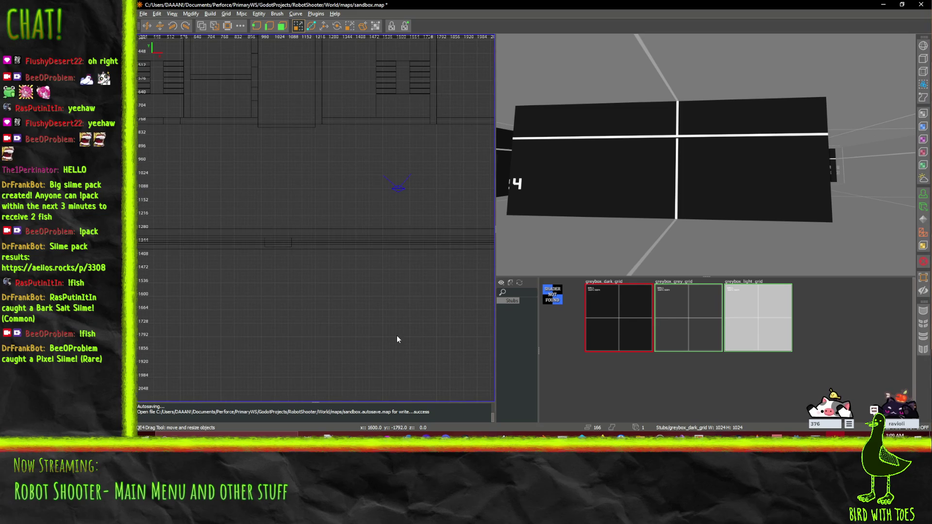
scroll(400, 279, "up", 1)
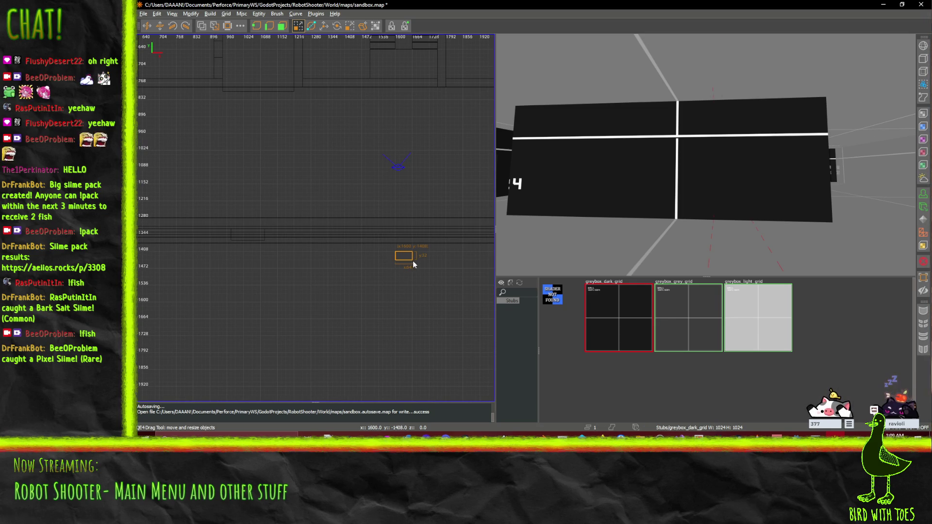
scroll(413, 264, "up", 2)
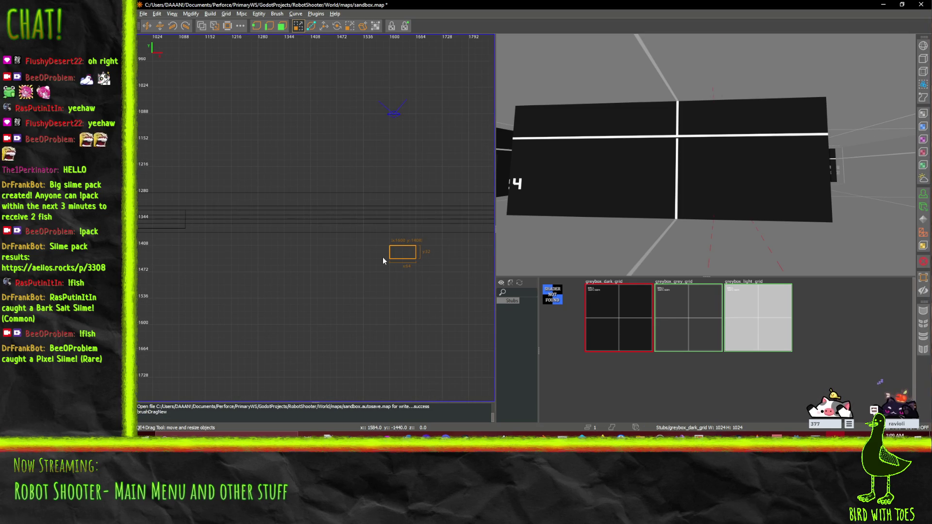
right_click(427, 244)
left_click(427, 228)
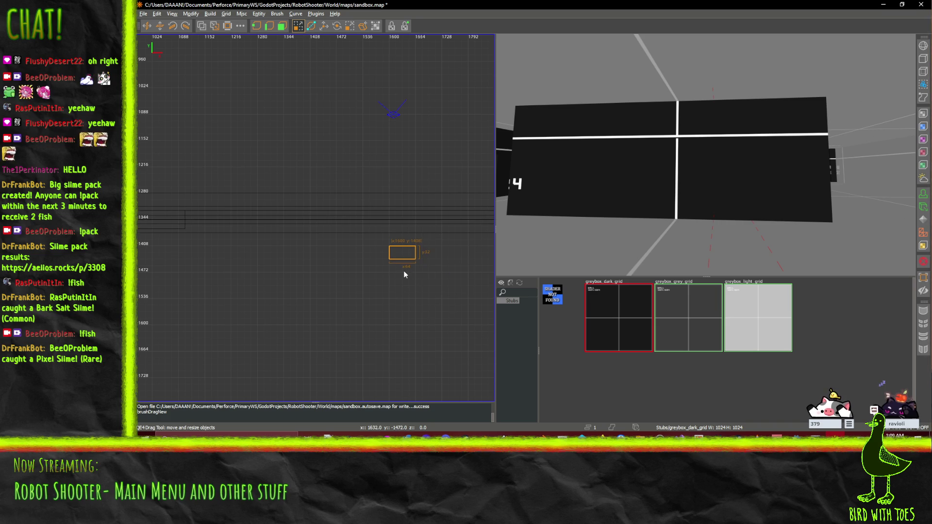
left_click_drag(404, 276, 402, 40)
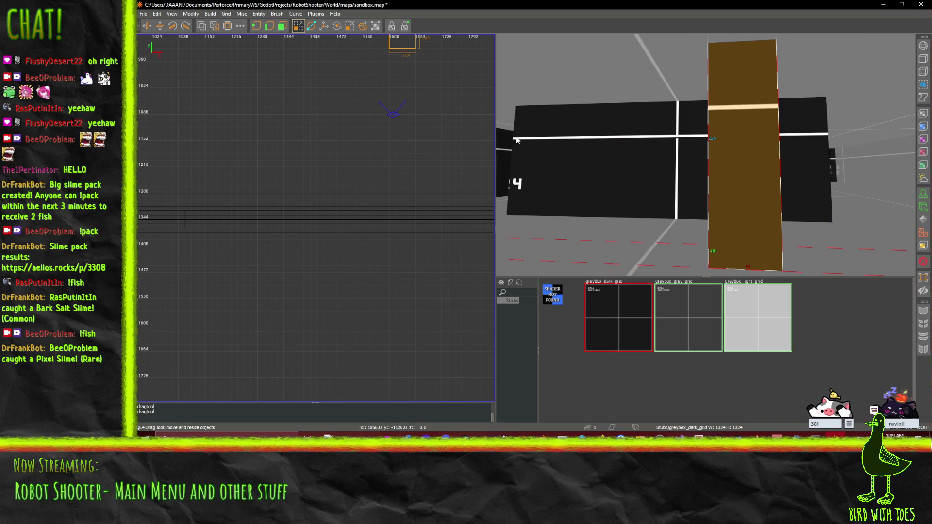
Move the orange cutter brush beside the left stairwell and resize it in 3D.
key("a")
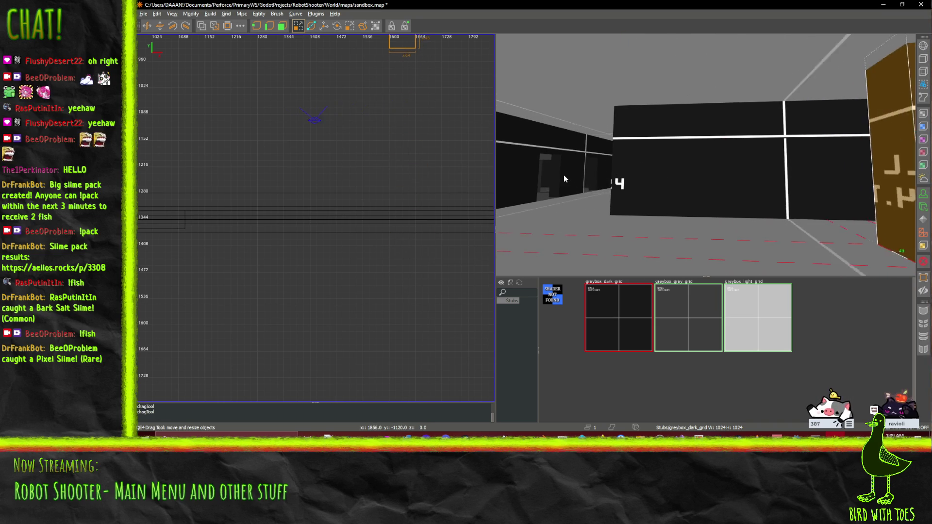
key("a")
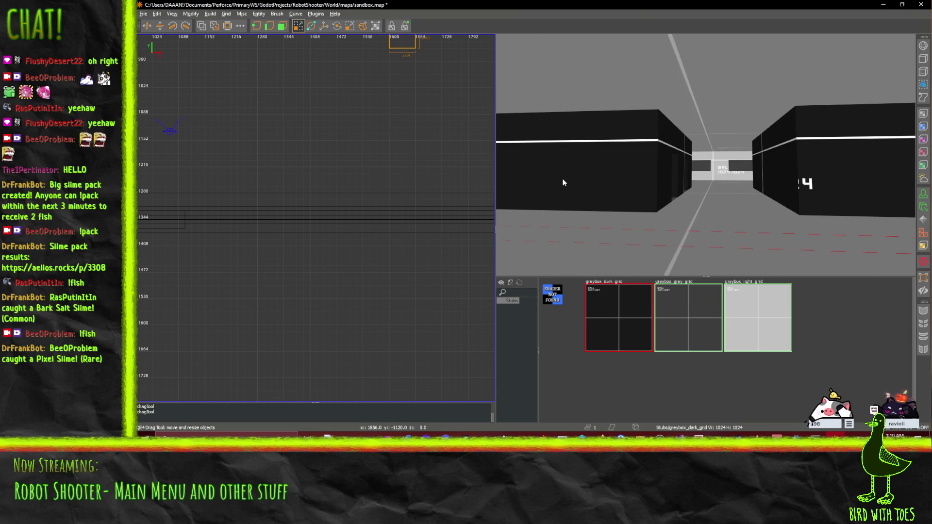
scroll(331, 129, "down", 4)
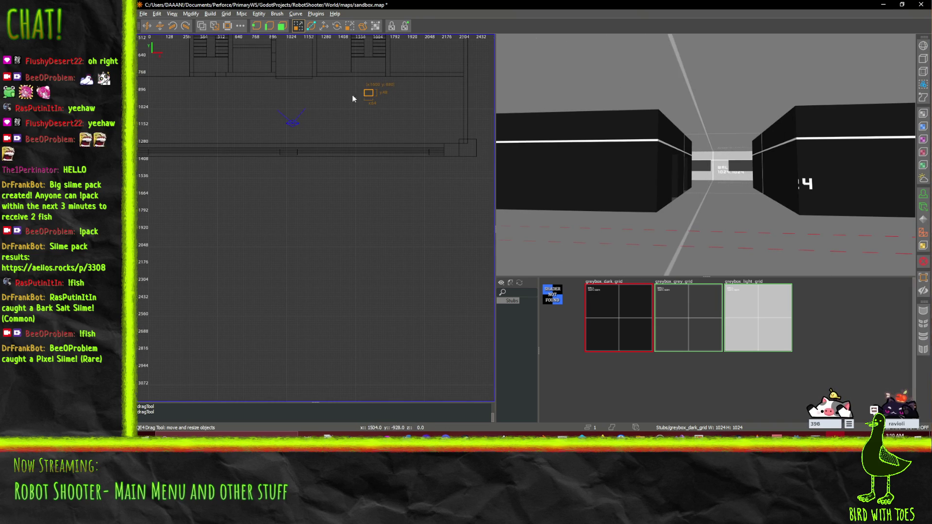
mouse_move(369, 96)
left_mouse_down()
mouse_move(236, 90)
mouse_move(223, 80)
left_mouse_up()
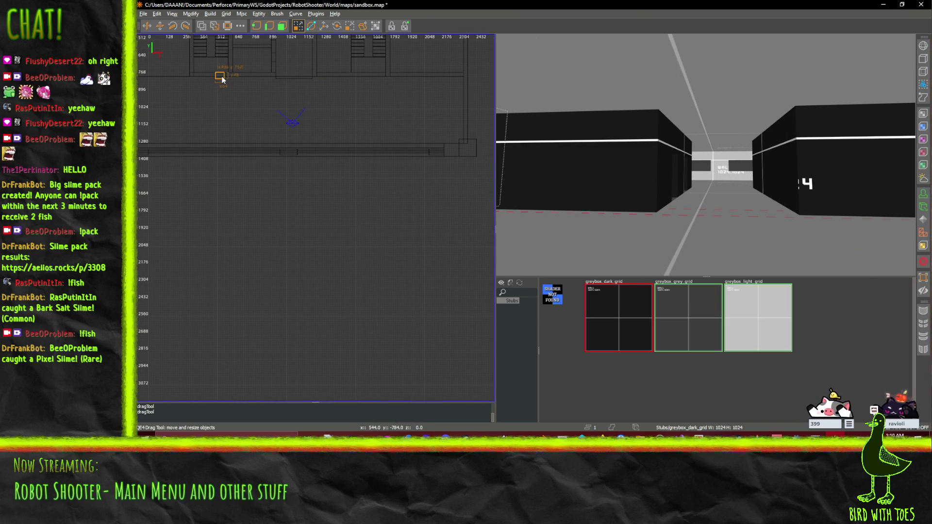
scroll(224, 76, "up", 2)
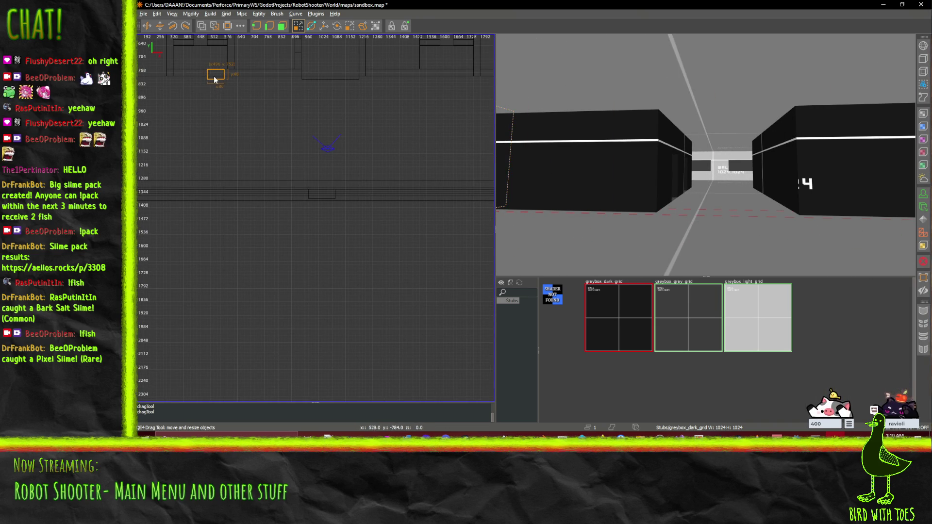
left_click_drag(620, 170, 519, 240)
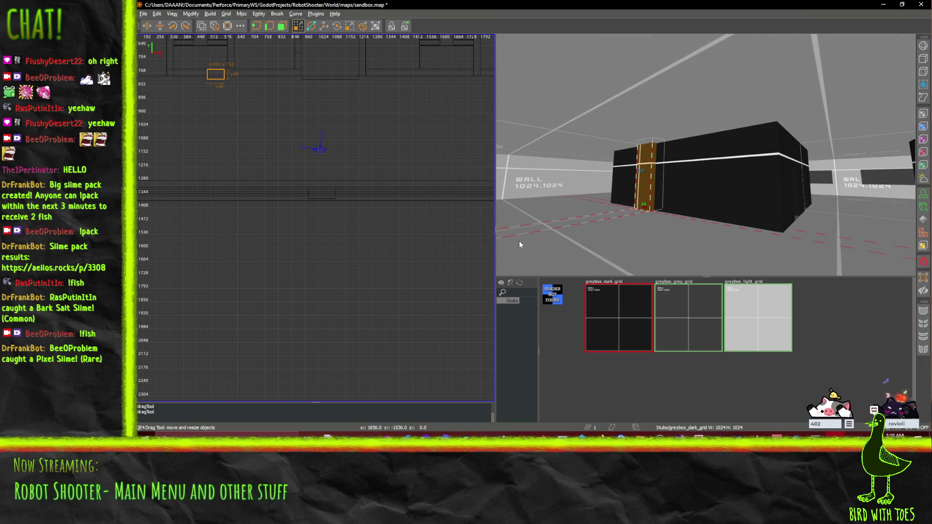
mouse_move(651, 116)
left_mouse_down()
mouse_move(645, 111)
mouse_move(639, 127)
left_mouse_up()
Move the small cutter block right onto the stairwell wall.
left_click_drag(478, 155, 482, 156)
middle_click(397, 144, "ctrl")
mouse_move(426, 148)
left_mouse_down()
mouse_move(380, 148)
mouse_move(189, 202)
left_mouse_up()
scroll(456, 138, "down", 5)
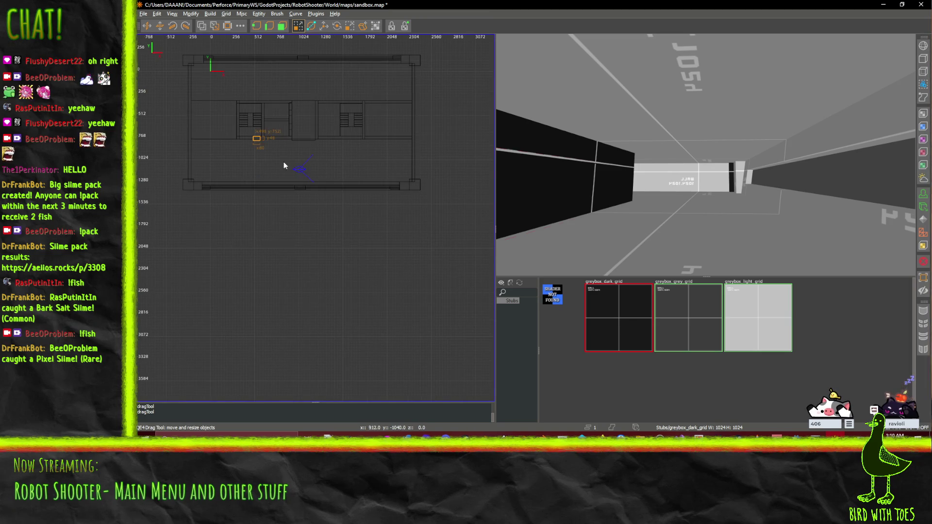
left_click_drag(256, 140, 351, 139)
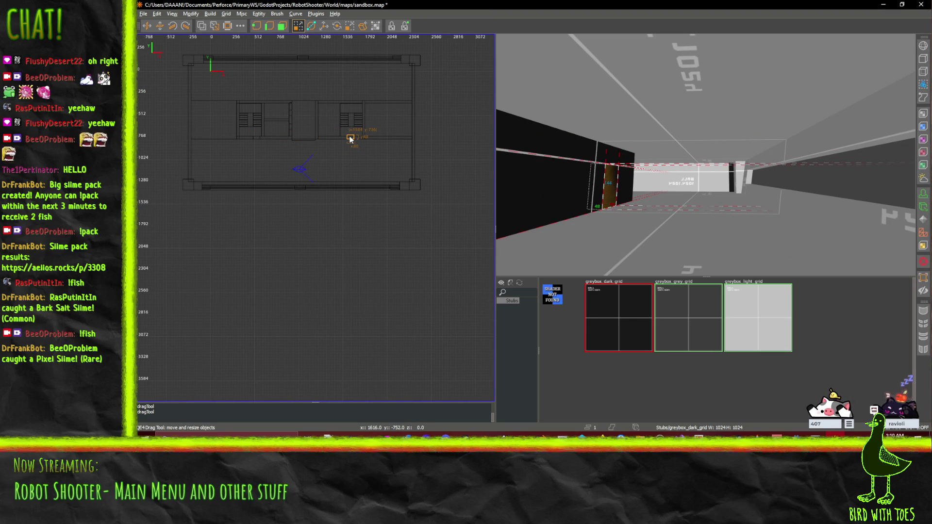
Align the cutter on the wall, CSG-subtract the doorway opening, and drag the cutter clear.
right_click(506, 154)
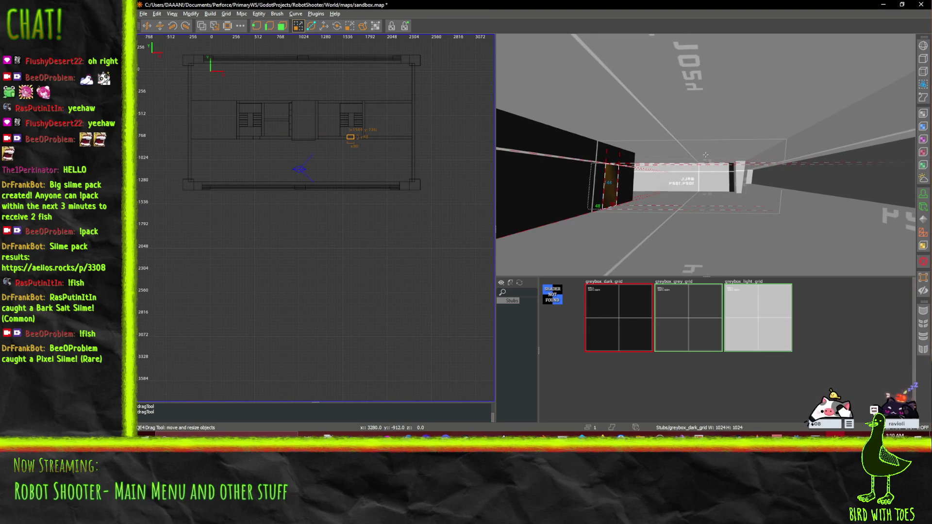
key("Up")
key("Up")
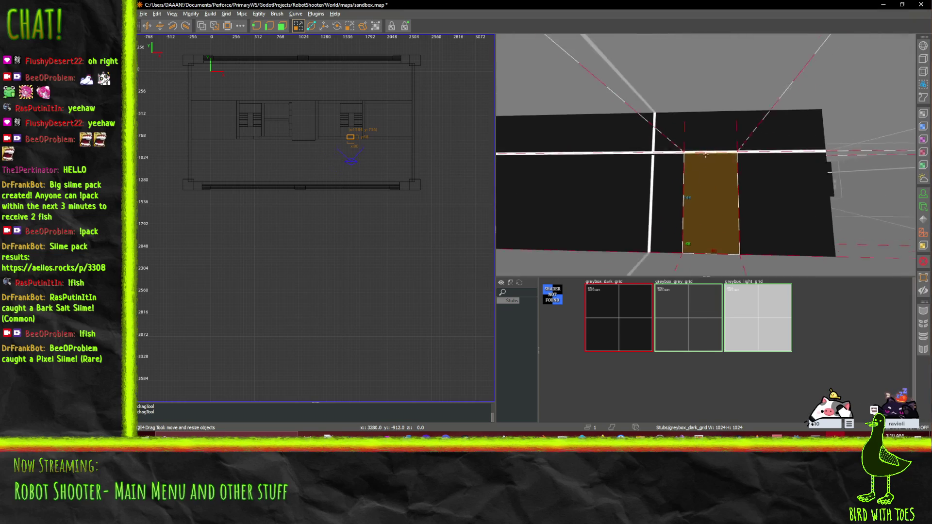
key("Down")
right_click(705, 154)
scroll(417, 150, "up", 5)
left_click_drag(293, 125, 328, 134)
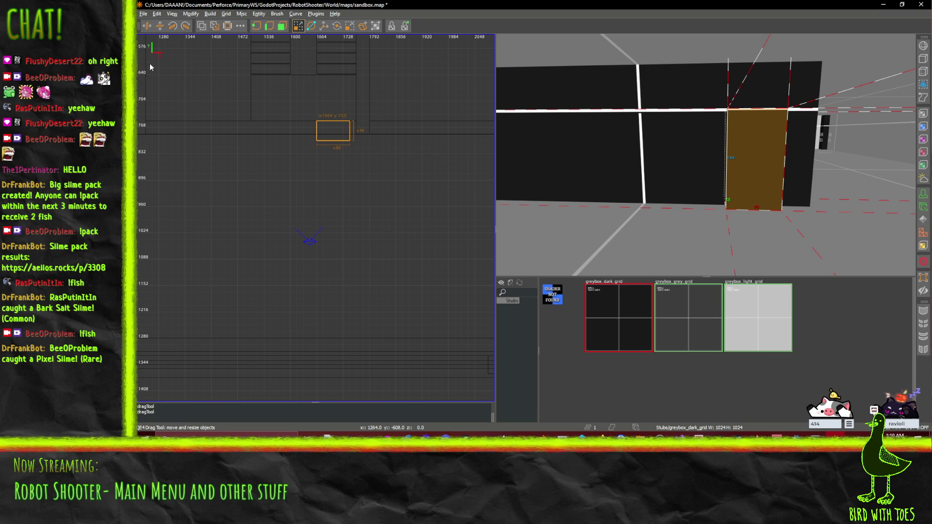
left_click(201, 26)
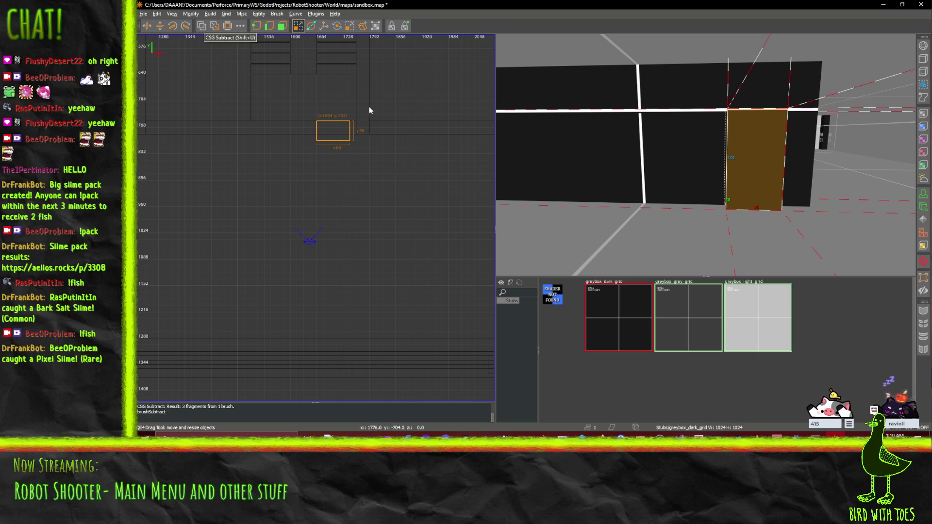
mouse_move(340, 138)
left_mouse_down()
mouse_move(393, 183)
mouse_move(421, 170)
mouse_move(393, 172)
left_mouse_up()
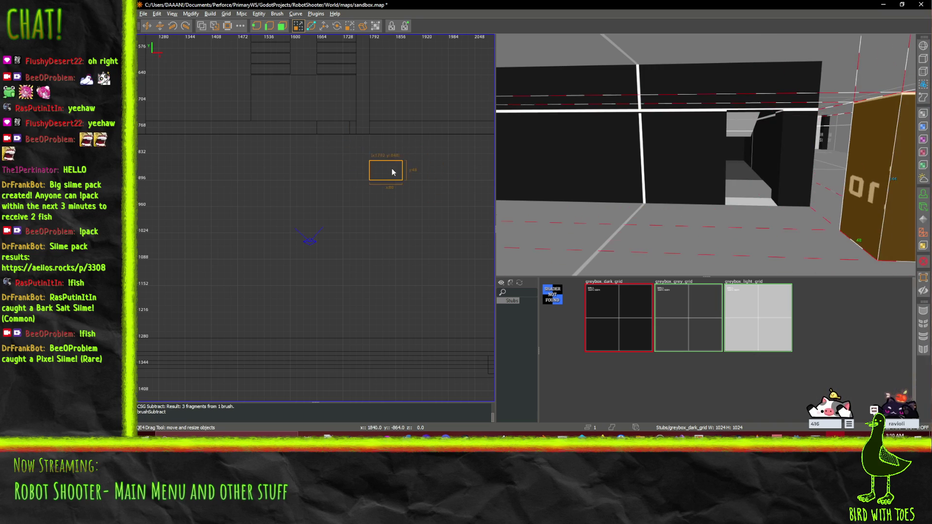
Fly the camera toward the stairs and brown pillar, then close the face settings and deselect.
key("w")
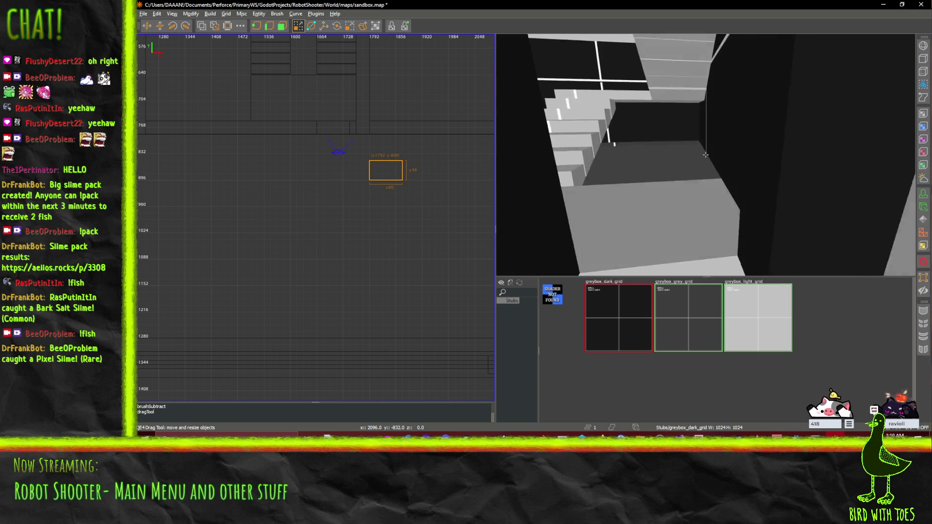
key("w")
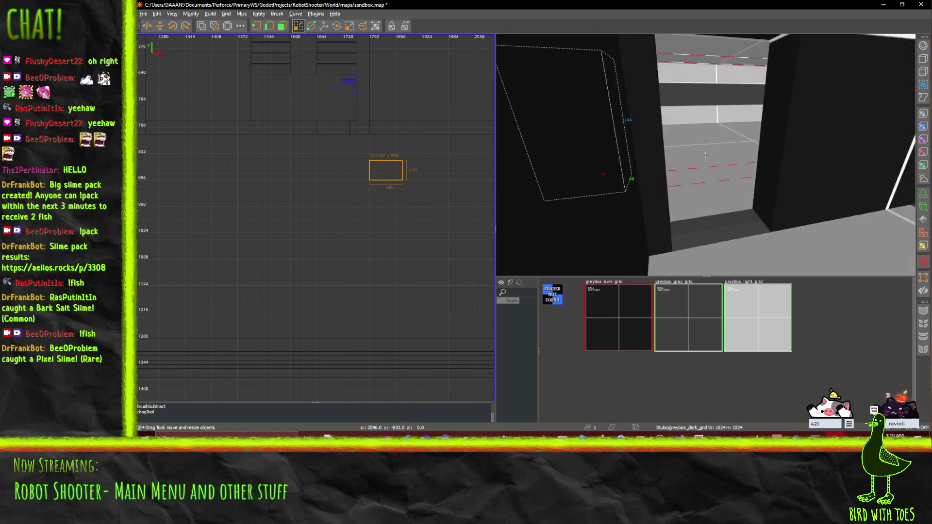
key("w")
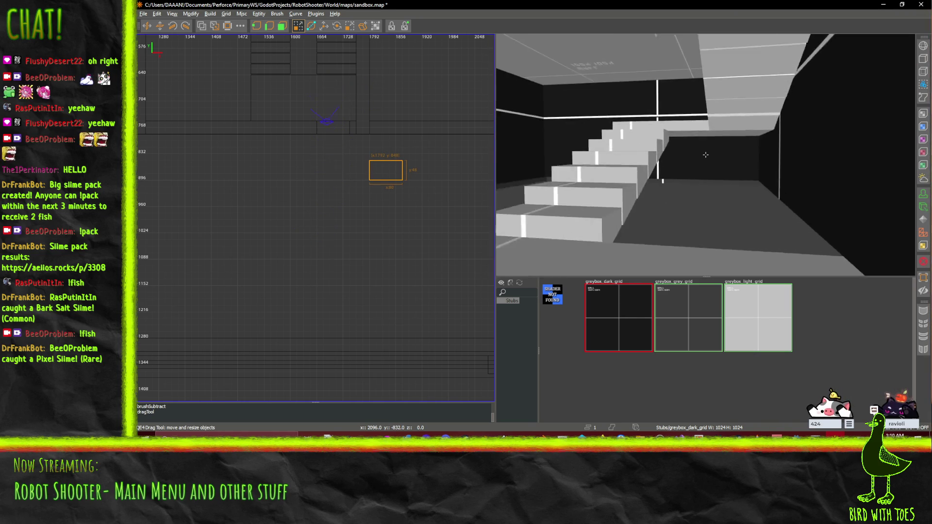
key("w")
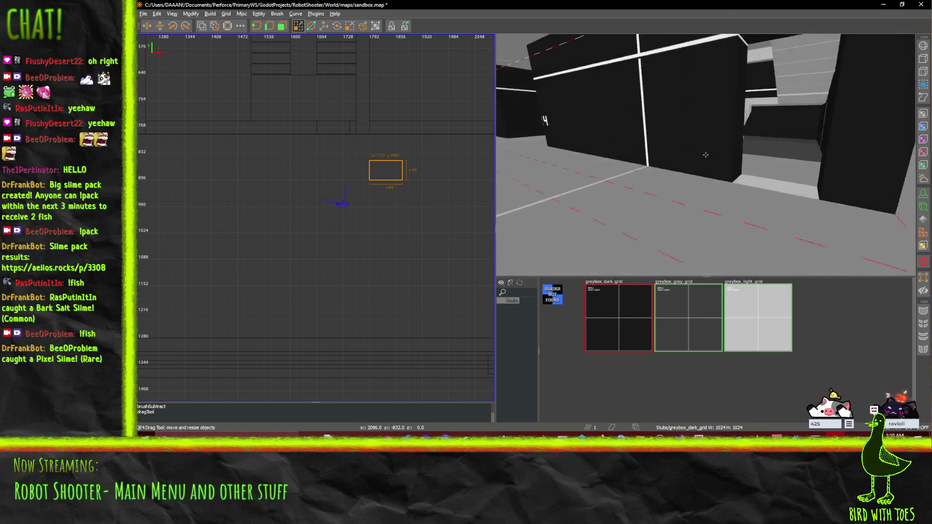
key("s")
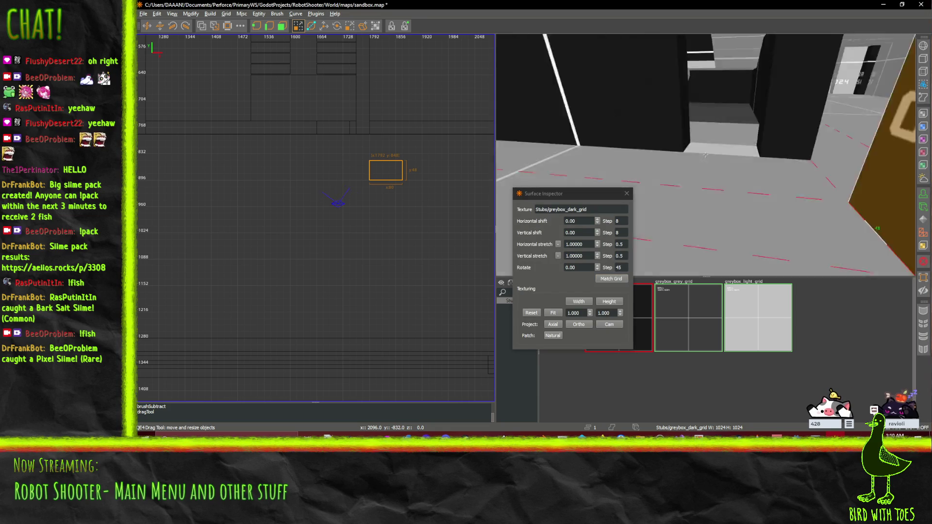
key("Escape")
key("s")
Undo the last drag edit and texture the tall '10' pillar with greybox_light_grid.
left_click(775, 148, "shift")
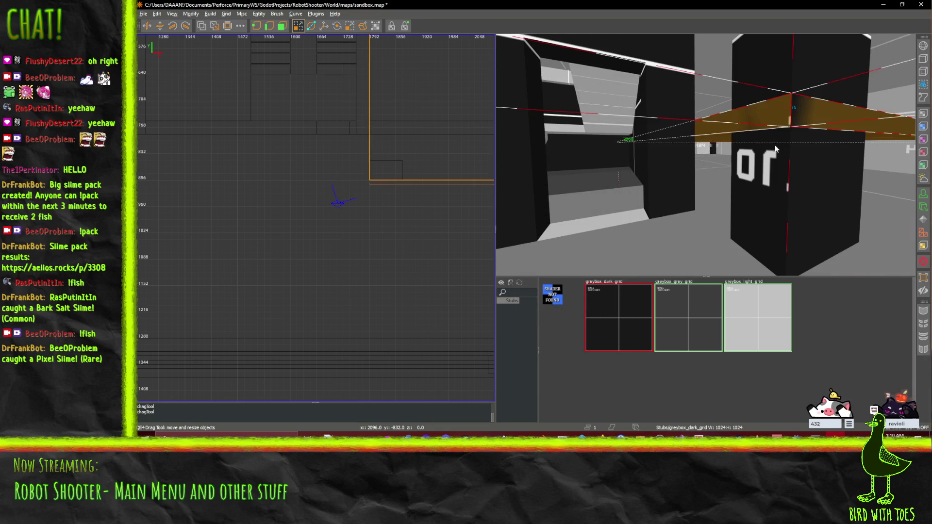
key("ctrl+z")
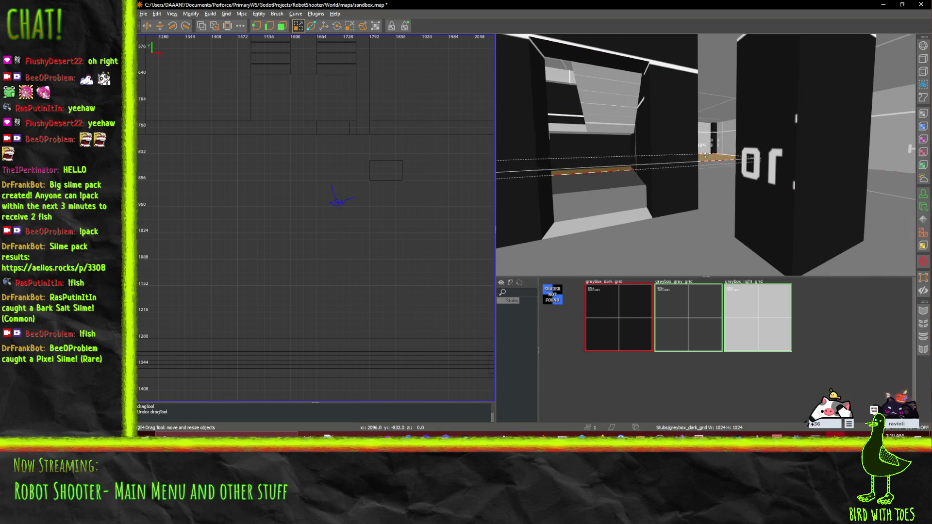
left_click(705, 154)
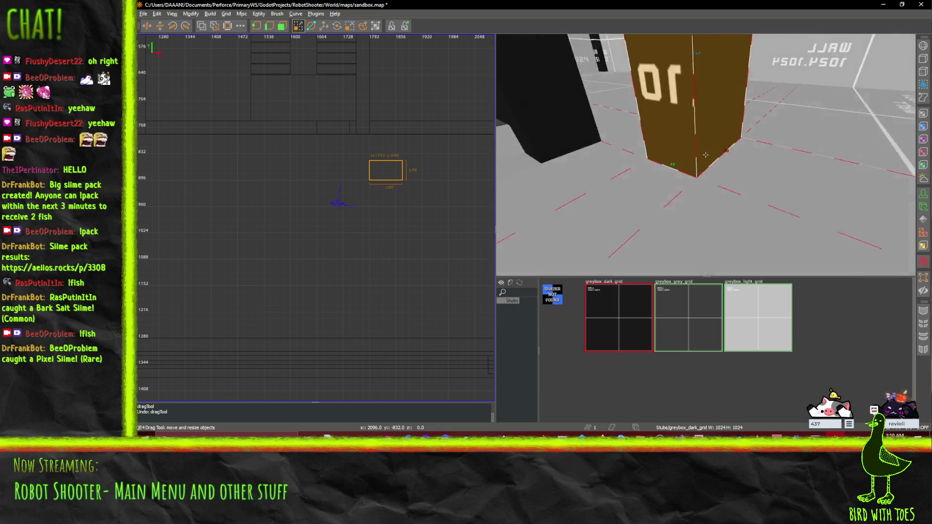
left_click(735, 344)
Lower the pillar's top to 32 units tall and push the block down 32 units to the floor.
left_click_drag(681, 148, 687, 155)
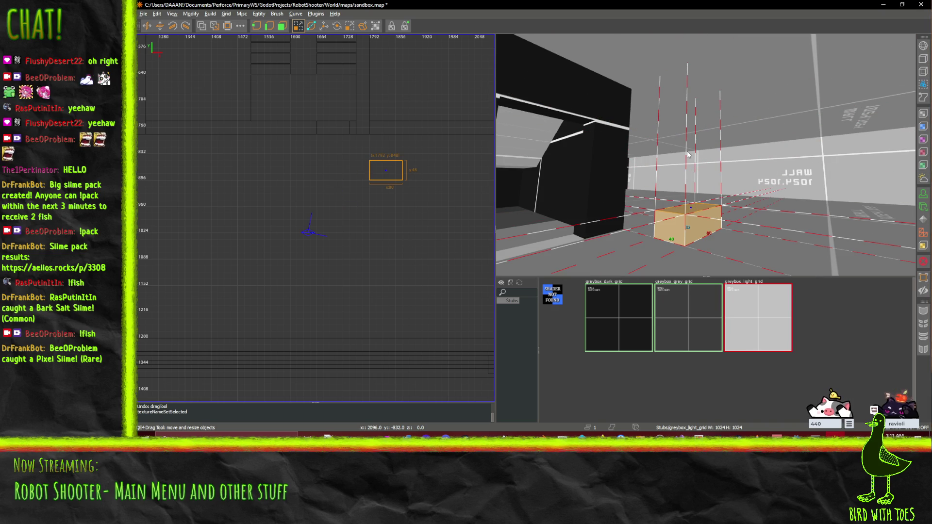
left_click(323, 25)
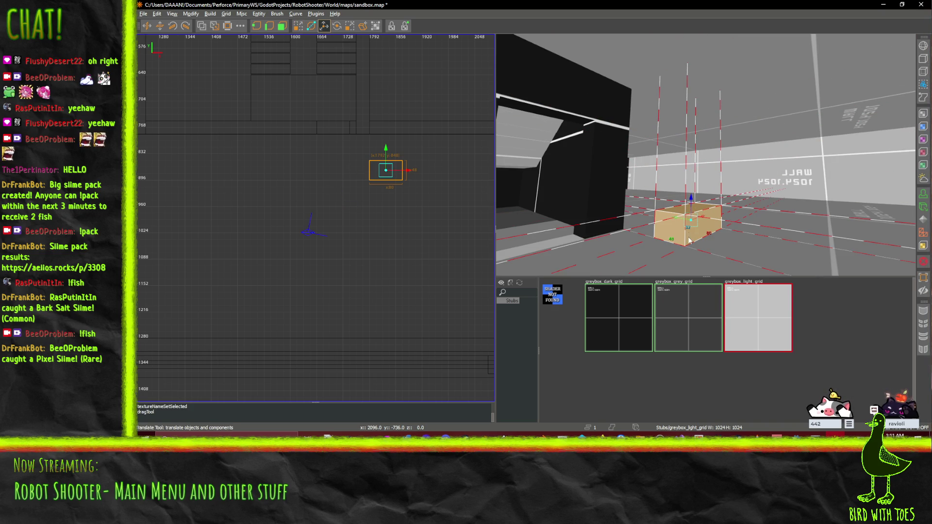
left_click_drag(690, 199, 691, 223)
key("a")
Slide the block 128 units along X toward the wall and resize it to 96 by 32.
mouse_move(812, 205)
left_mouse_down()
mouse_move(757, 176)
mouse_move(699, 183)
left_mouse_up()
key("a")
key("a")
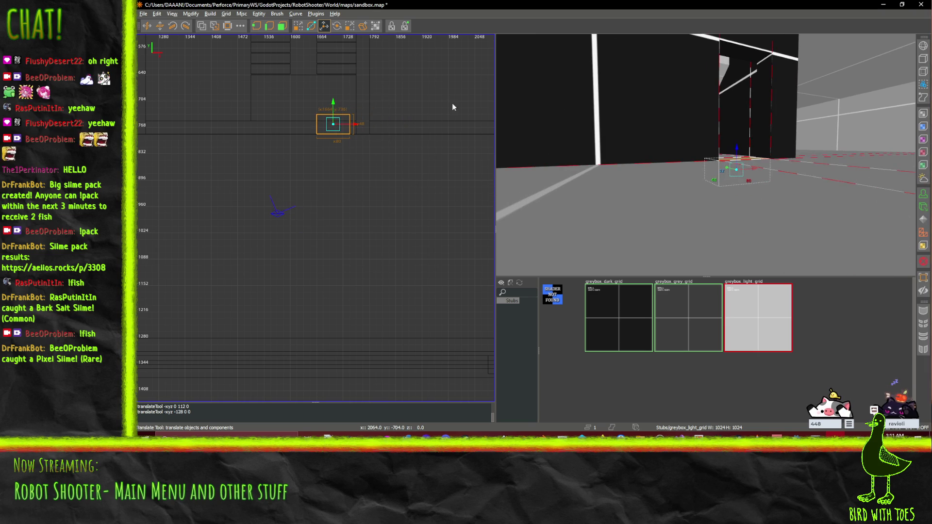
left_click(298, 27)
mouse_move(340, 89)
left_mouse_down()
mouse_move(354, 88)
mouse_move(373, 123)
left_mouse_up()
Narrow the block back to 80 units wide and raise it 16 units.
left_click_drag(374, 120, 369, 119)
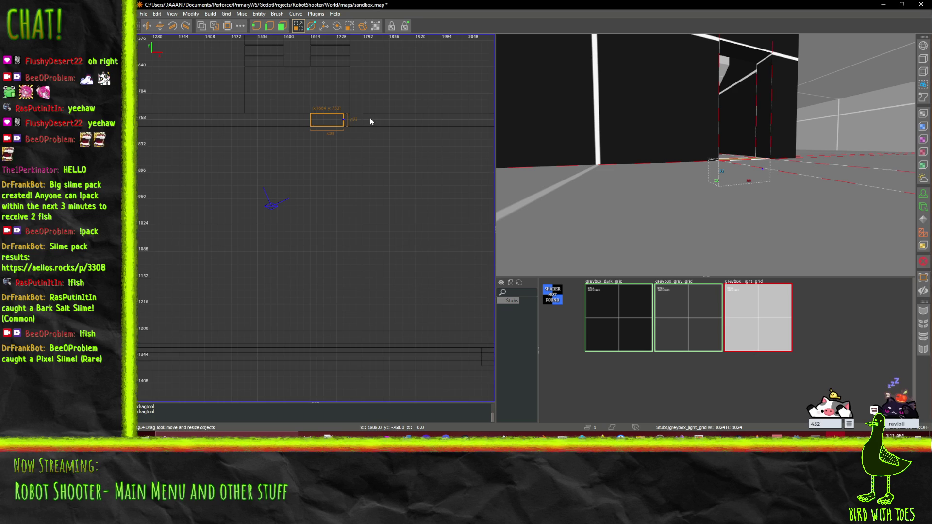
scroll(370, 119, "down", 3)
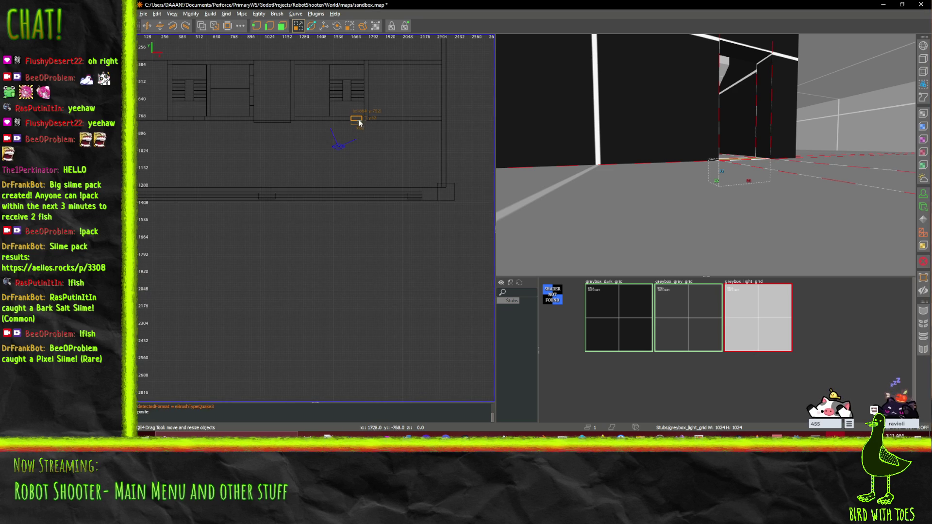
left_click_drag(198, 124, 199, 122)
Select the wall brush lining the atrium pit's edge beside the staircase.
key("Up")
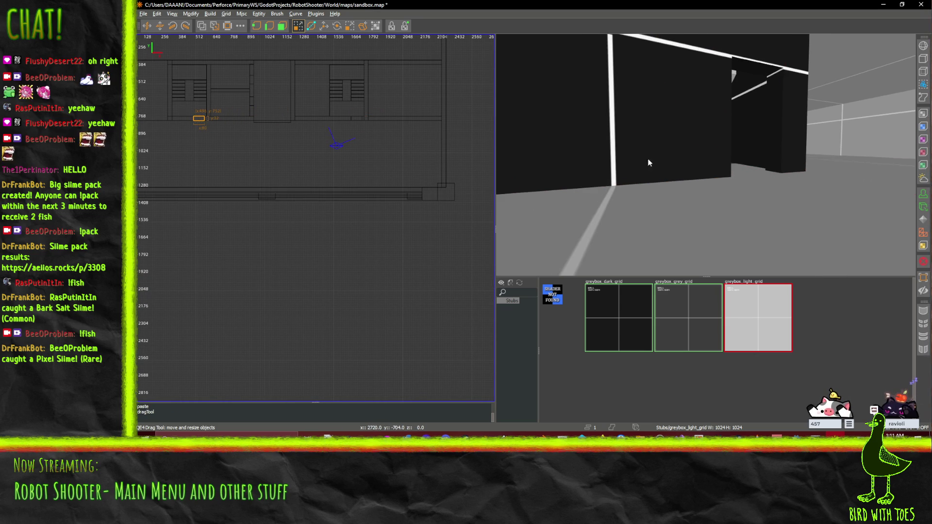
key("Up")
key("Up")
key("Up")
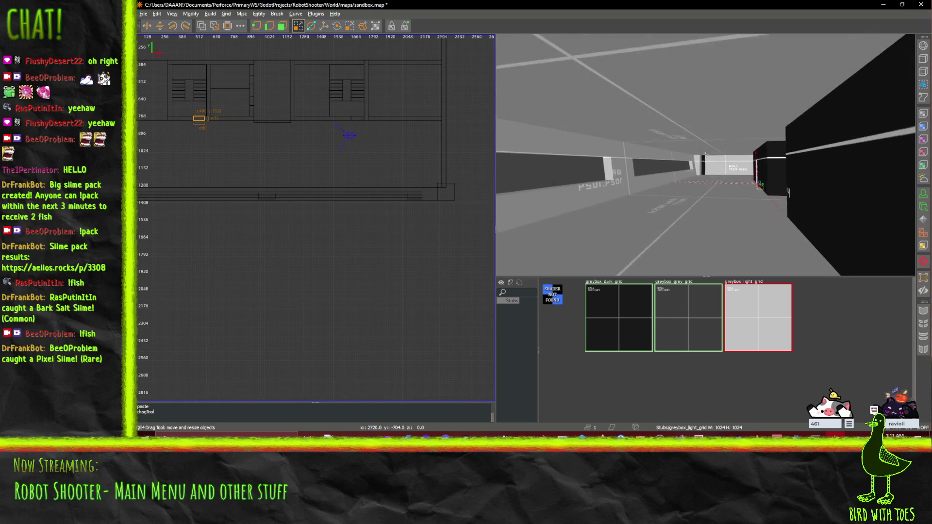
key("Up")
key("Up")
key("Up")
key("Up")
key("Up")
key("Up")
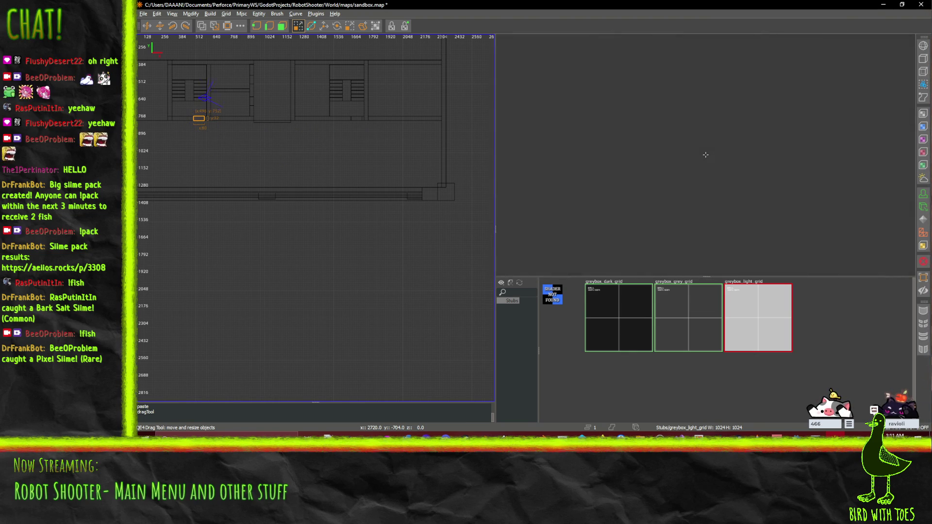
key("Down")
key("Down")
key("Down")
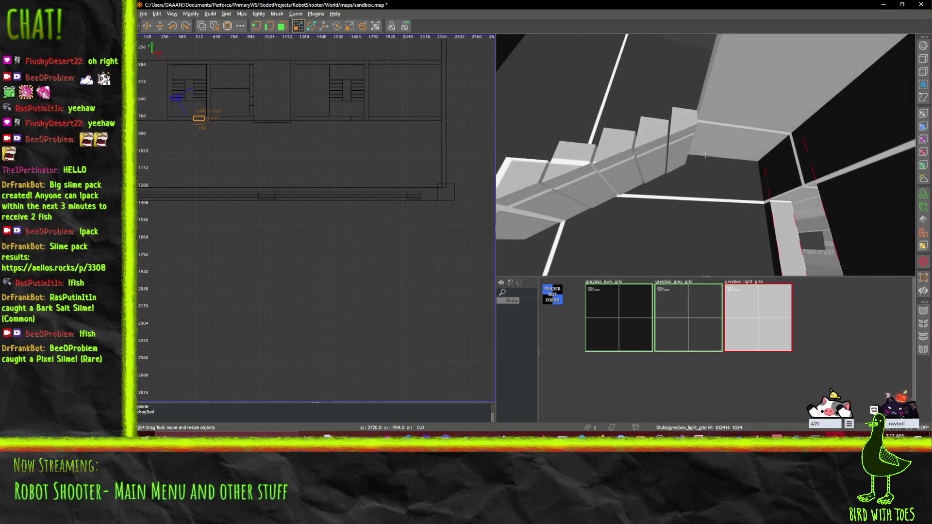
key("Left")
key("Left")
key("Left")
key("Down")
key("Down")
key("Down")
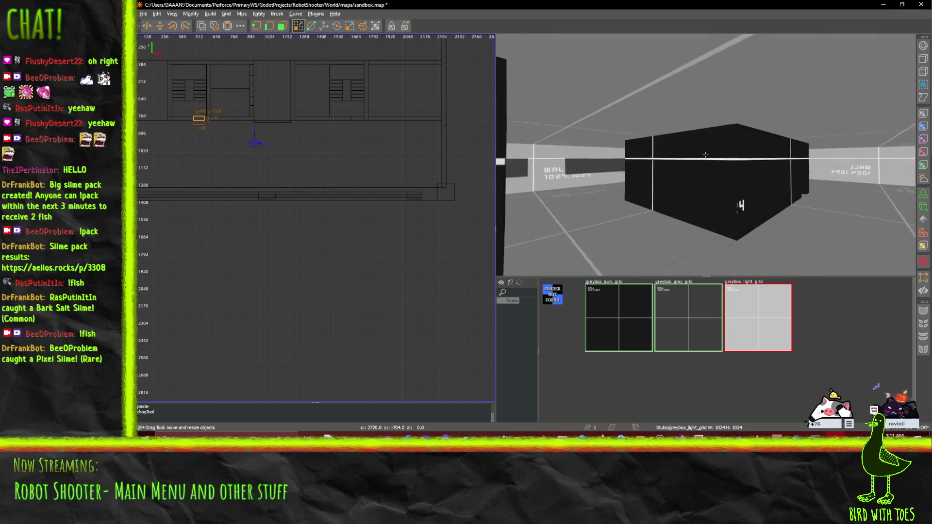
key("Up")
key("Up")
key("Up")
key("Left")
key("Left")
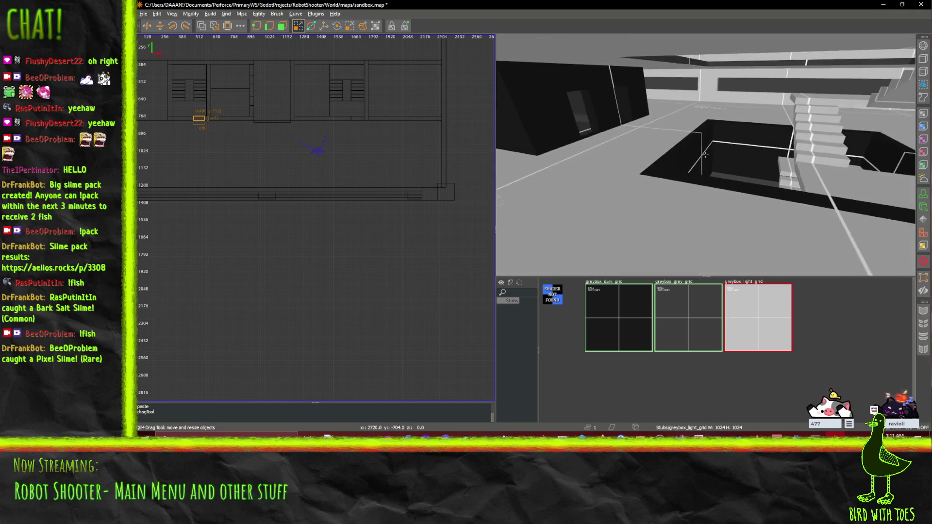
key("Up")
key("Up")
key("Left")
key("Left")
key("Left")
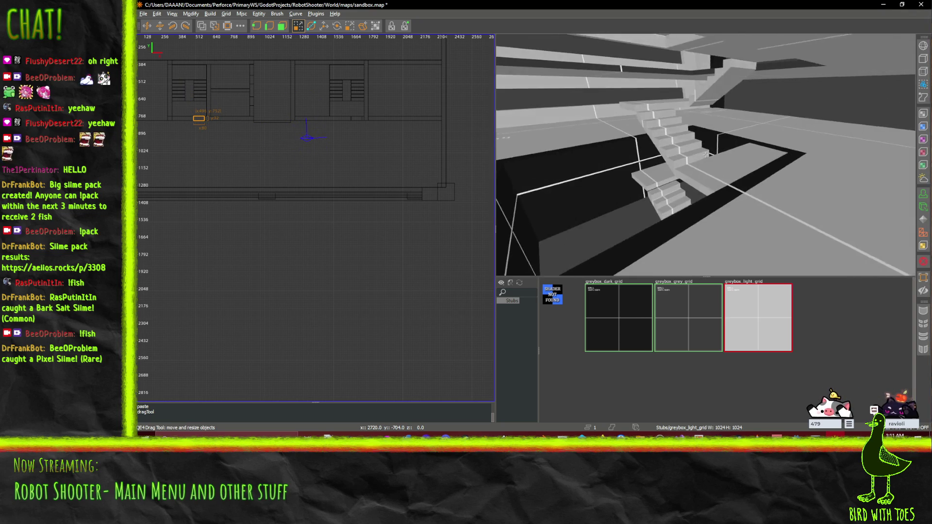
key("Up")
key("Up")
key("Up")
key("Up")
key("Left")
key("Left")
key("Left")
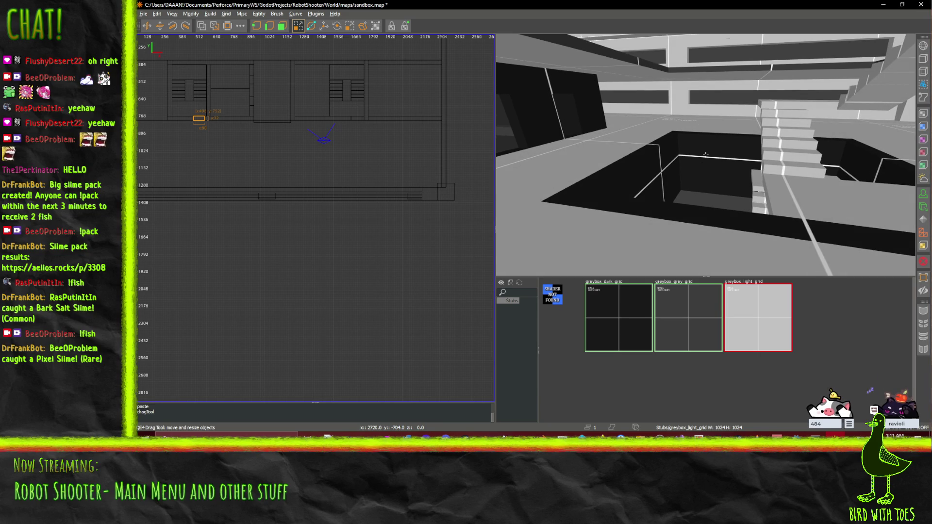
left_click(705, 154, "shift")
key("Page_Down")
key("Page_Down")
key("Page_Down")
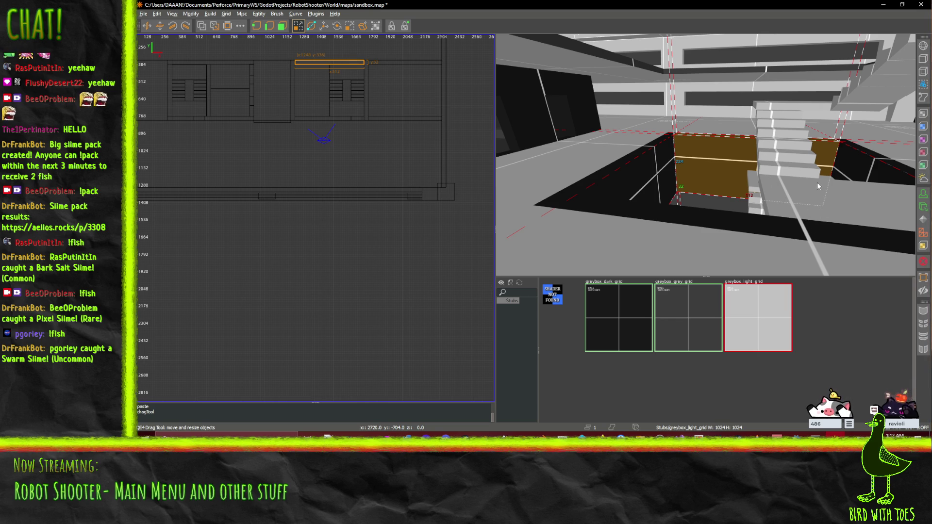
Select the large black wall and another pit wall brush, then copy them.
scroll(741, 172, "down", 3)
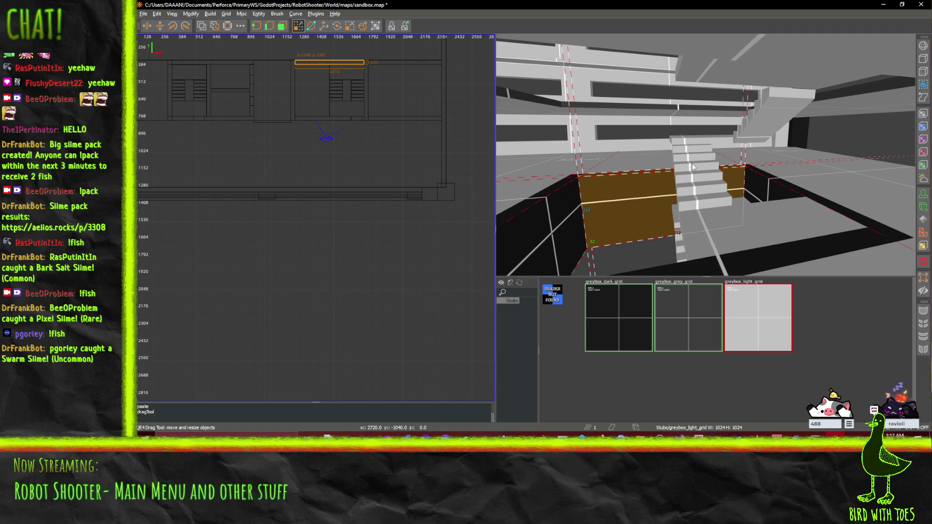
scroll(705, 155, "down", 5)
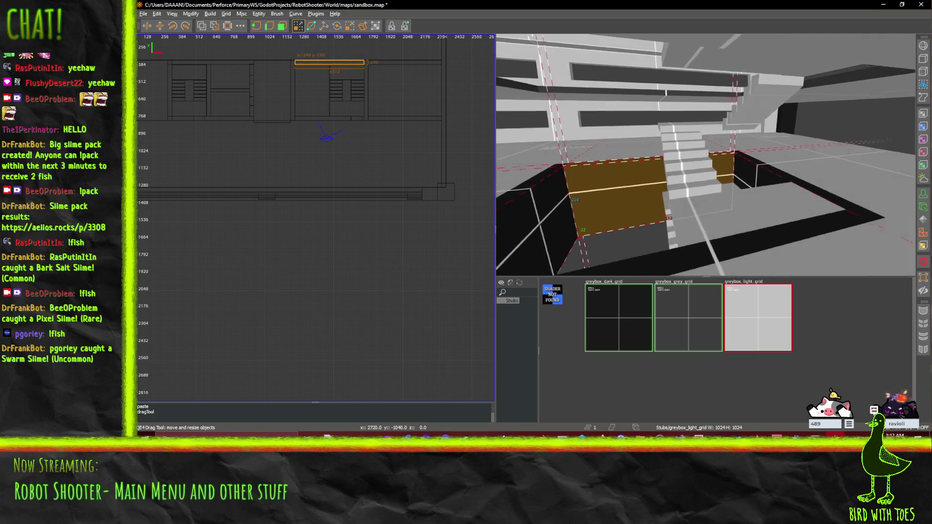
left_click_drag(705, 155, 706, 155)
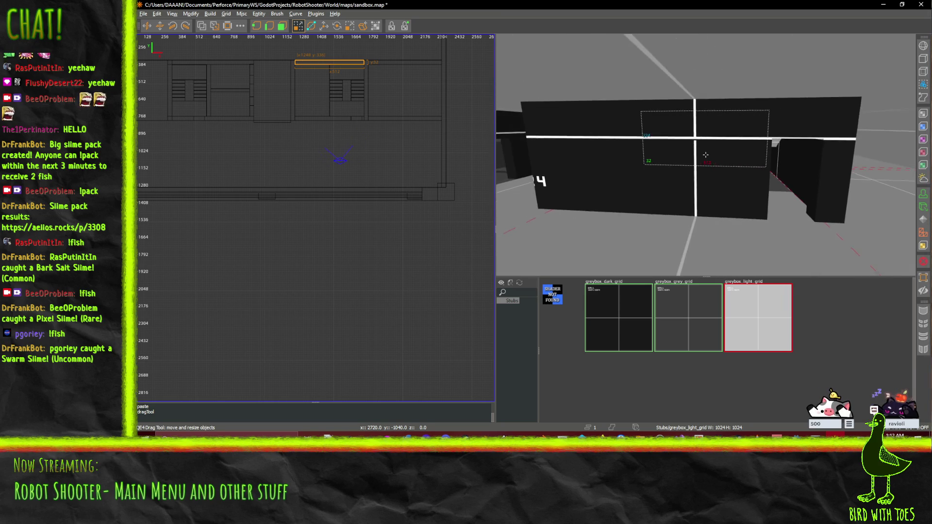
left_click(604, 160)
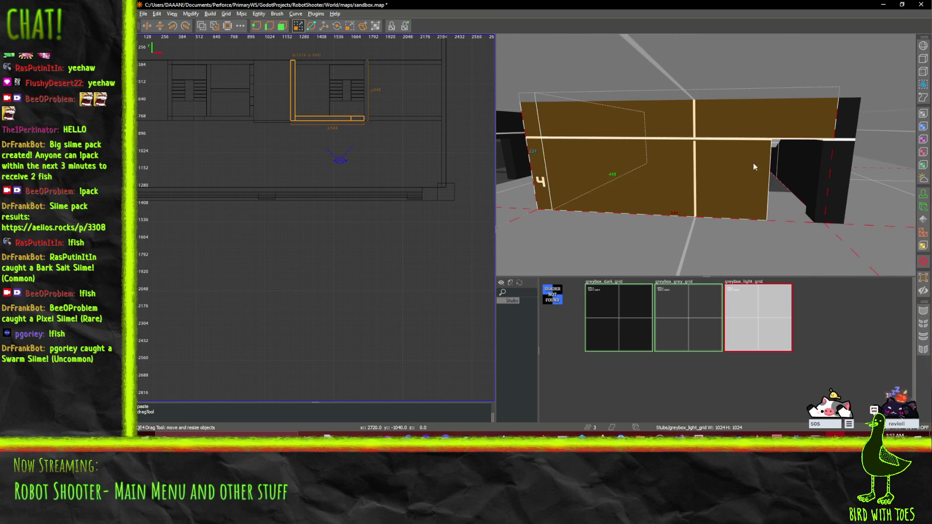
right_click(848, 158)
key("w")
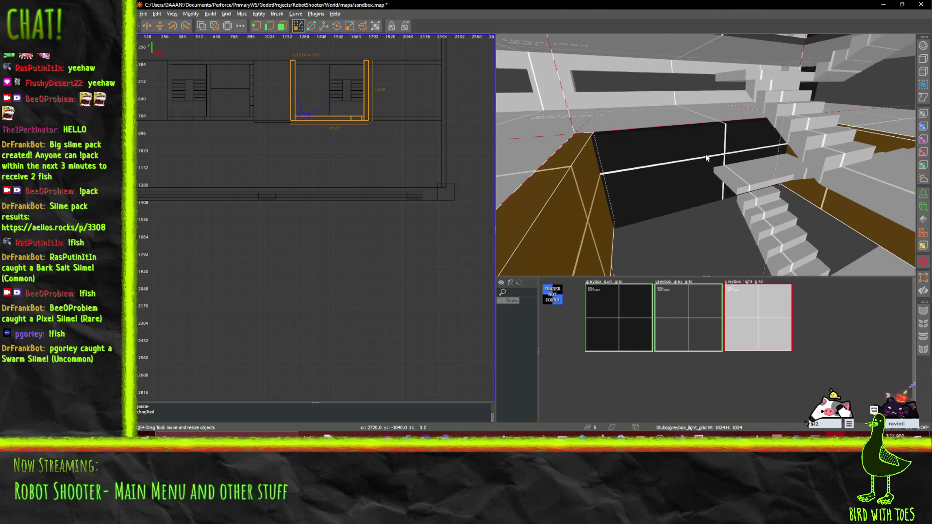
left_click(705, 155, "shift")
key("s")
key("s")
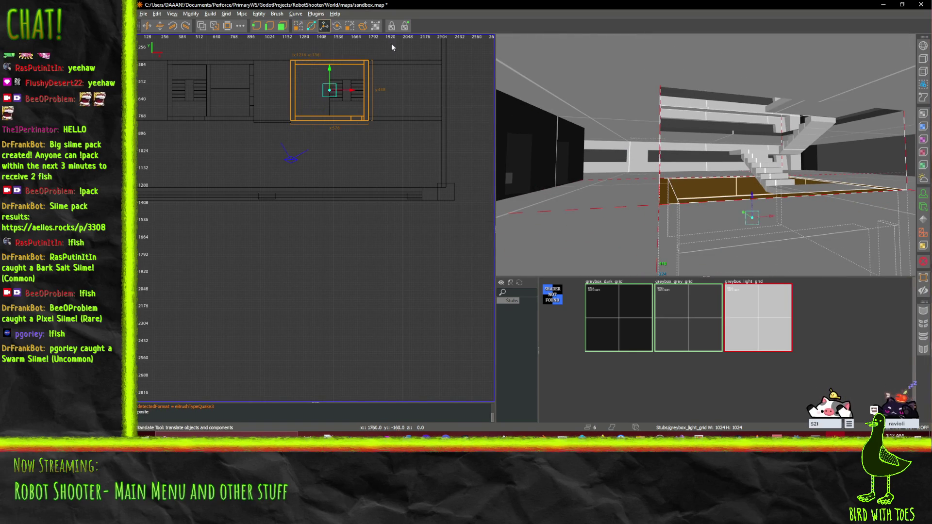
Raise the pasted pit walls 224 units upward.
left_click_drag(753, 193, 758, 119)
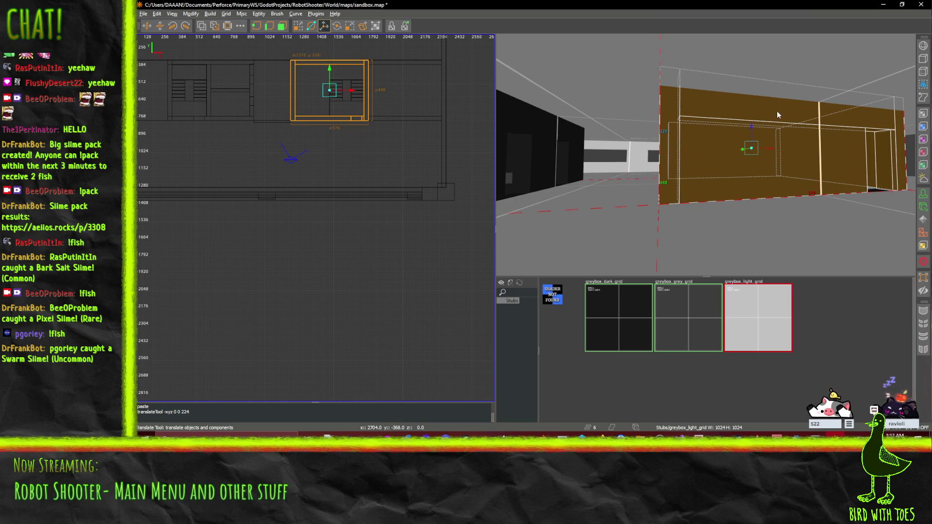
key("shift+space")
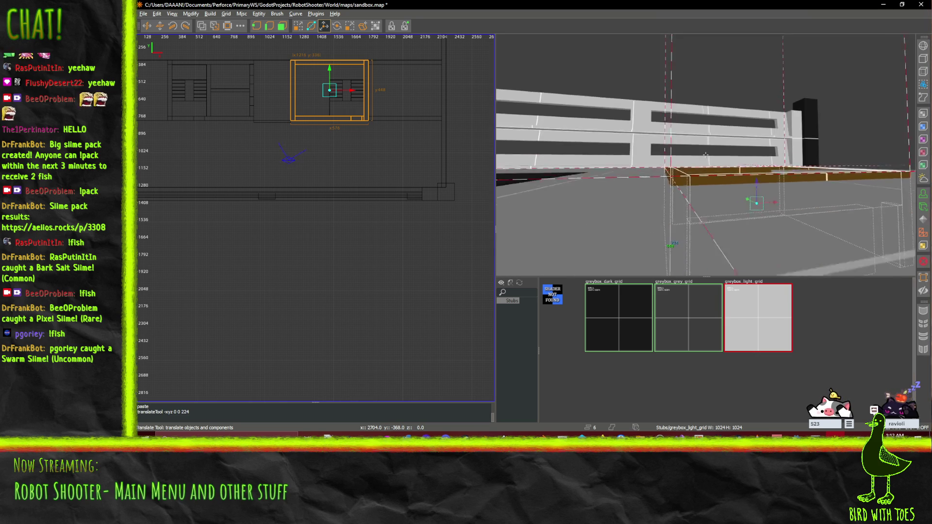
key("s")
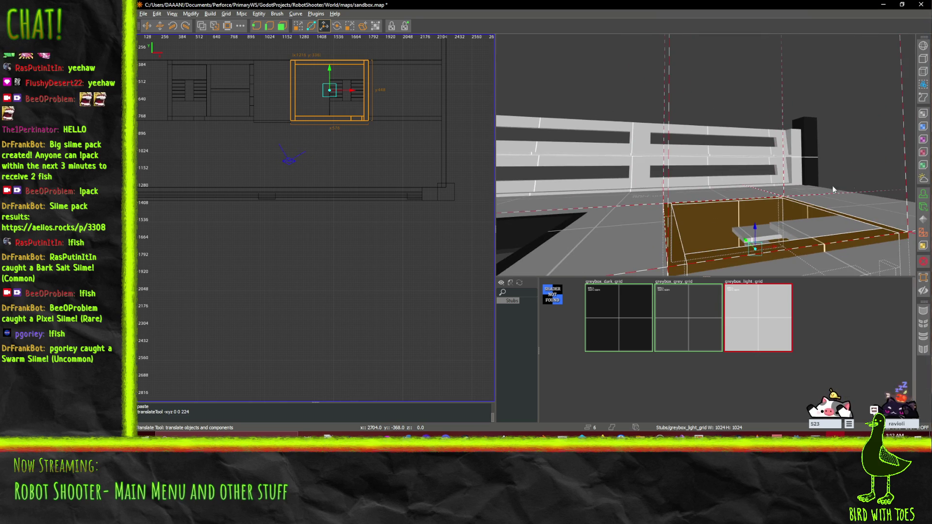
key("d")
key("shift+space")
key("ctrl+u")
Paste an extra copy of the walls, lift it, then undo that paste.
key("ctrl+v")
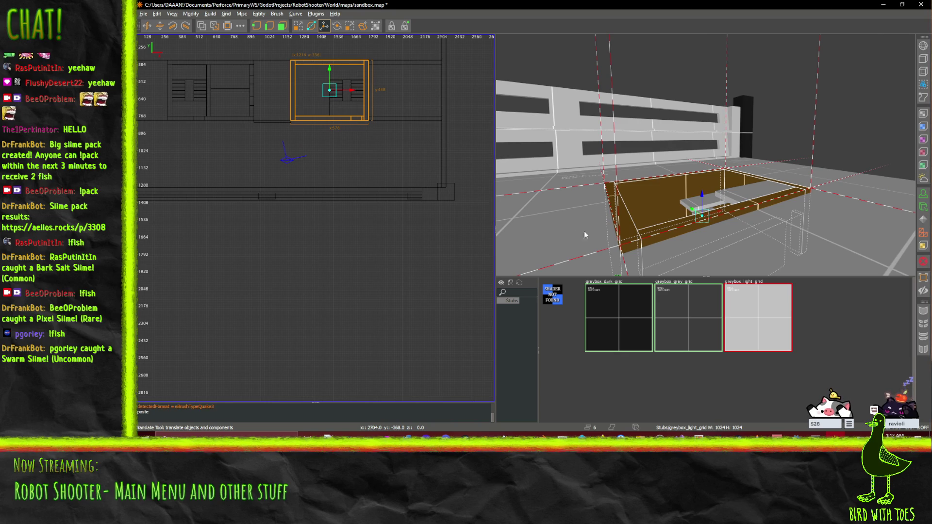
mouse_move(708, 195)
left_mouse_down()
mouse_move(709, 127)
mouse_move(705, 159)
left_mouse_up()
key("ctrl+z")
key("ctrl+z")
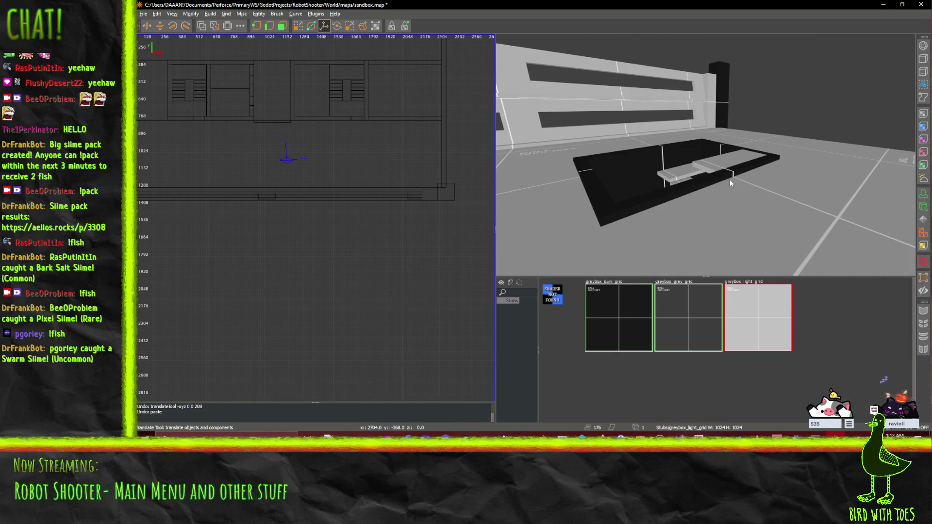
Select several pit walls and the pit floor, then narrow the selection to the floor brush.
left_click(605, 204, "ctrl")
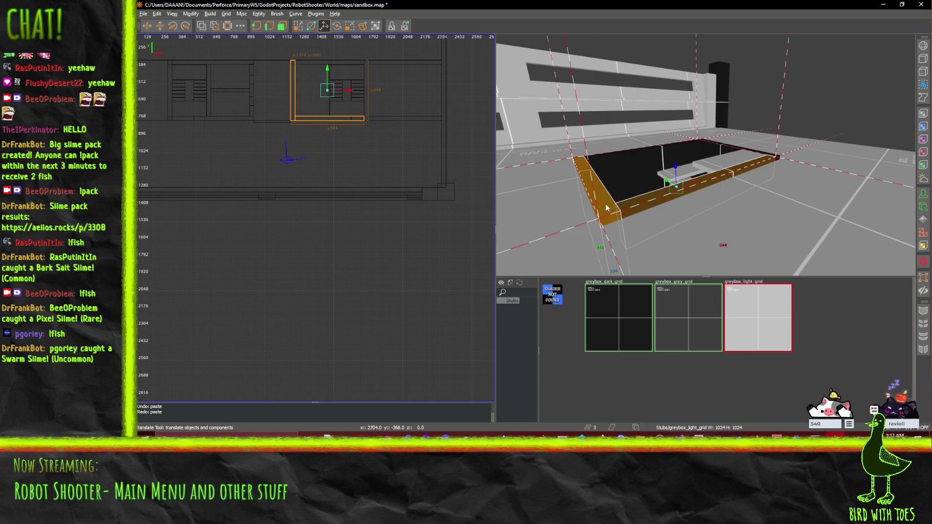
left_click(621, 164, "ctrl")
left_click(739, 151, "ctrl")
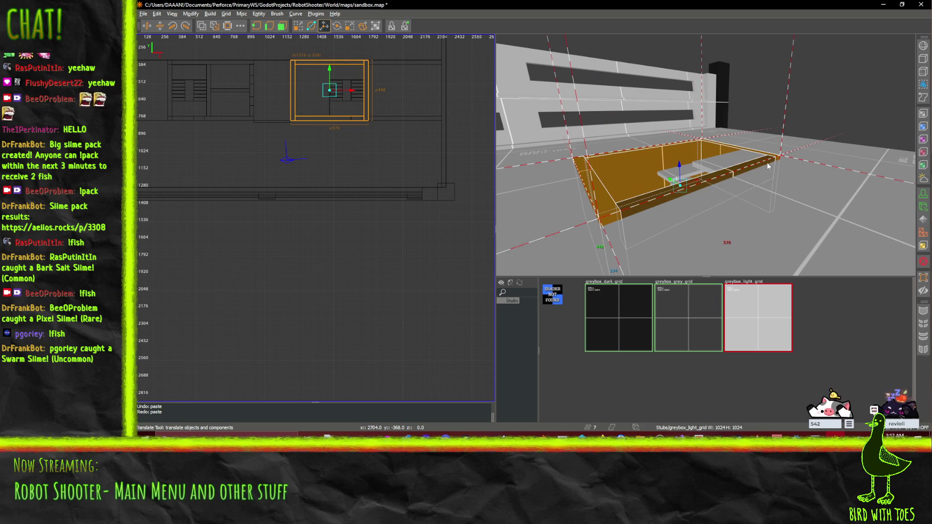
left_click_drag(705, 154, 705, 155)
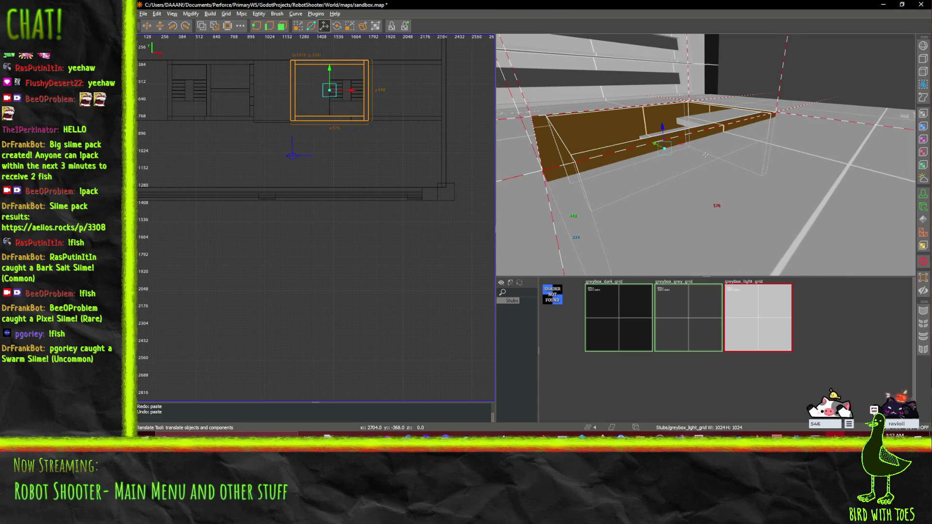
mouse_move(764, 221)
left_mouse_down()
mouse_move(730, 166)
mouse_move(698, 138)
mouse_move(705, 154)
left_mouse_up()
left_click(730, 163, "ctrl")
left_click_drag(749, 184, 706, 158)
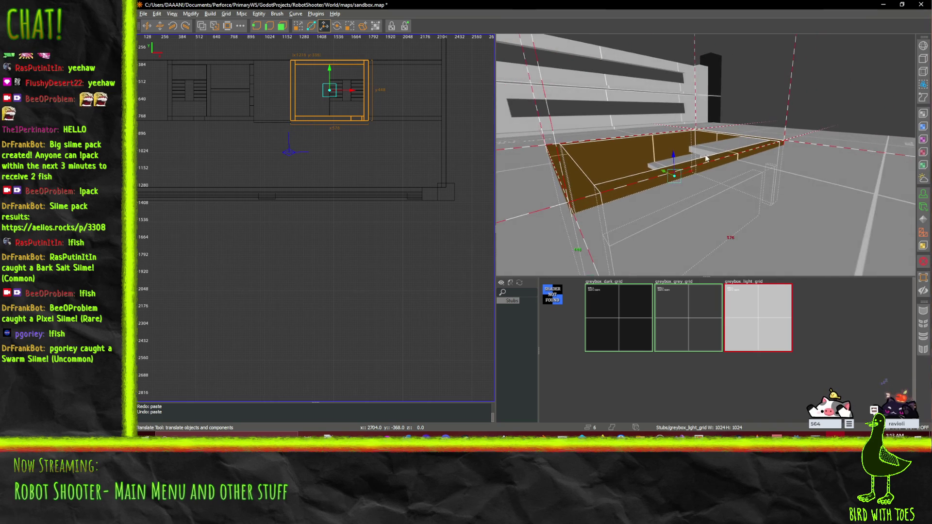
left_click(816, 202)
left_click_drag(705, 155, 731, 126)
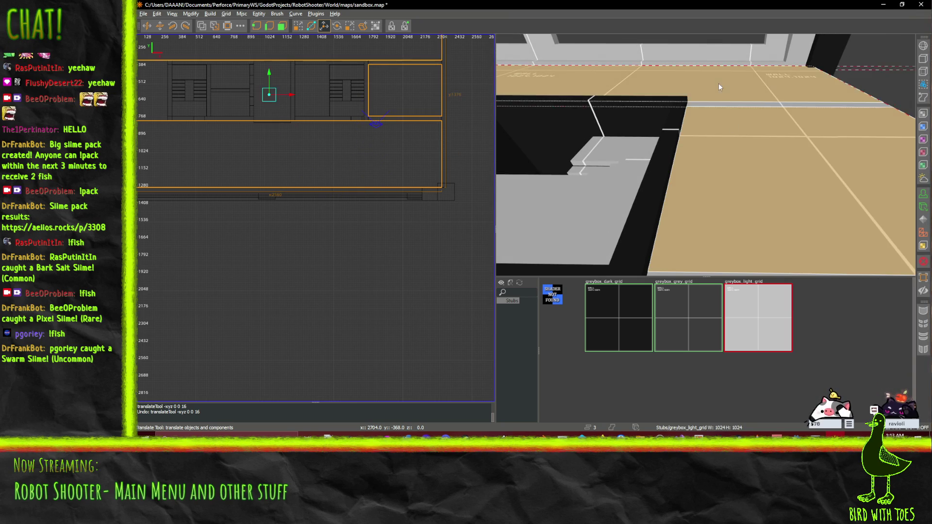
Delete the selected floor brushes.
mouse_move(781, 100)
left_mouse_down()
mouse_move(706, 155)
mouse_move(690, 142)
mouse_move(705, 154)
left_mouse_up()
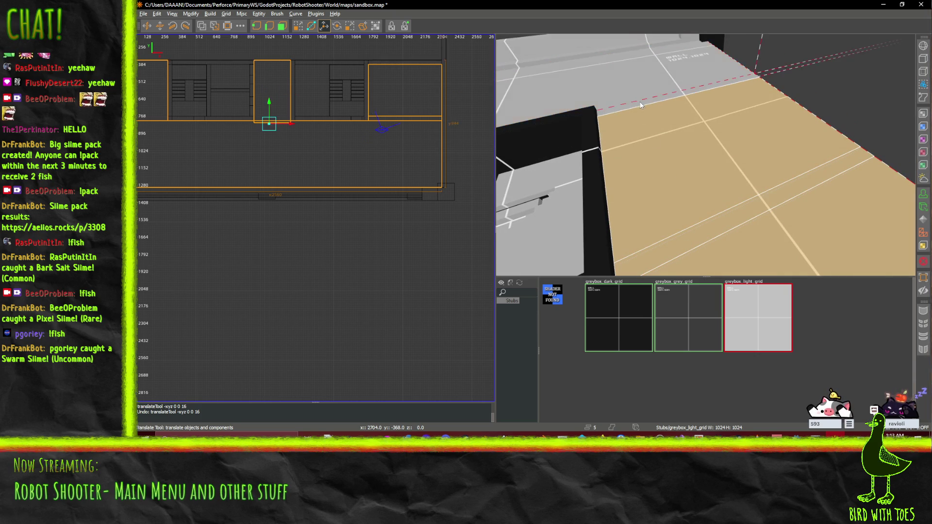
left_click_drag(634, 91, 705, 154)
key("w")
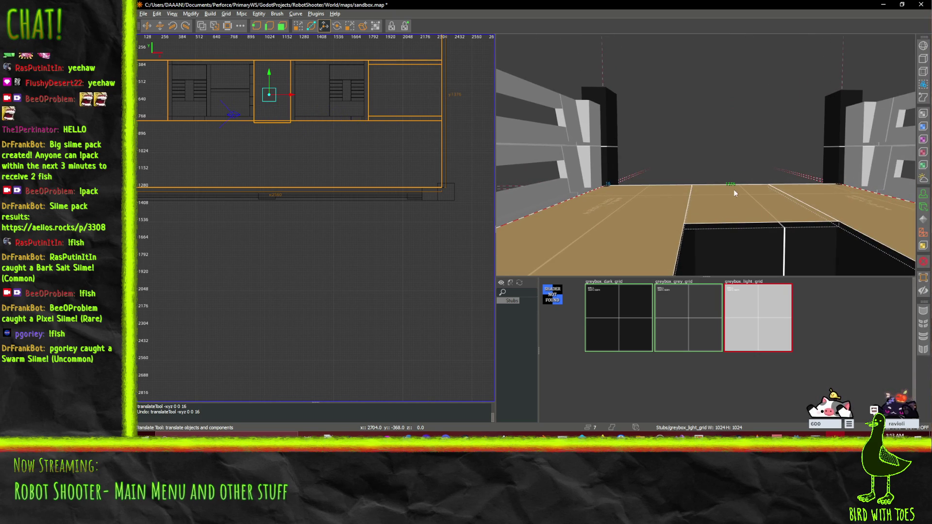
key("Delete")
Select the thin floor strip and stretch it into a large floor slab.
right_click(733, 193)
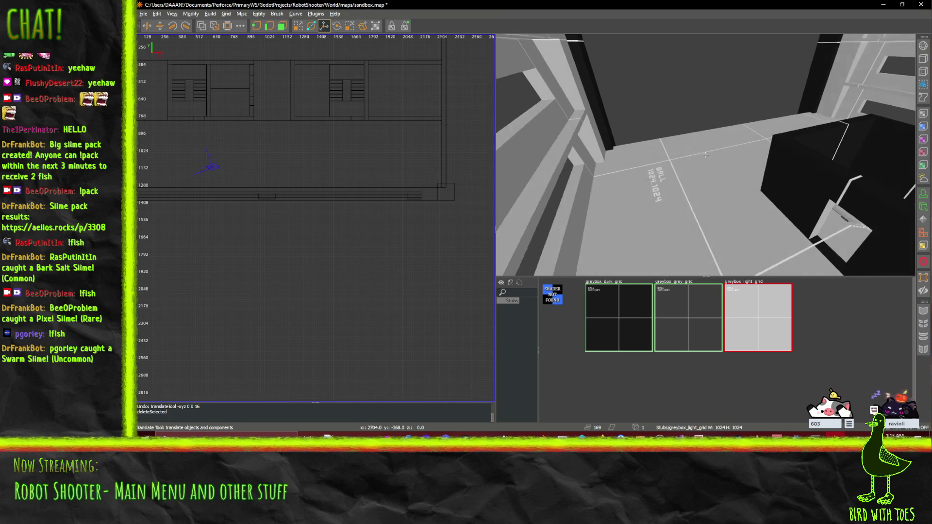
left_click(705, 154)
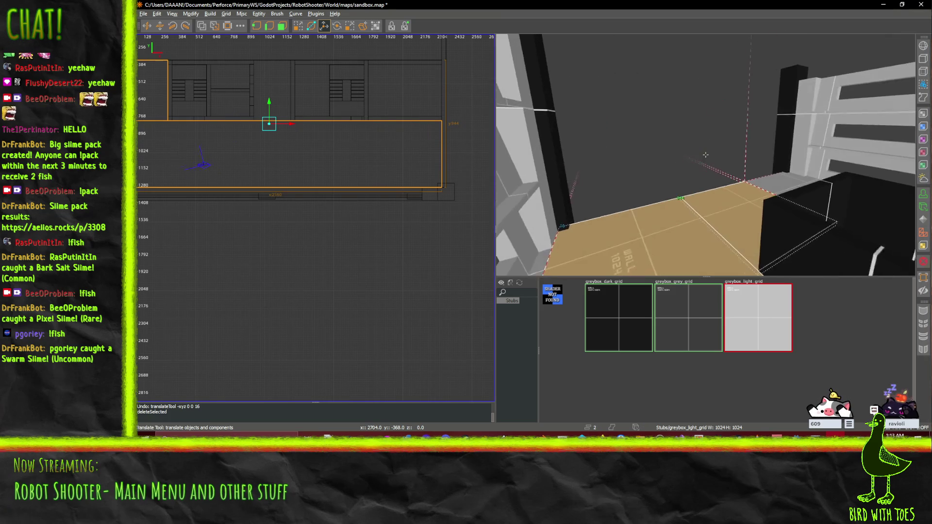
key("w")
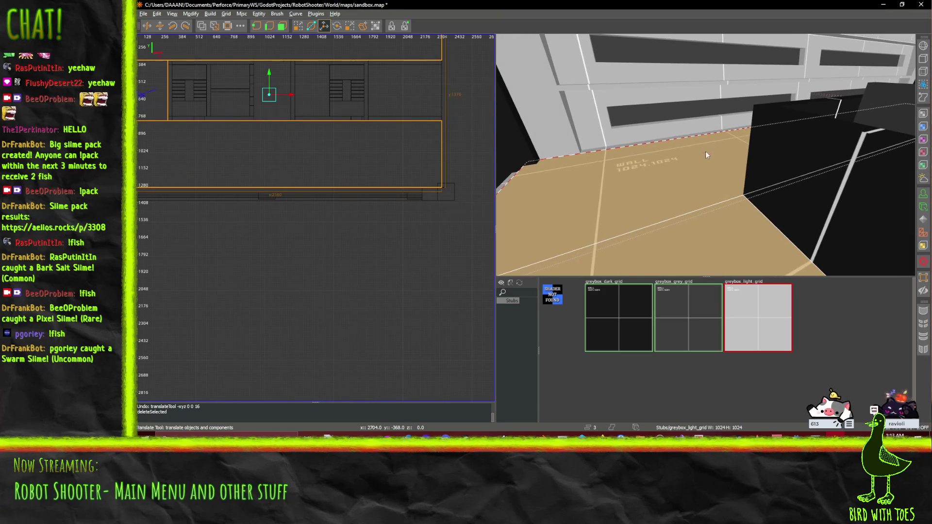
right_click(705, 155)
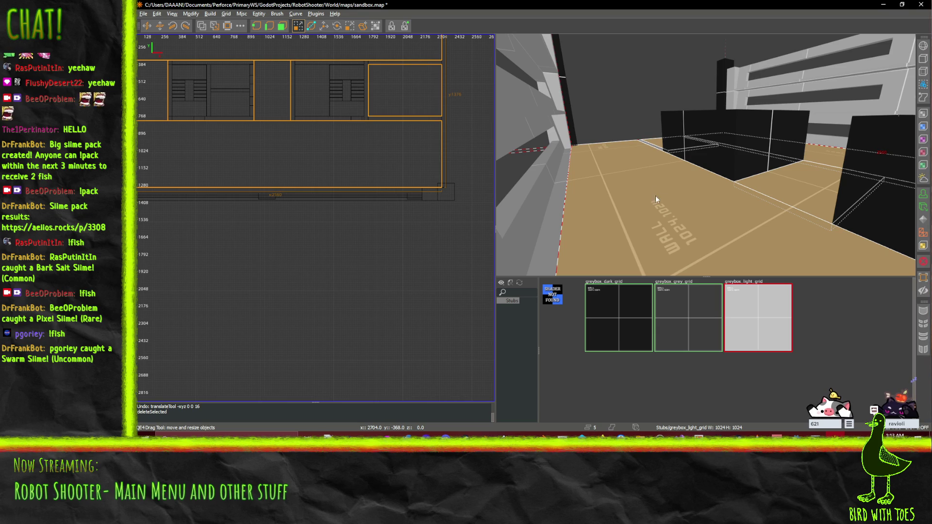
right_click(638, 138)
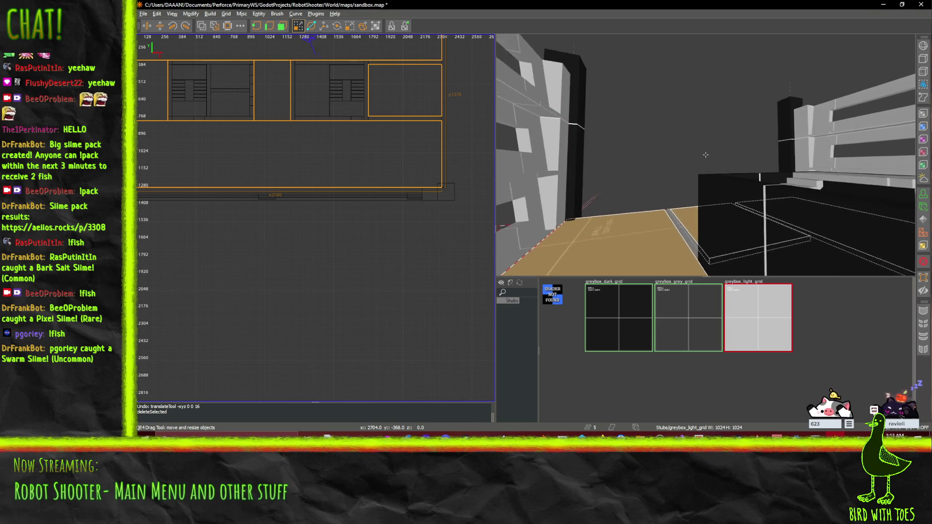
key("w")
right_click(573, 235)
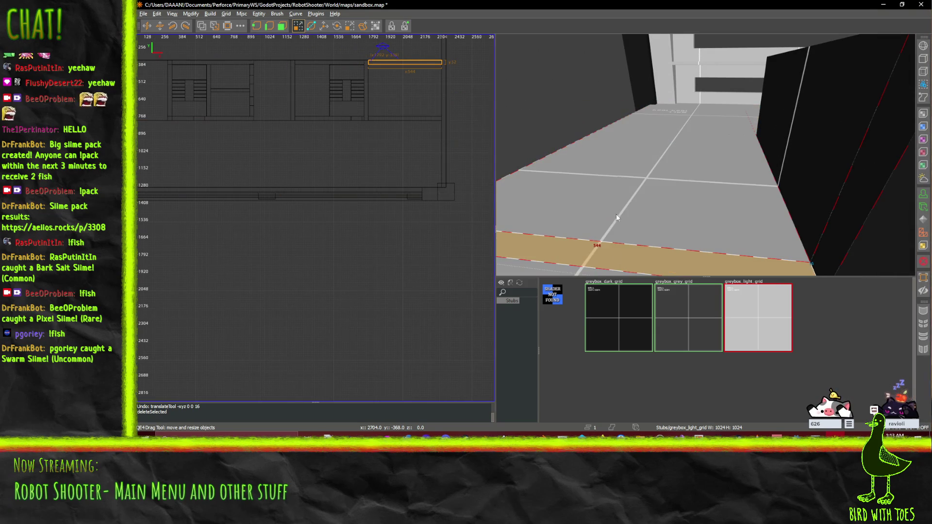
left_click_drag(667, 170, 663, 135)
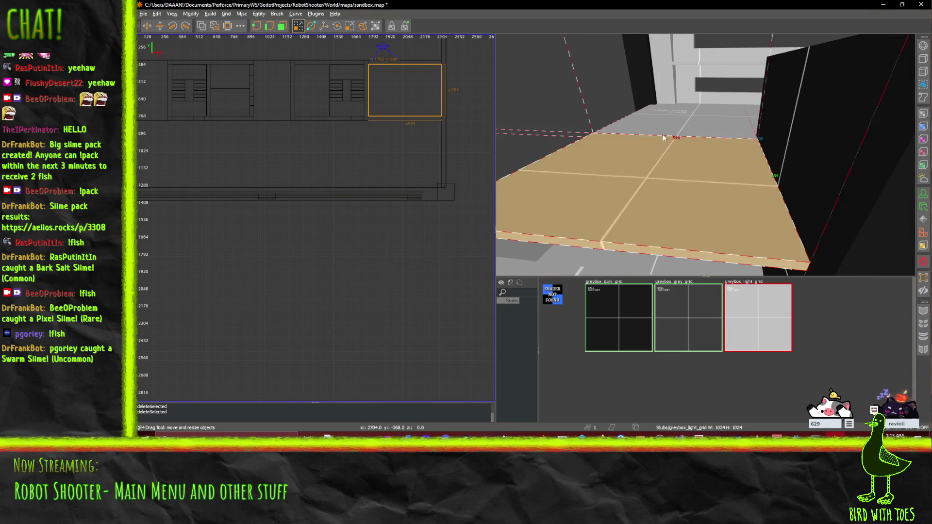
Cycle through the overlapping brushes so only the large floor slab is selected.
left_click(662, 134, "alt+shift")
left_click(666, 138, "alt+shift")
left_click(663, 135, "alt+shift")
key("Escape")
left_click(664, 178, "shift")
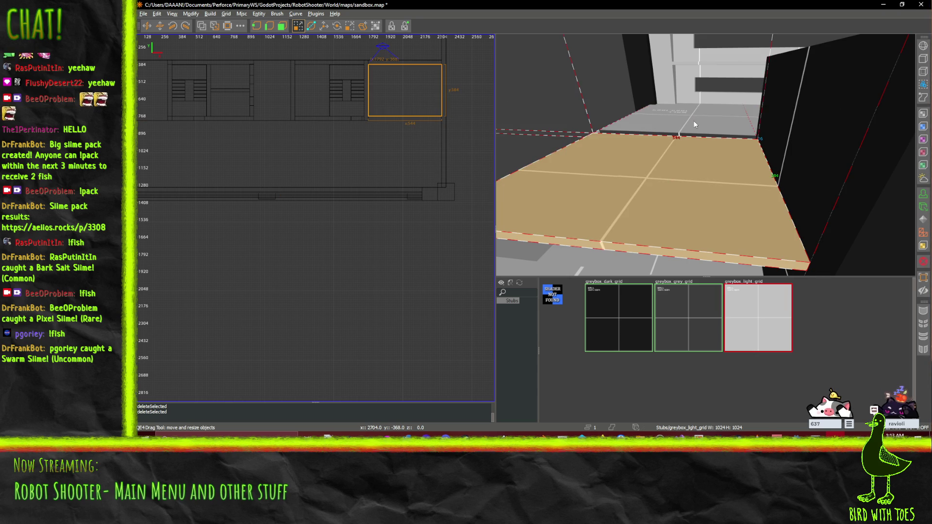
key("q")
Add the grey walls and further floor brushes to the selection.
mouse_move(718, 123)
left_mouse_down()
mouse_move(706, 153)
mouse_move(668, 120)
mouse_move(655, 143)
mouse_move(760, 167)
mouse_move(705, 154)
mouse_move(607, 270)
left_mouse_up()
left_click(705, 154, "shift")
left_click(705, 155, "shift")
right_click(606, 266)
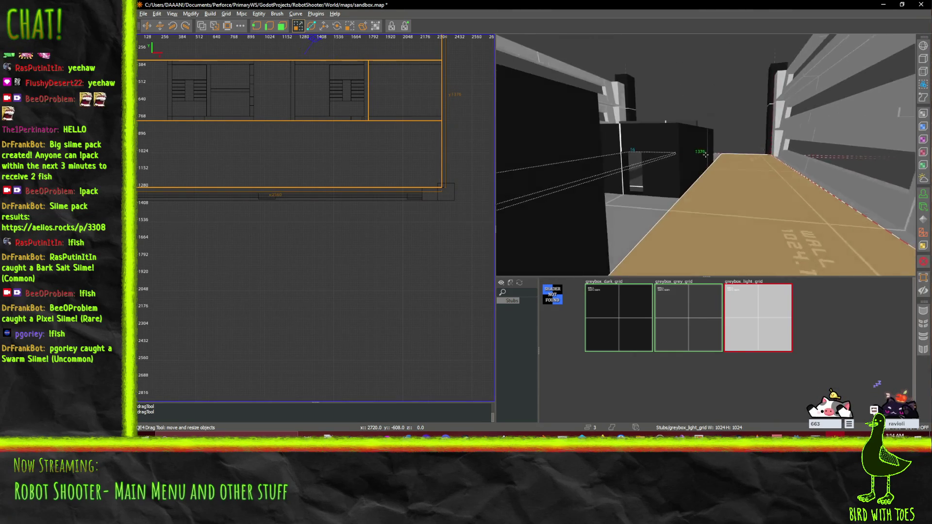
right_click(705, 154)
left_click(712, 159, "shift")
right_click(713, 160)
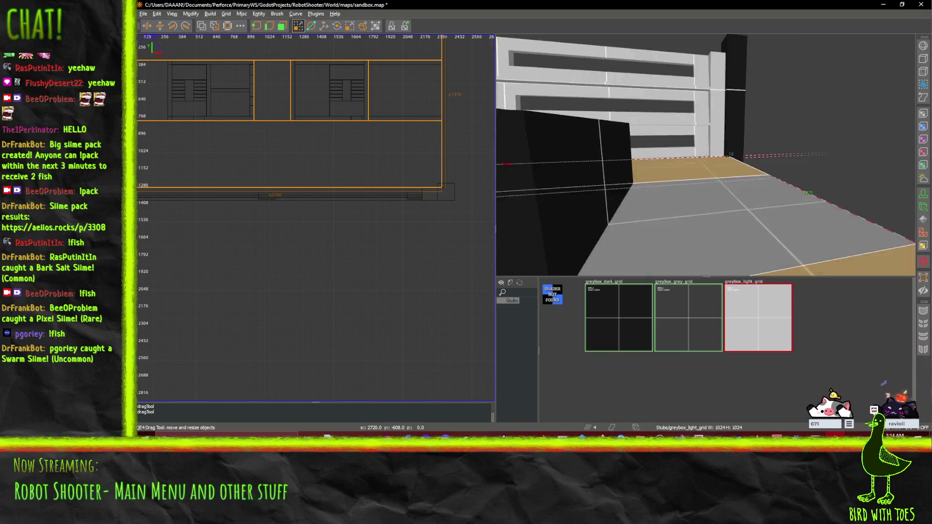
right_click(710, 155)
left_click(710, 156, "shift")
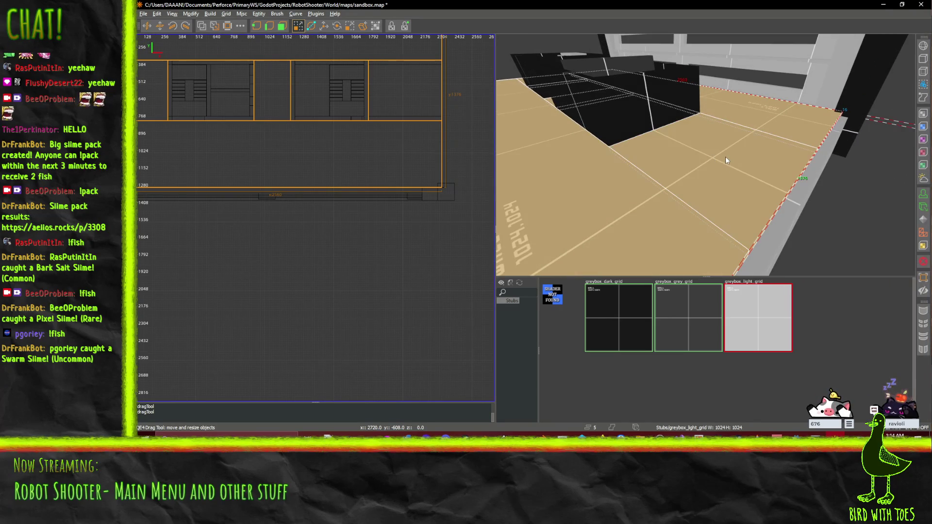
right_click(728, 156)
right_click(703, 164)
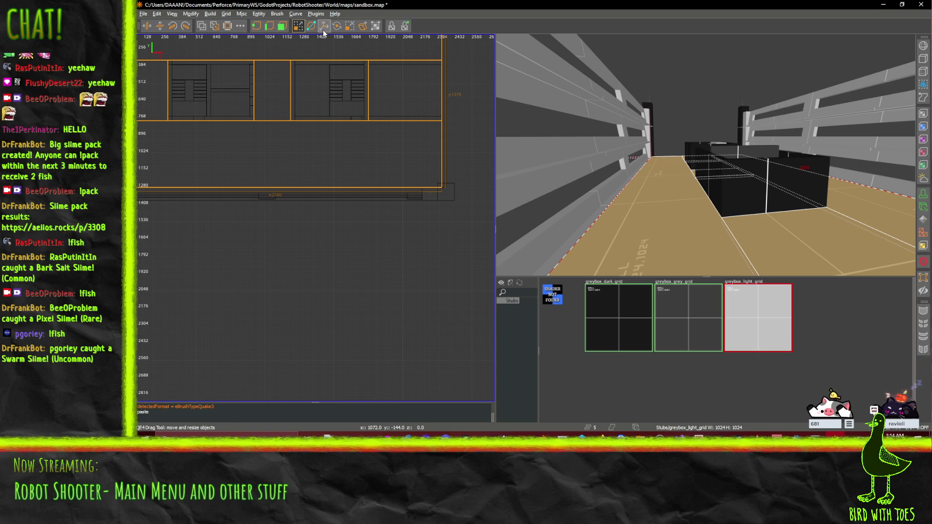
Lift the pasted floor copy to 448 units above the original.
middle_click(724, 156)
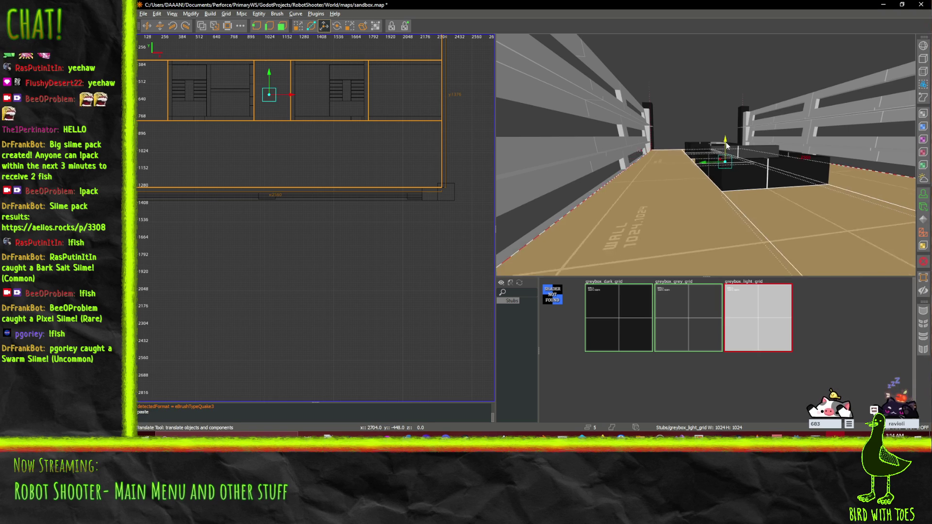
left_click_drag(726, 127, 726, 121)
right_click(727, 120)
key("Up")
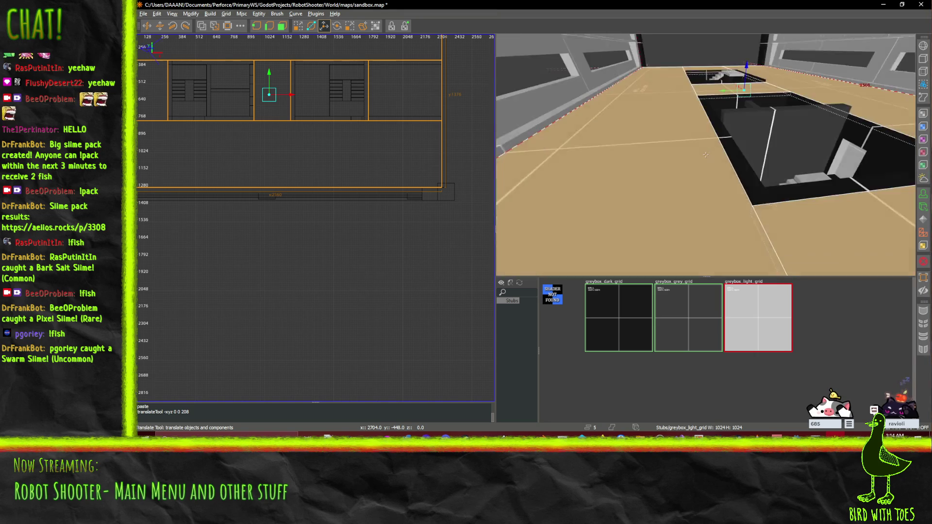
right_click(742, 115)
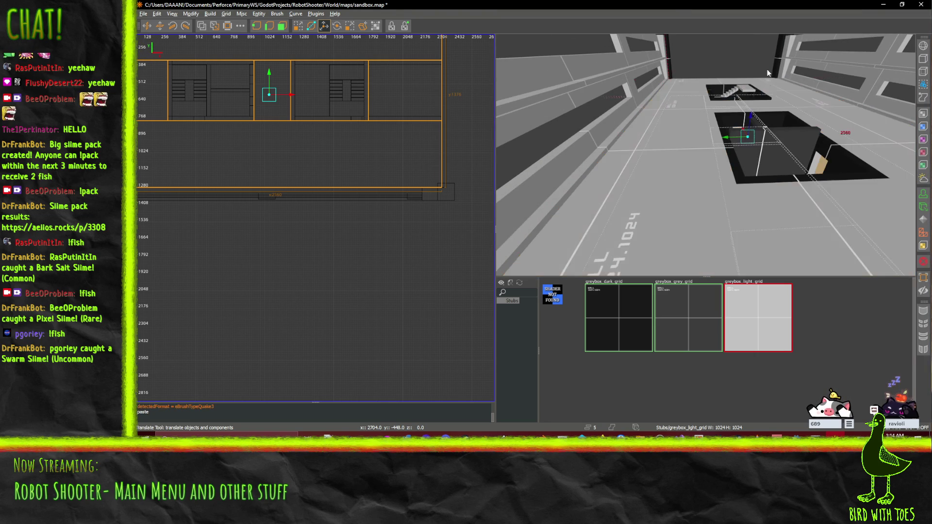
left_click_drag(753, 116, 759, 37)
Select the pit-side floor slab and the larger slab, and raise them 16 units.
key("s")
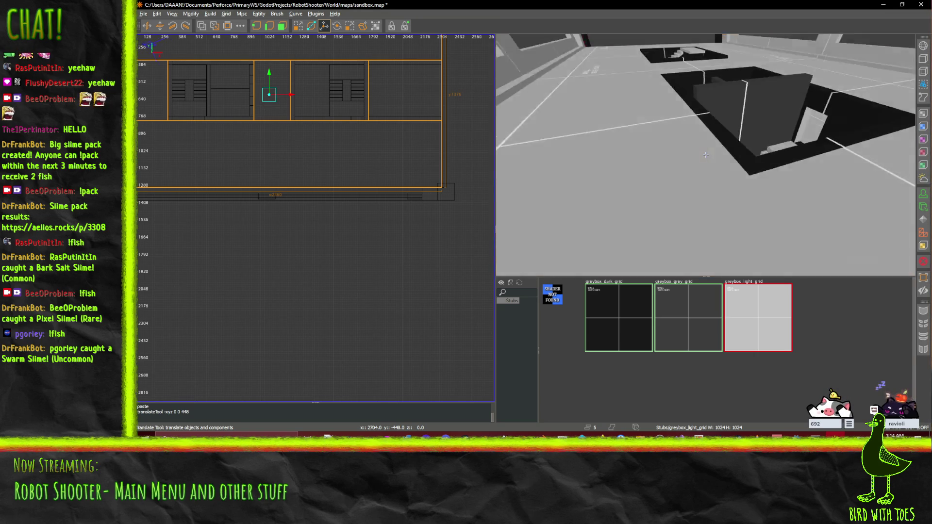
key("s")
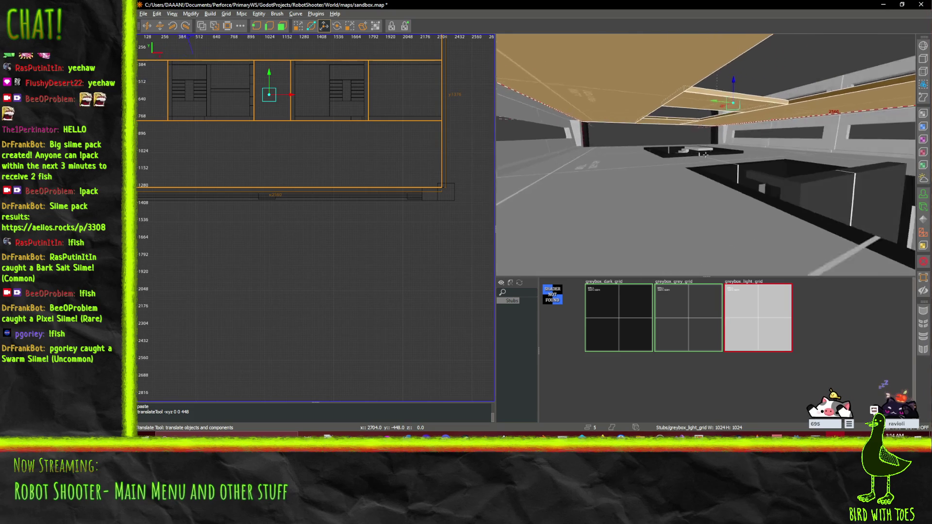
key("w")
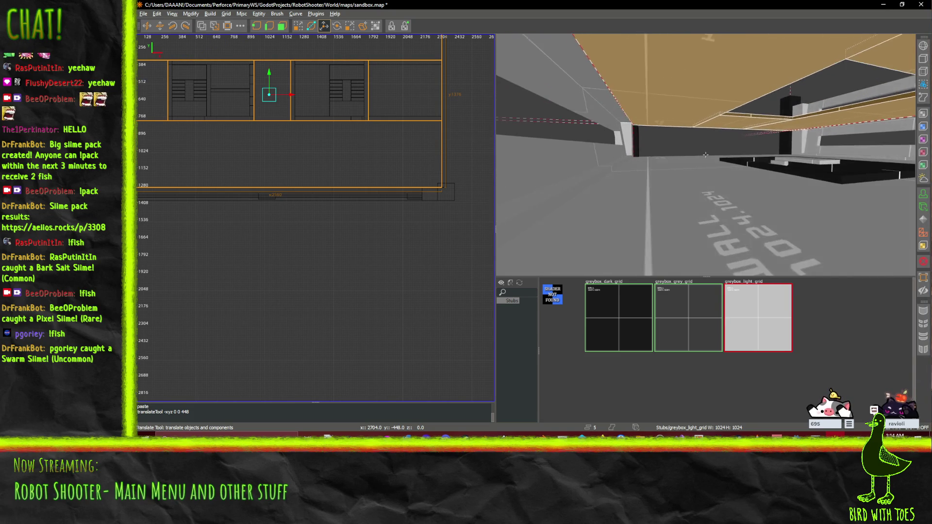
key("w")
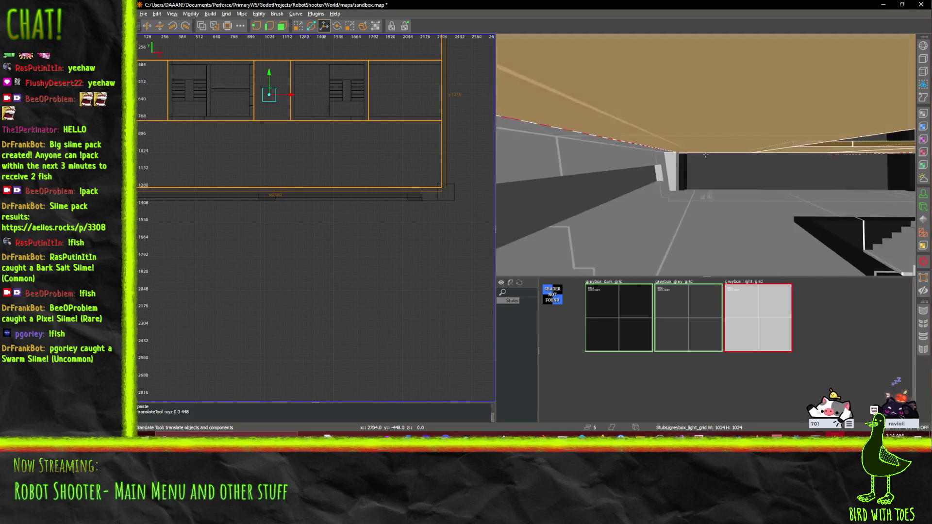
key("w")
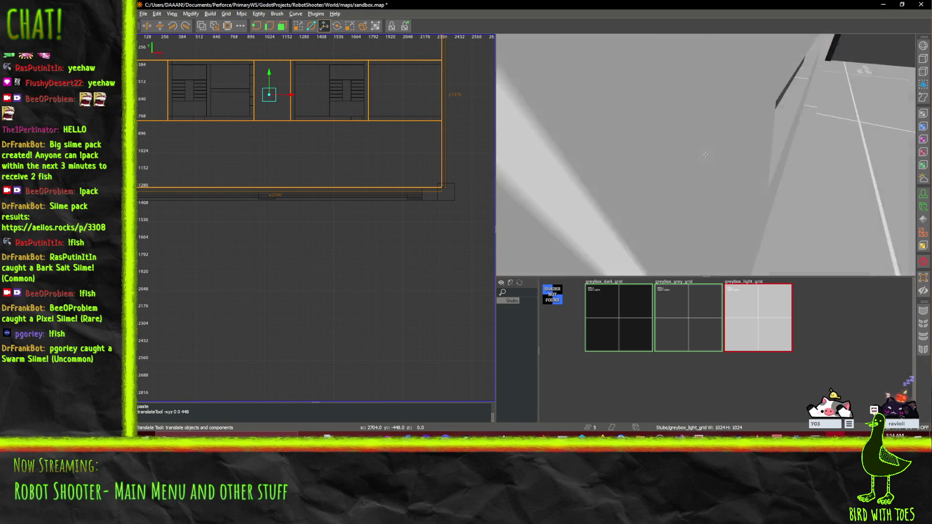
key("w")
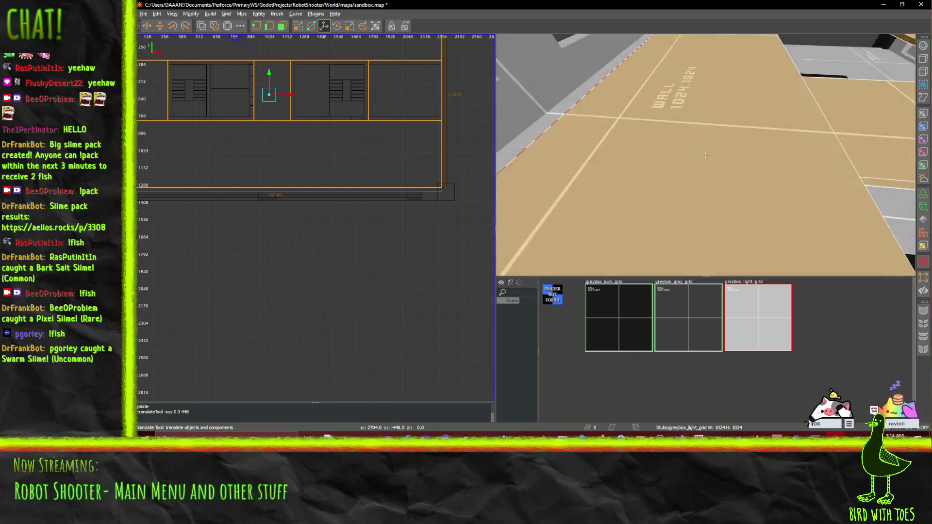
left_click(669, 156)
left_click(729, 118, "shift")
key("w")
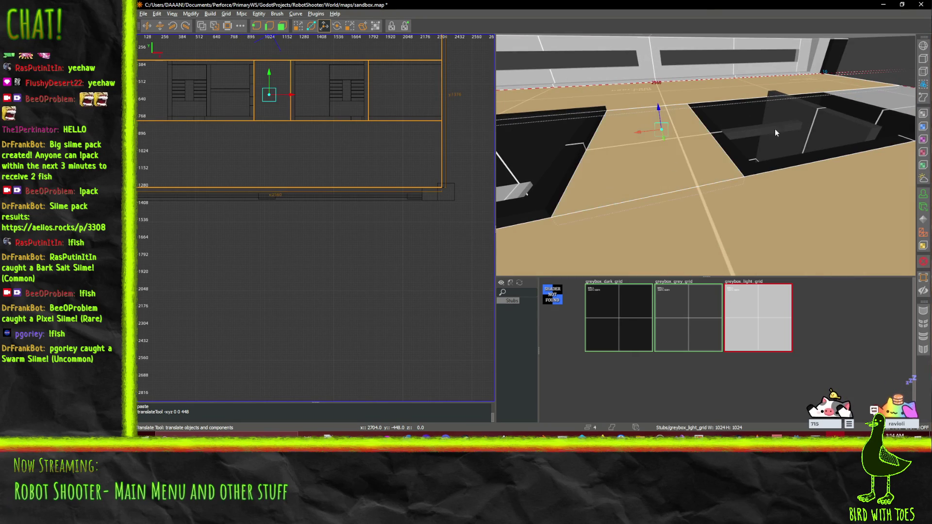
left_click_drag(873, 105, 705, 154)
scroll(706, 154, "up", 2)
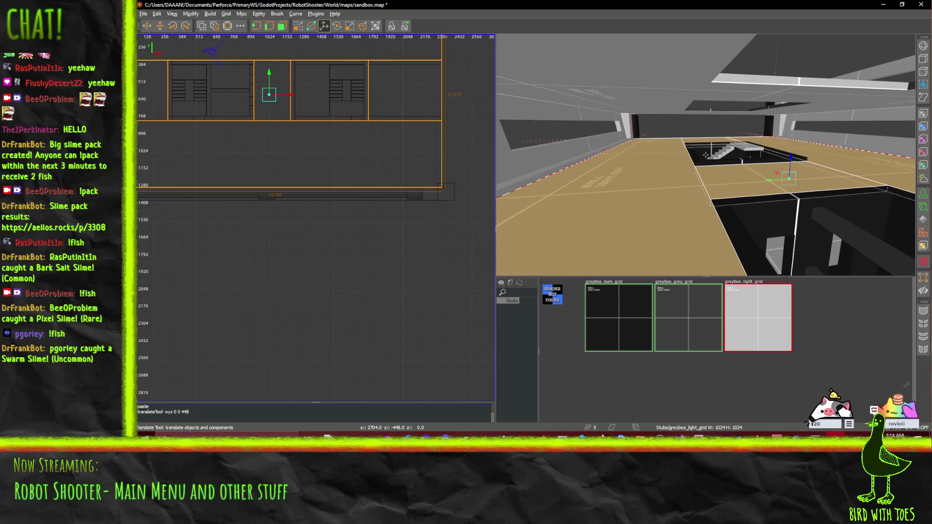
left_click_drag(793, 160, 791, 155)
scroll(705, 155, "up", 10)
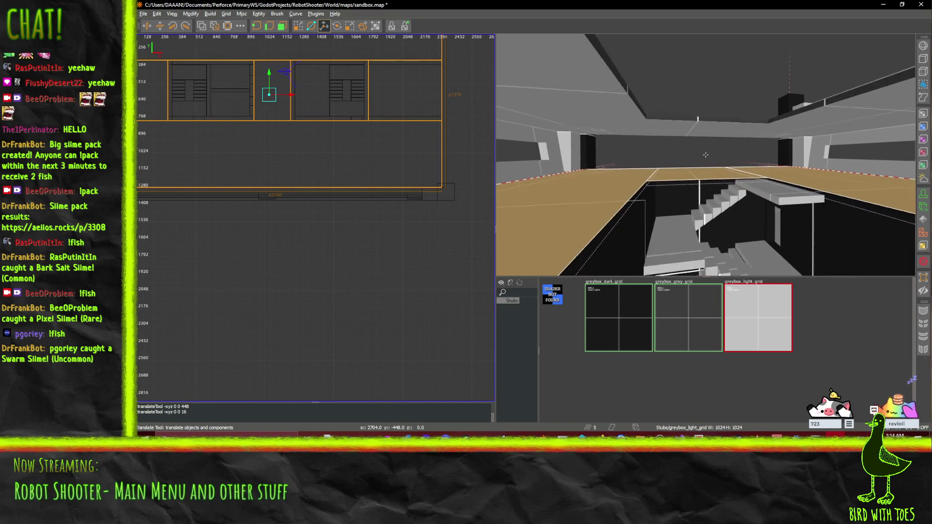
key("a")
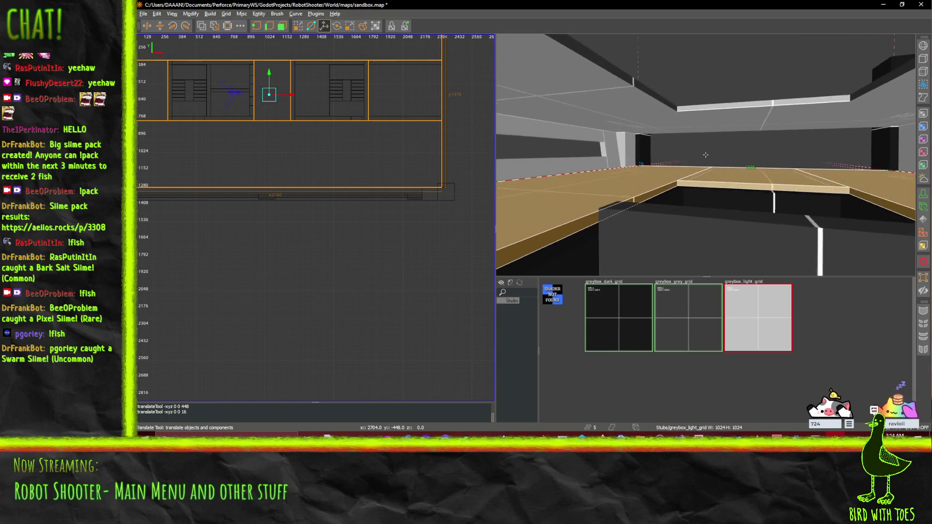
Select the four brown slabs lining the pit's rim.
left_click(733, 153)
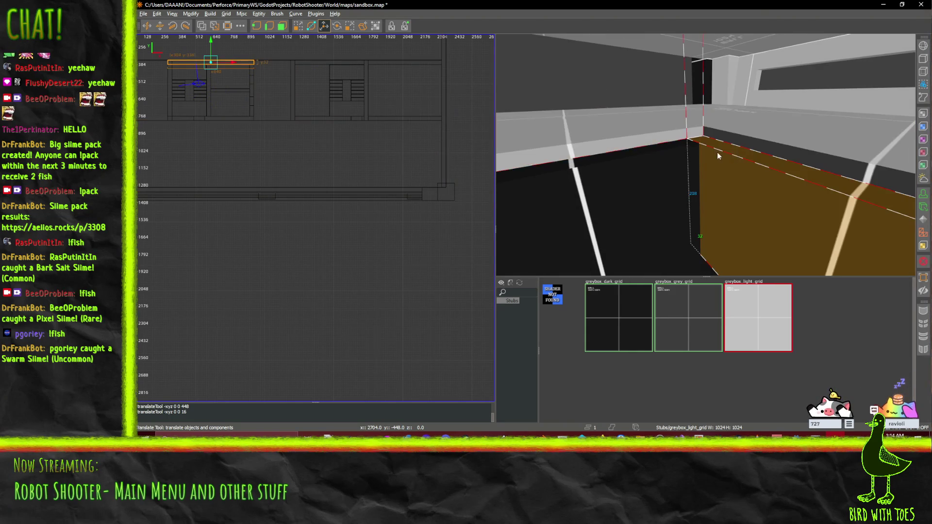
left_click(641, 160, "shift")
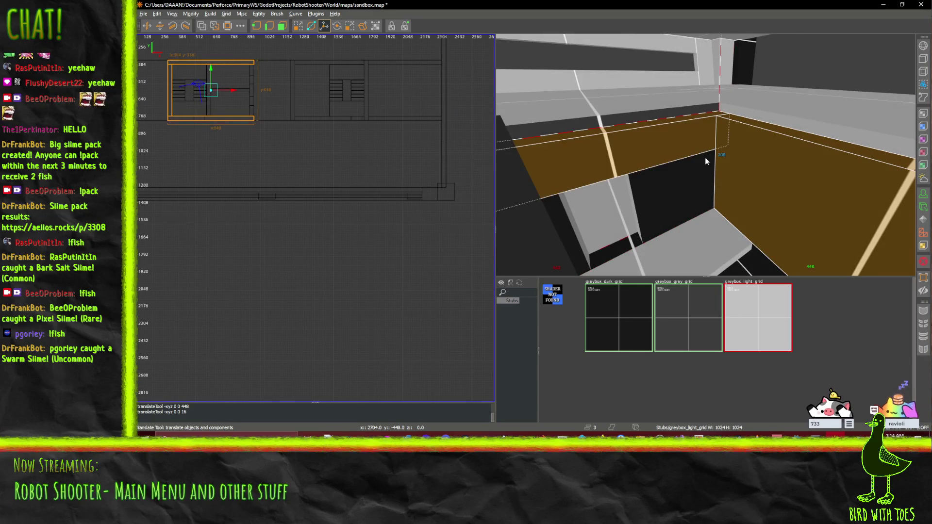
left_click(705, 155)
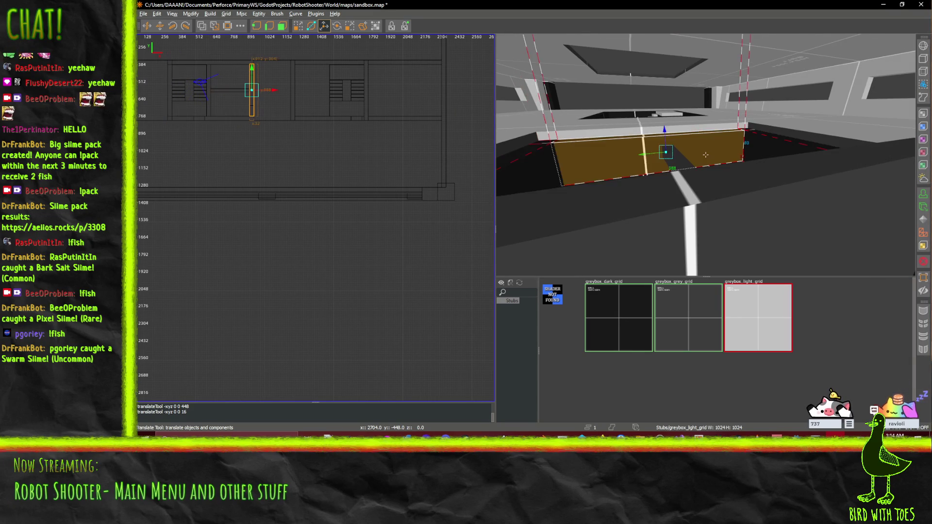
left_click(651, 168, "shift")
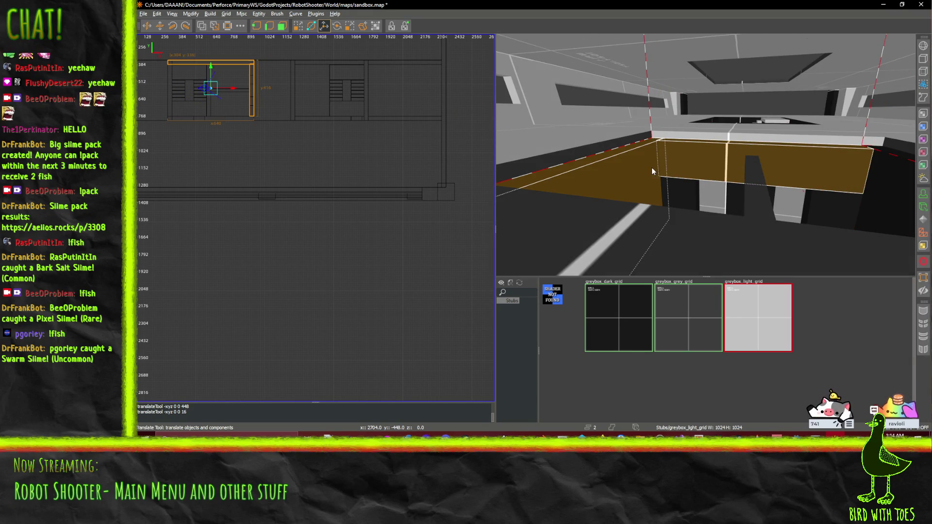
left_click(909, 174, "shift")
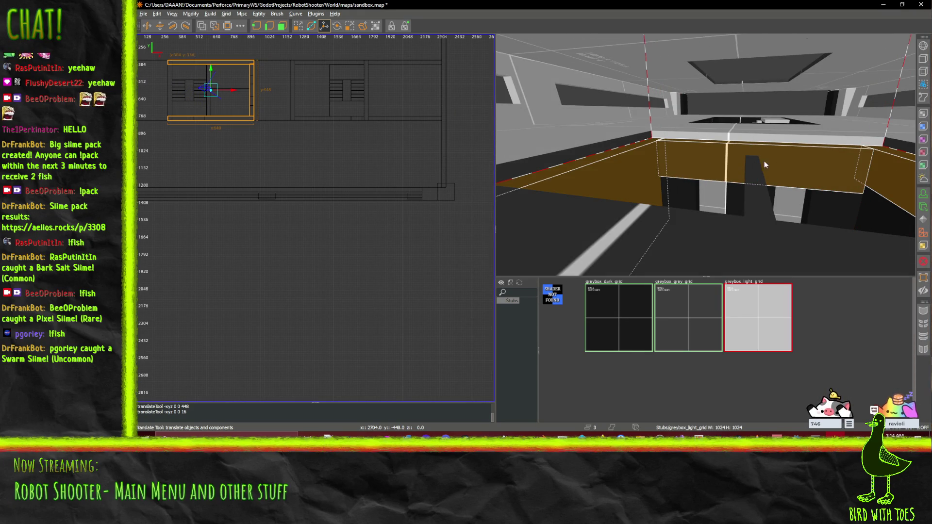
left_click(788, 187, "shift")
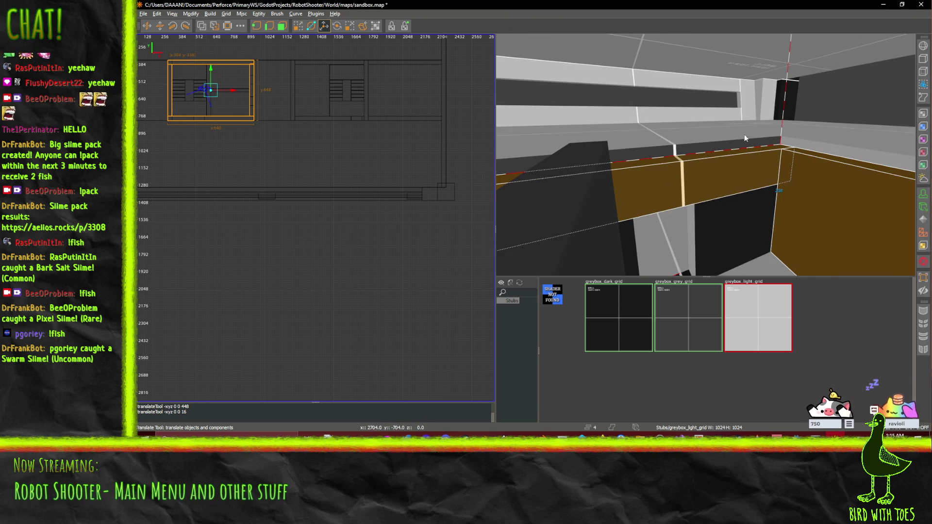
right_click(740, 94)
right_click(697, 158)
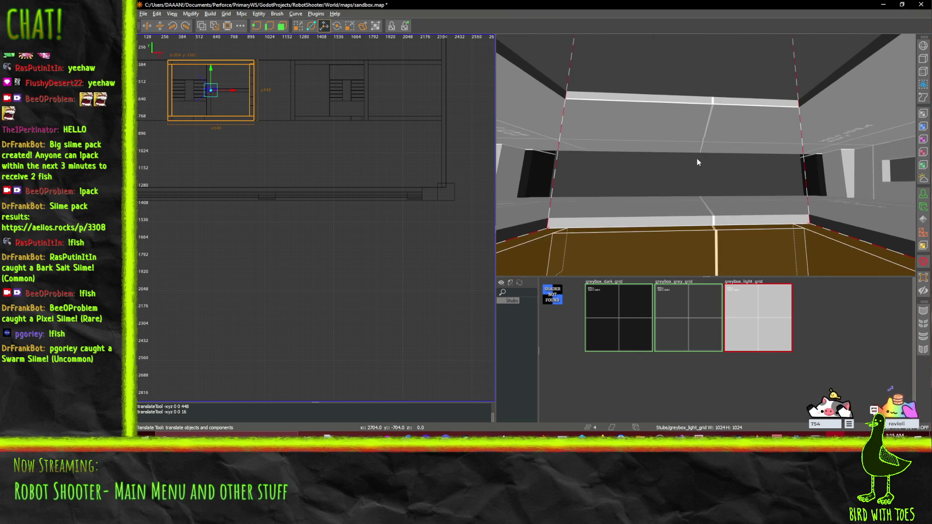
Open and close the Surface Inspector, then switch the 2D view to side elevation.
key("s")
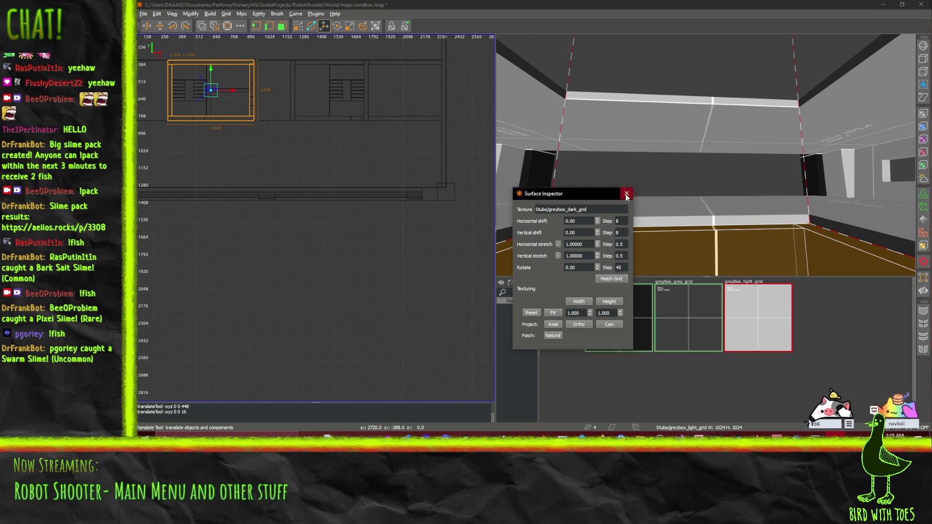
left_click(627, 194)
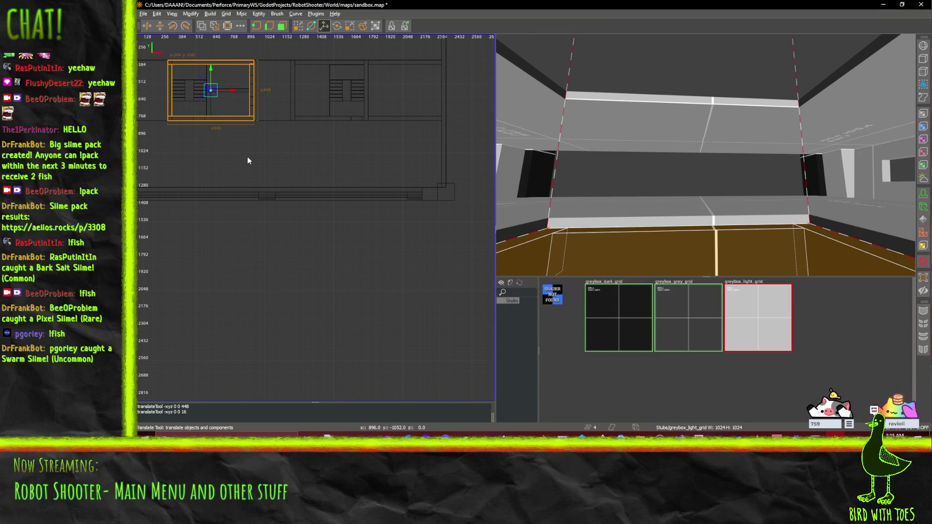
key("space")
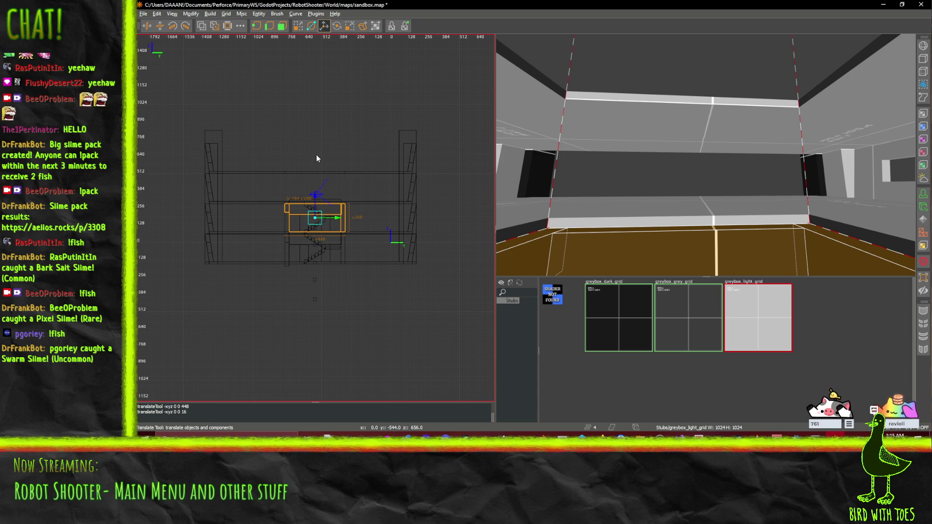
Raise the selected brush's top face from 208 to 224 units.
scroll(320, 165, "up", 5)
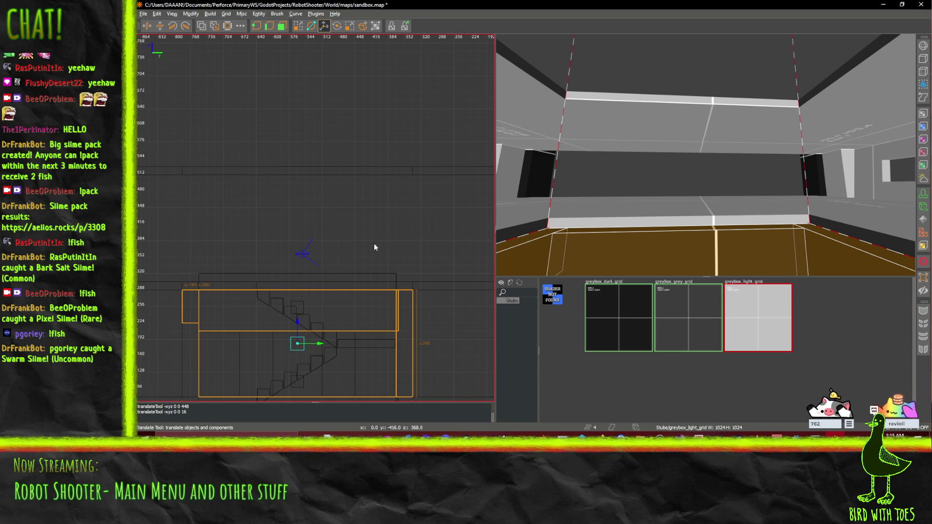
left_click(297, 25)
left_click_drag(331, 247, 331, 243)
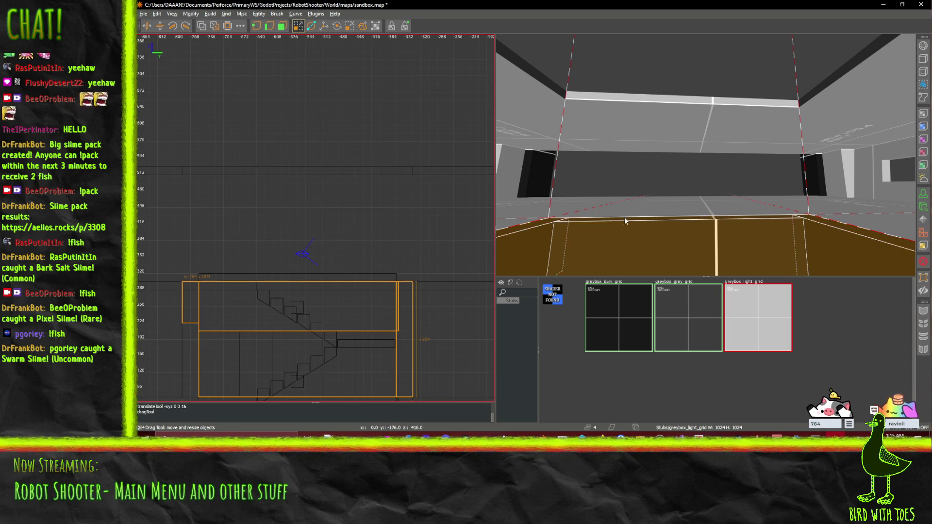
Select the tall stairwell wall brush and lower it beneath the staircase.
right_click(611, 219)
key("s")
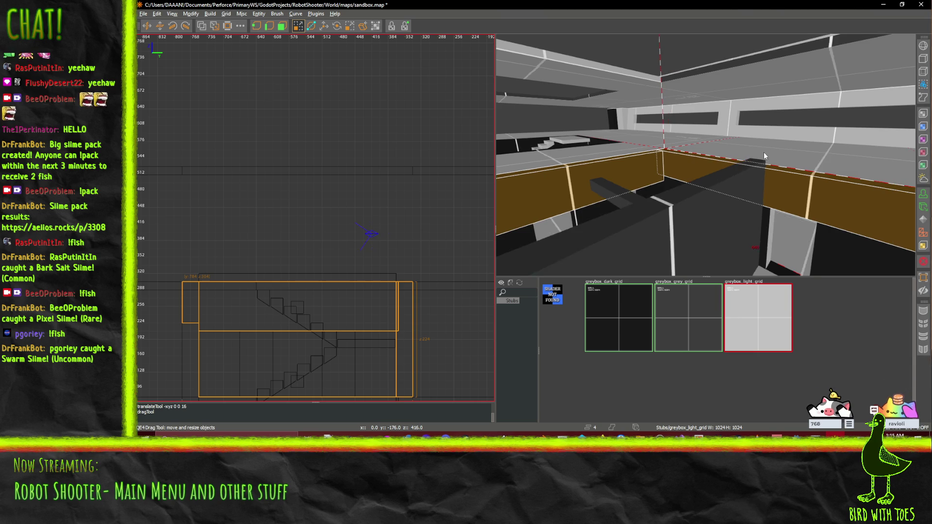
key("w")
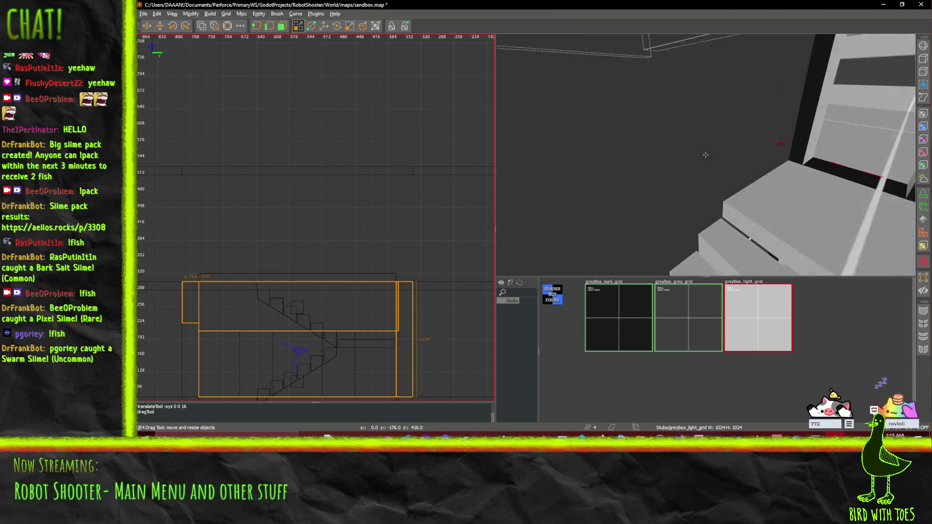
left_click(685, 121)
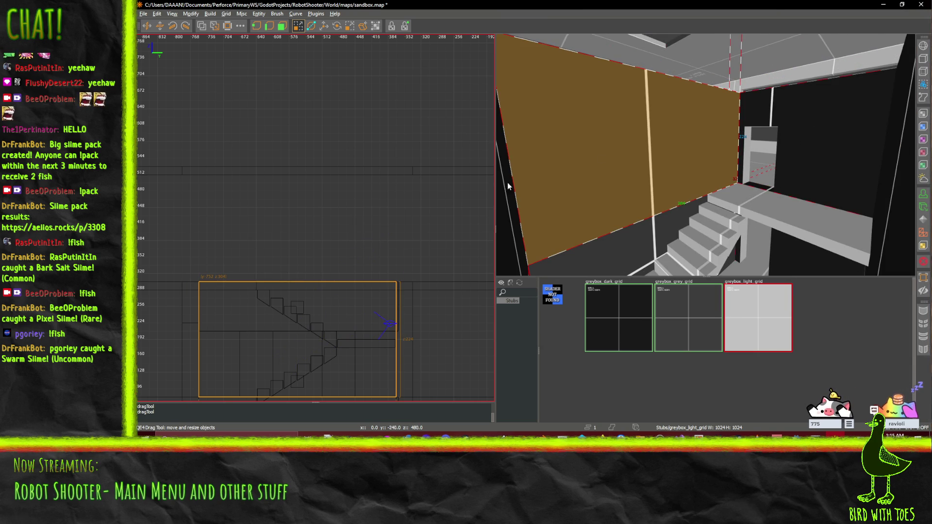
right_click(706, 155)
left_click_drag(705, 154, 705, 155)
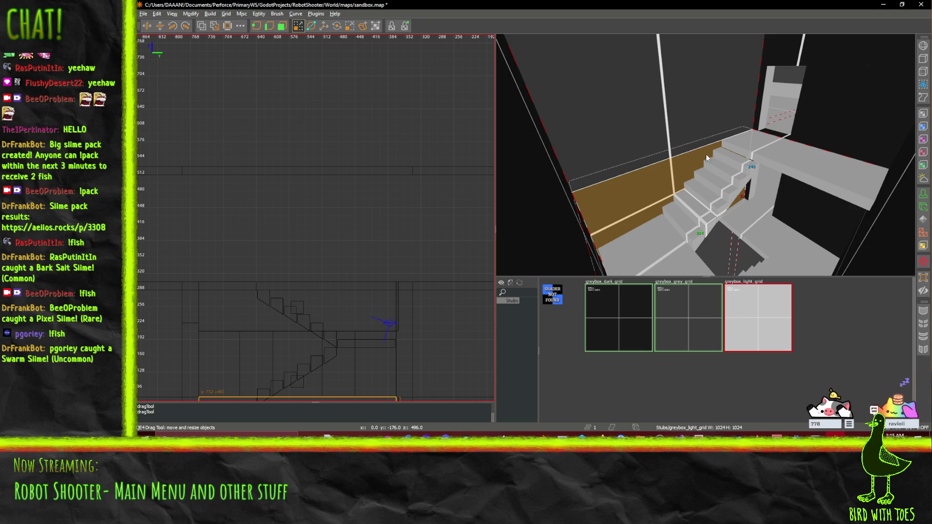
scroll(706, 154, "down", 3)
scroll(705, 154, "up", 10)
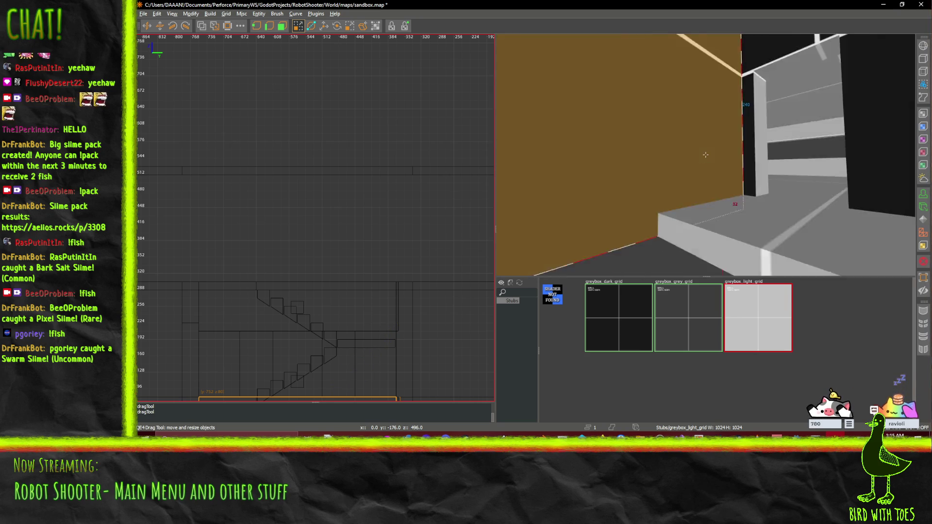
scroll(705, 154, "down", 10)
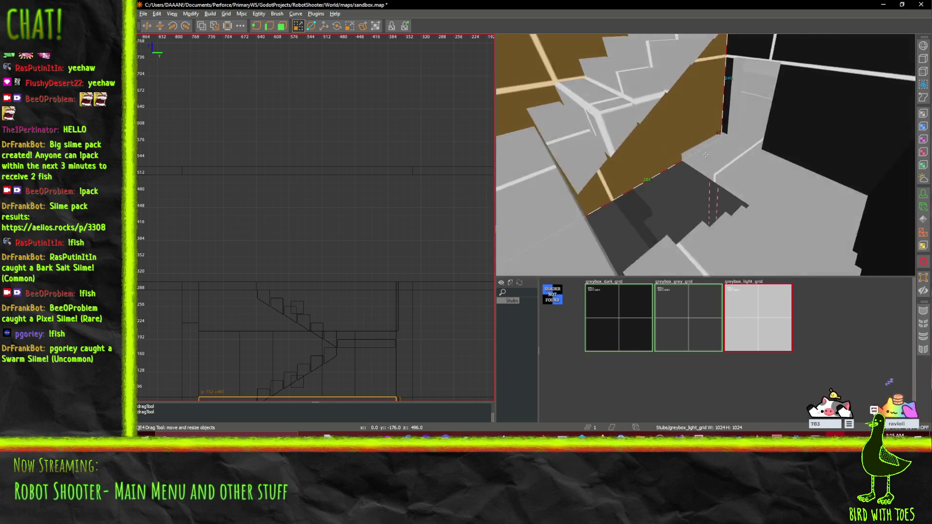
scroll(705, 155, "up", 10)
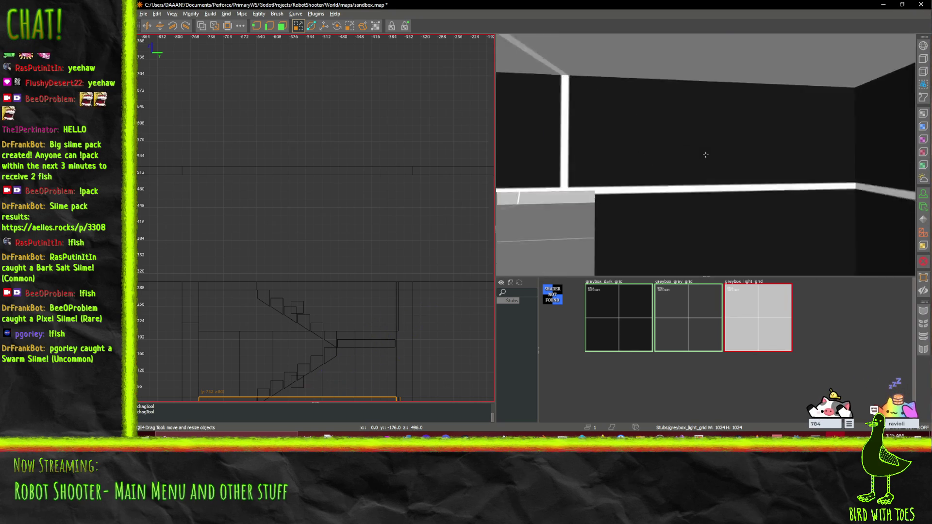
scroll(703, 154, "down", 10)
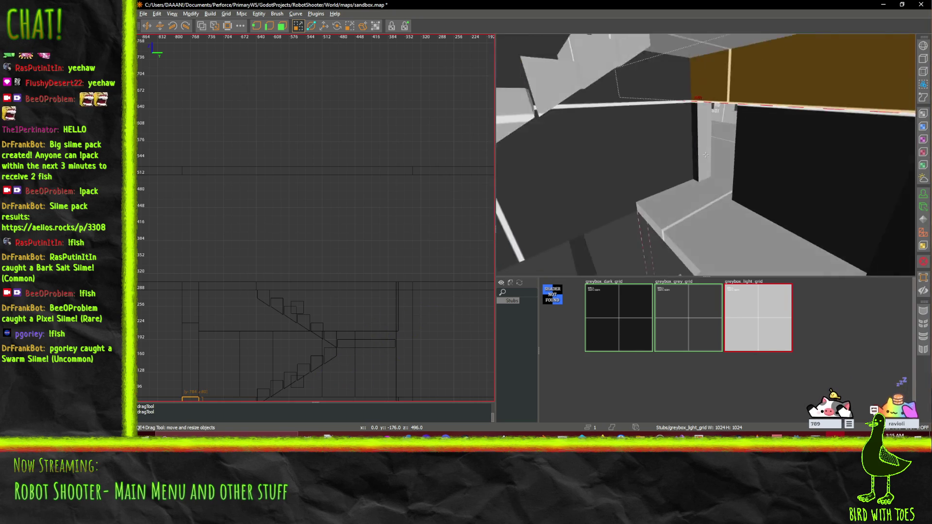
scroll(706, 155, "up", 10)
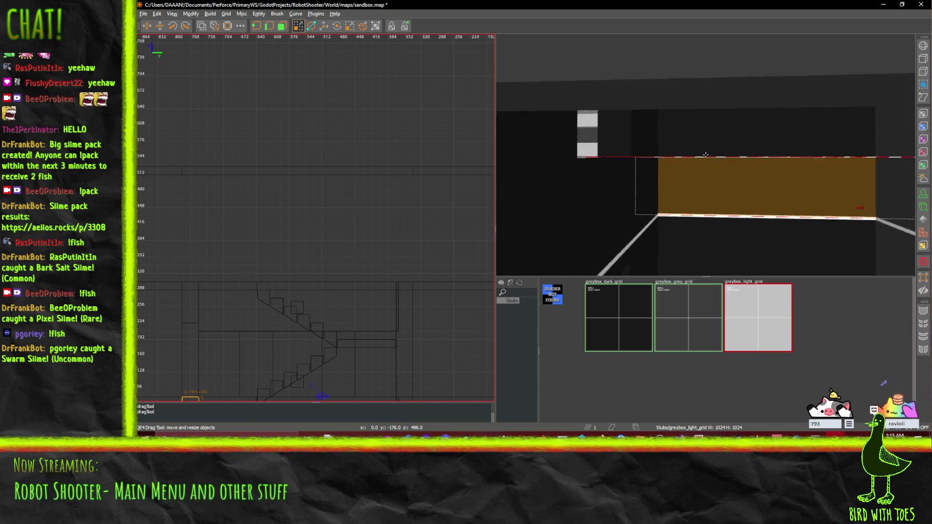
scroll(706, 154, "up", 10)
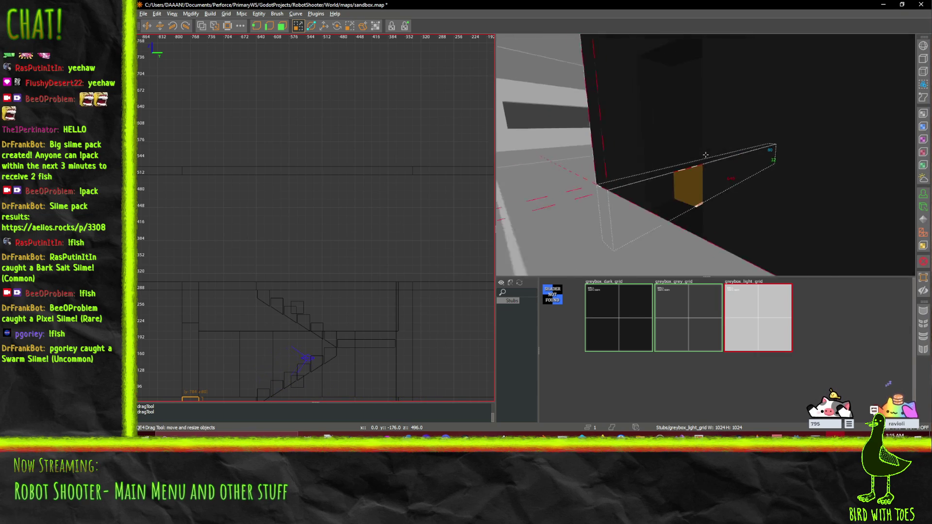
scroll(705, 155, "down", 10)
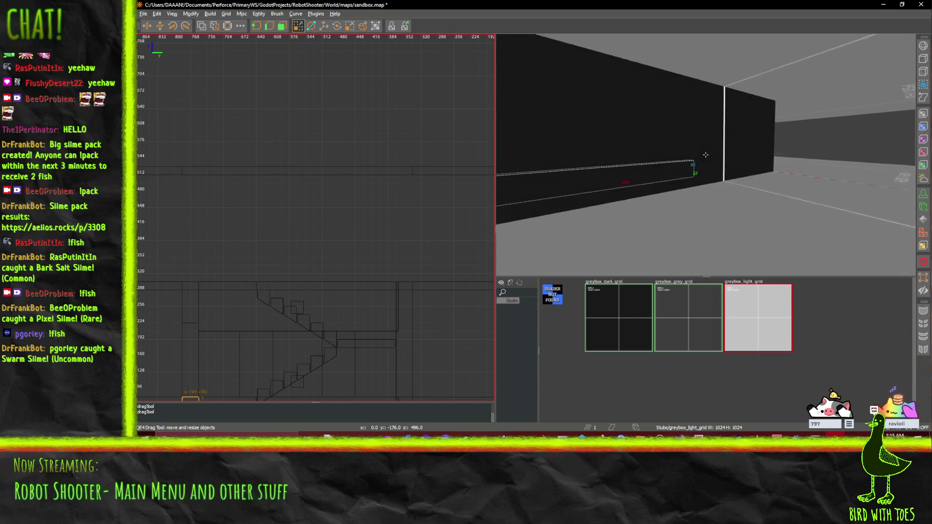
scroll(705, 154, "down", 5)
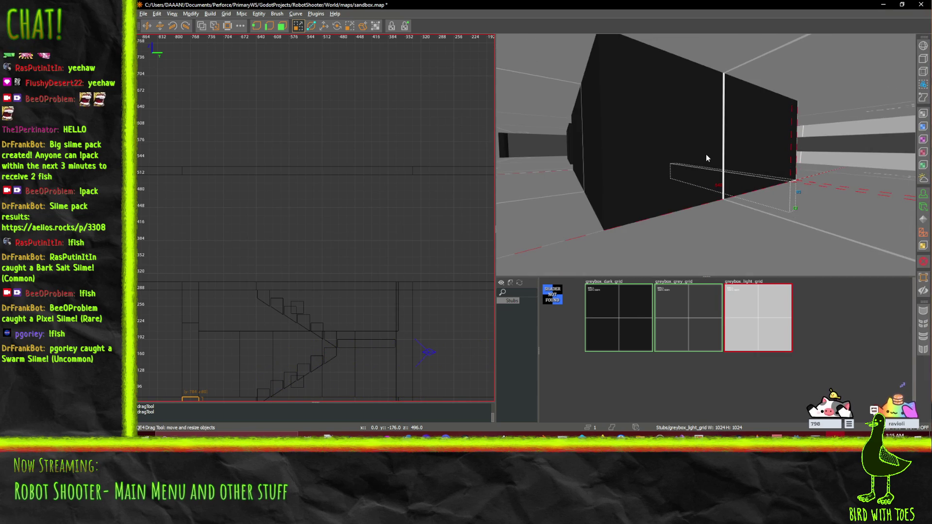
key("ctrl+s")
scroll(705, 154, "up", 10)
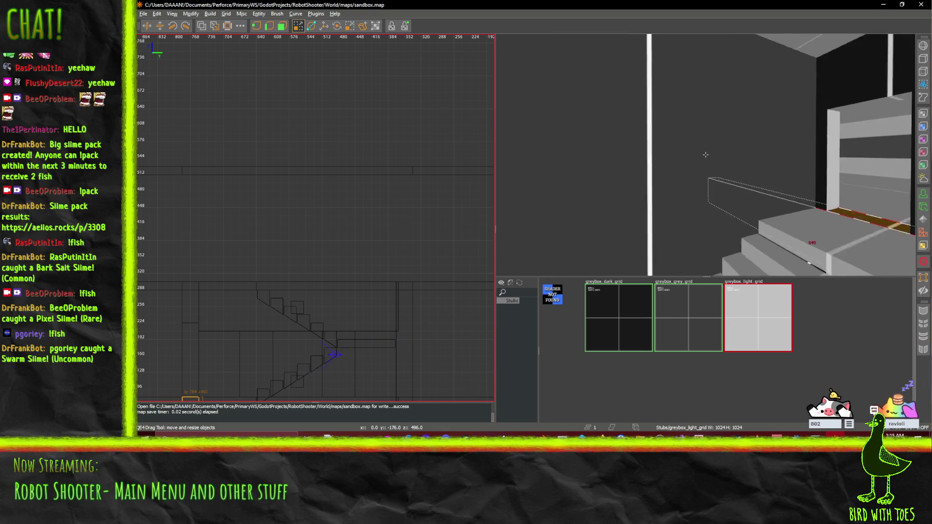
key("w")
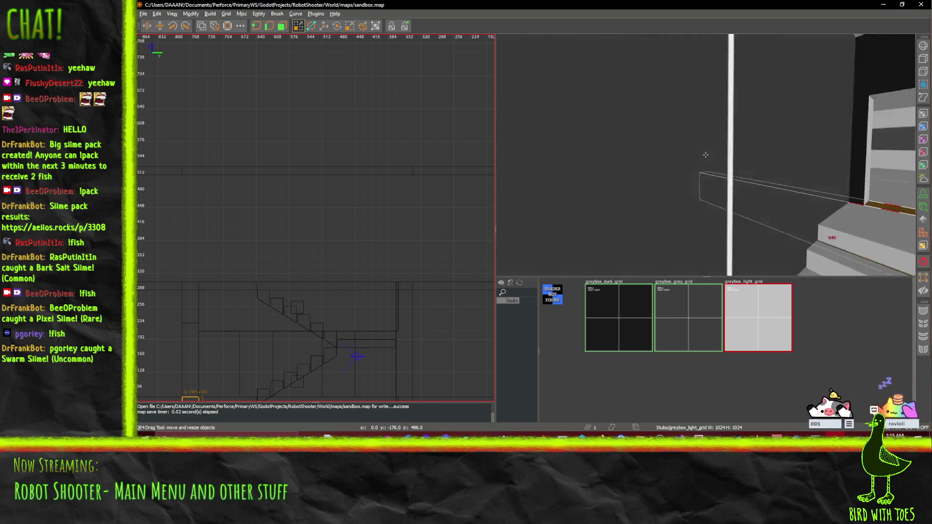
scroll(705, 154, "up", 2)
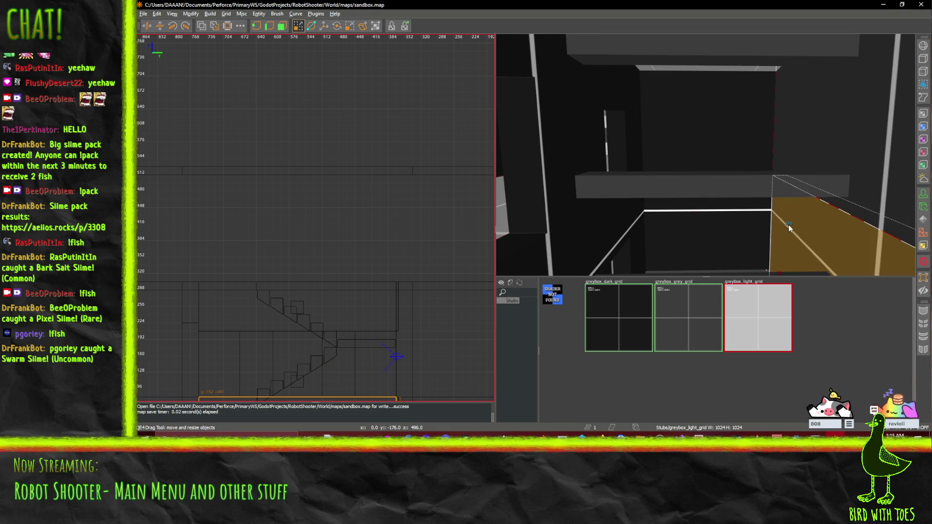
key("w")
key("s")
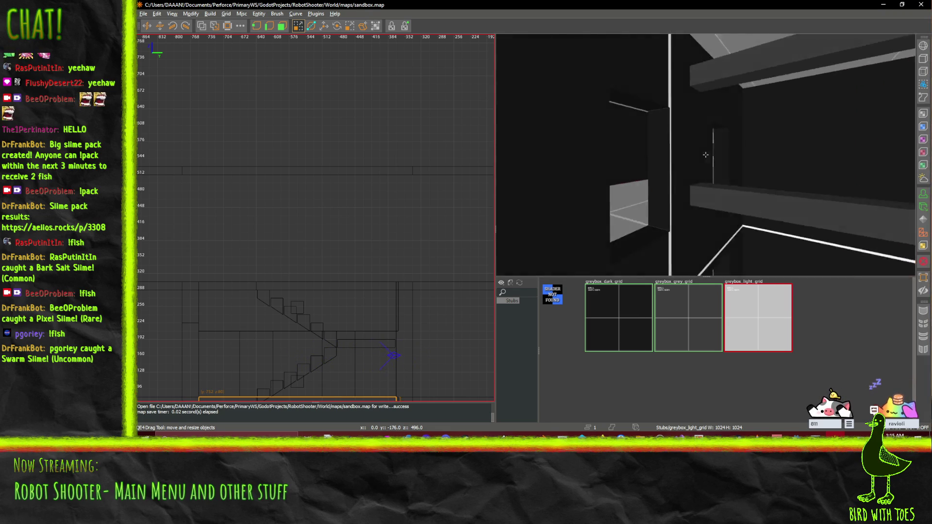
key("w")
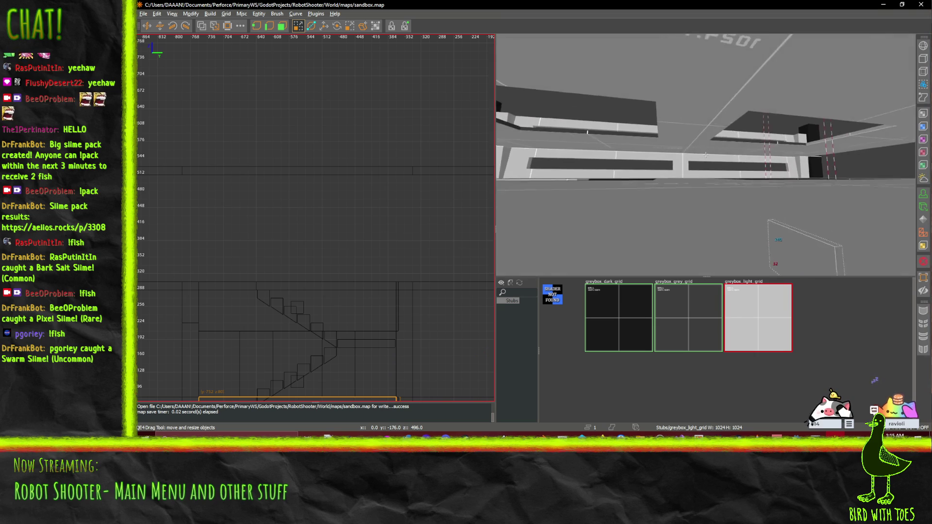
key("w")
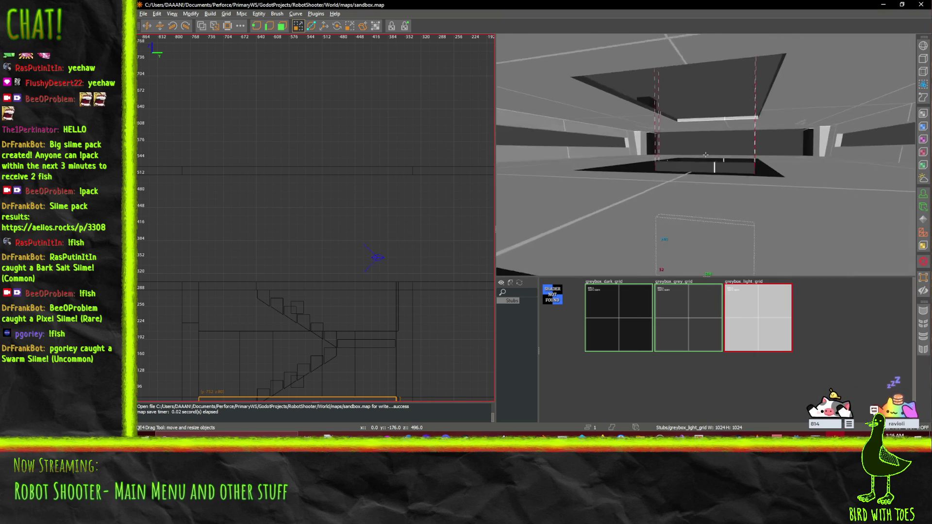
key("w")
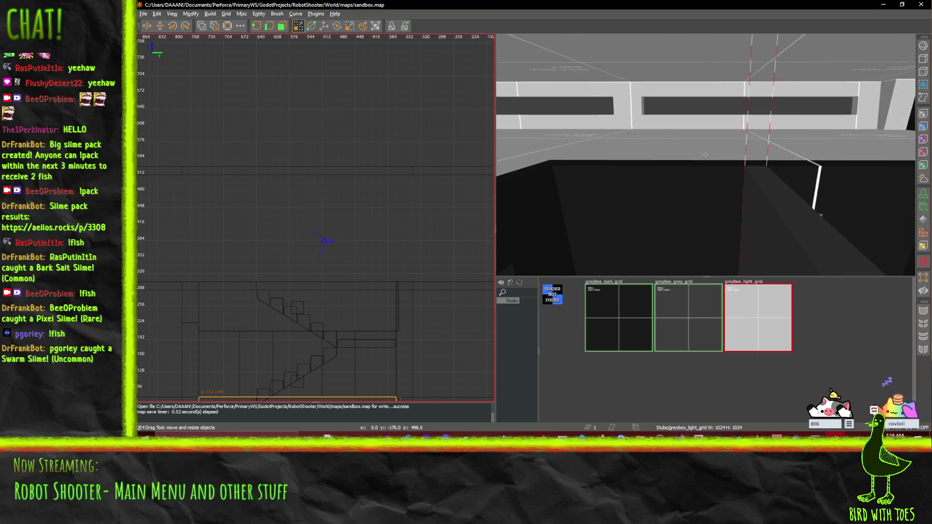
key("w")
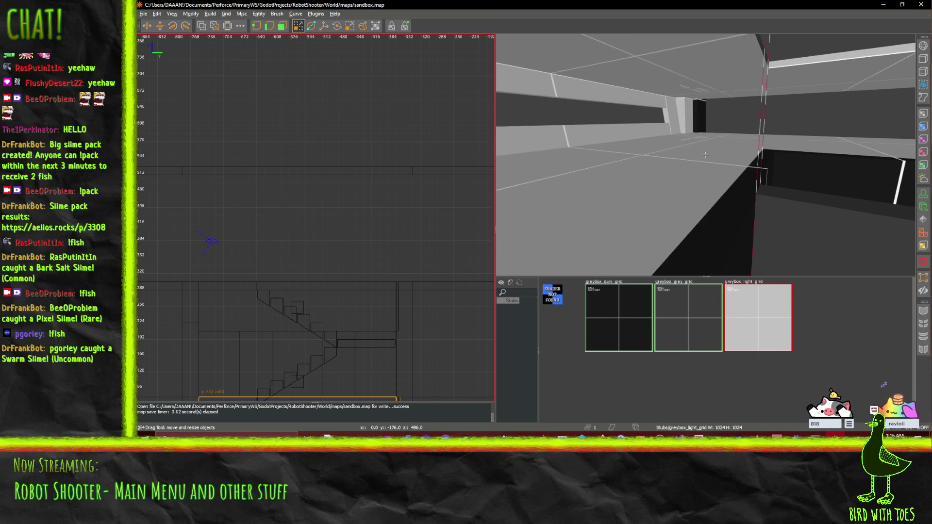
left_click(711, 252)
left_click(630, 239)
key("w")
key("w")
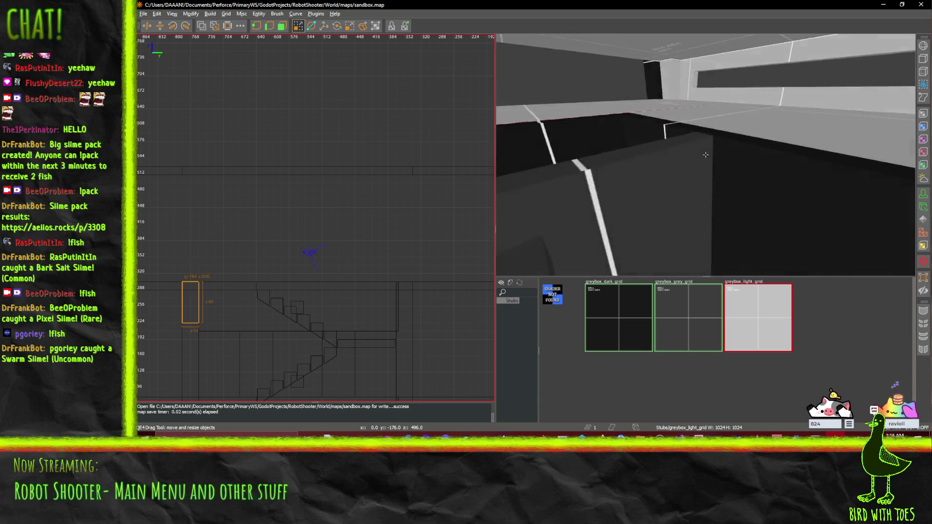
key("w")
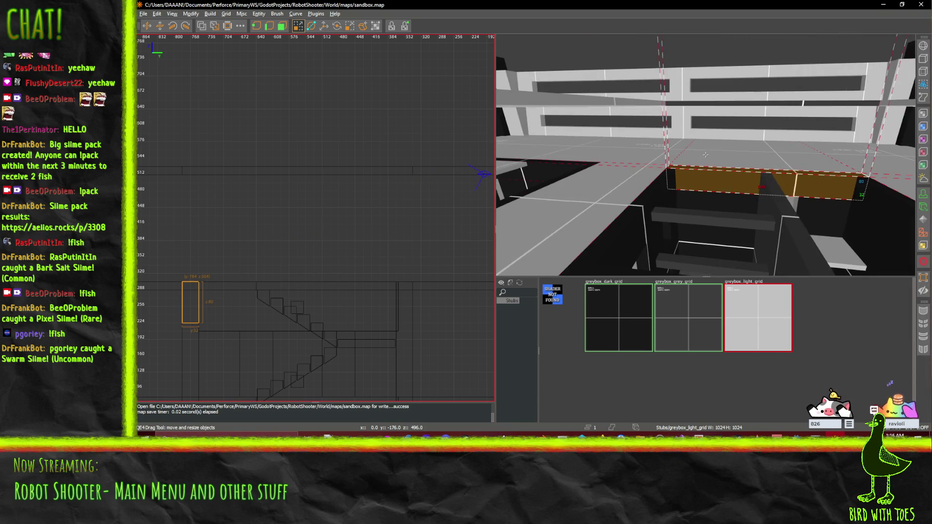
key("w")
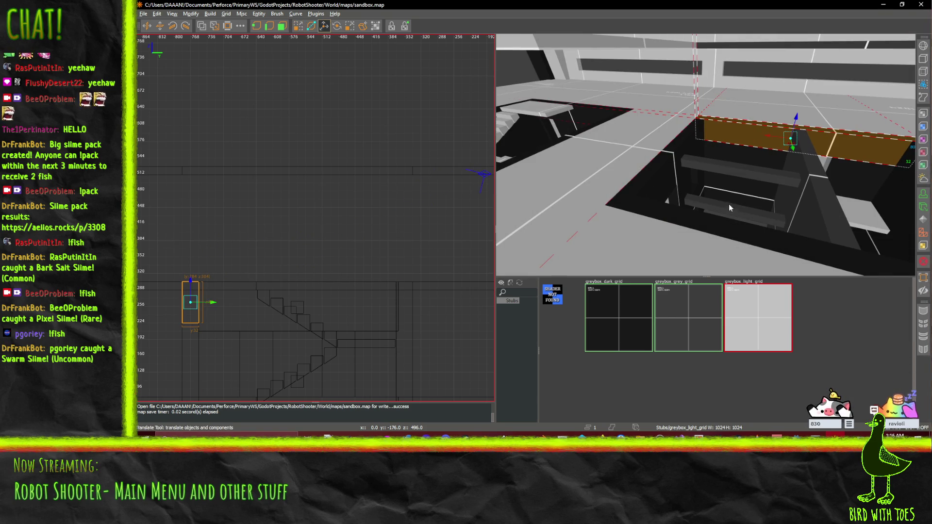
mouse_move(682, 245)
left_mouse_down()
mouse_move(701, 191)
mouse_move(748, 130)
mouse_move(715, 206)
left_mouse_up()
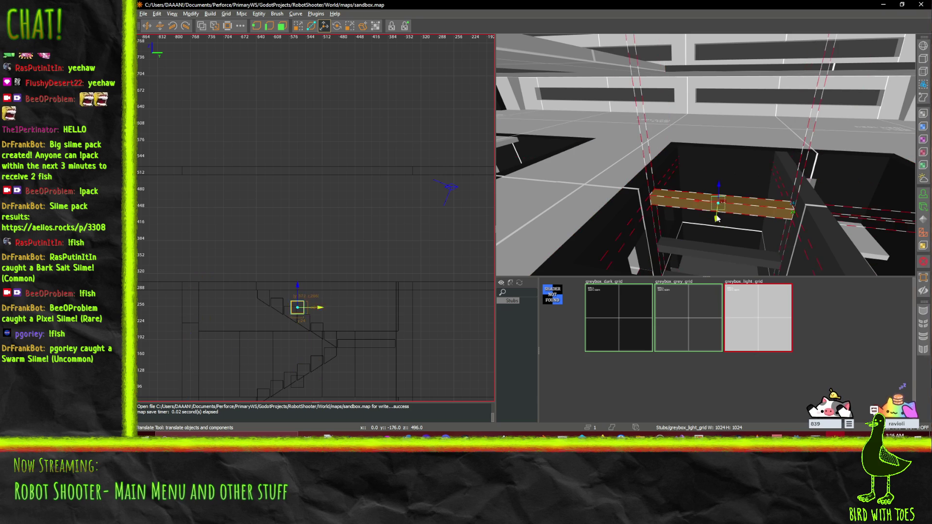
left_click(714, 254, "ctrl")
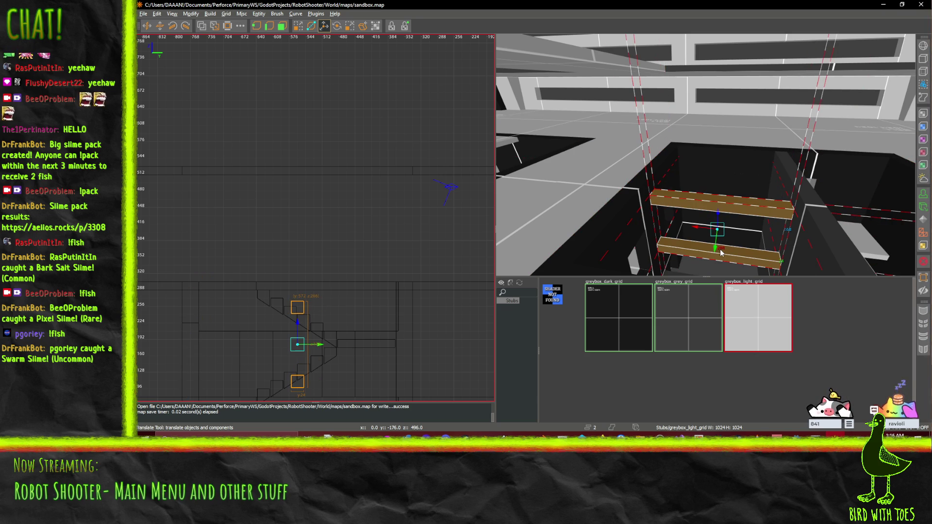
left_click(707, 205)
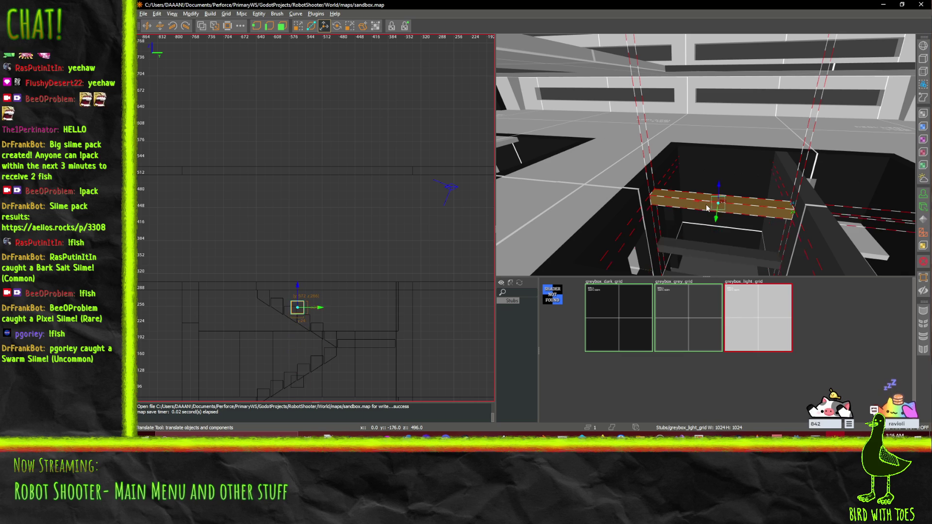
left_click(715, 255, "ctrl")
key("ctrl+v")
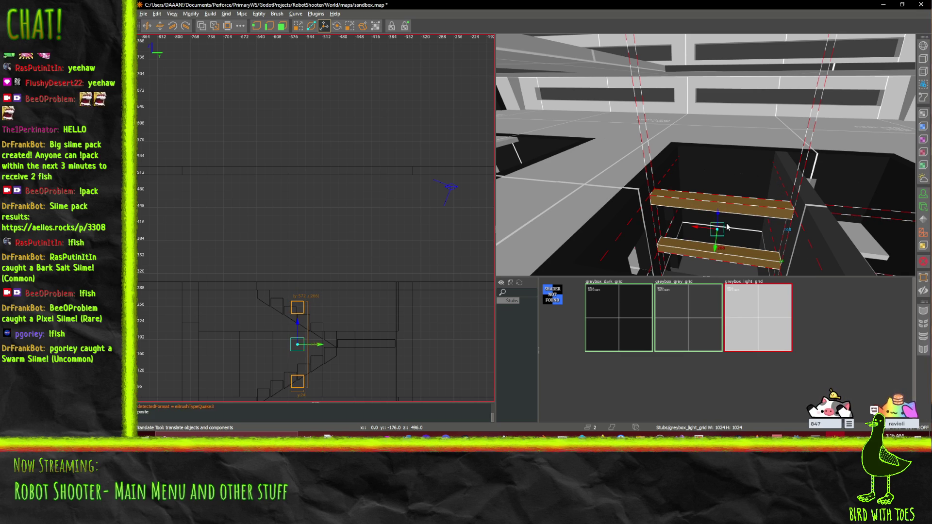
left_click_drag(717, 216, 725, 77)
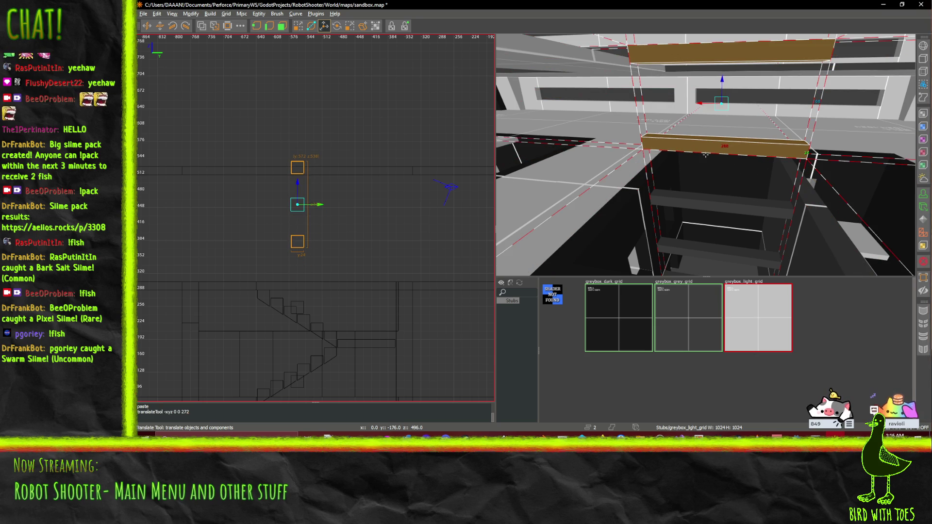
right_click(724, 78)
key("Up")
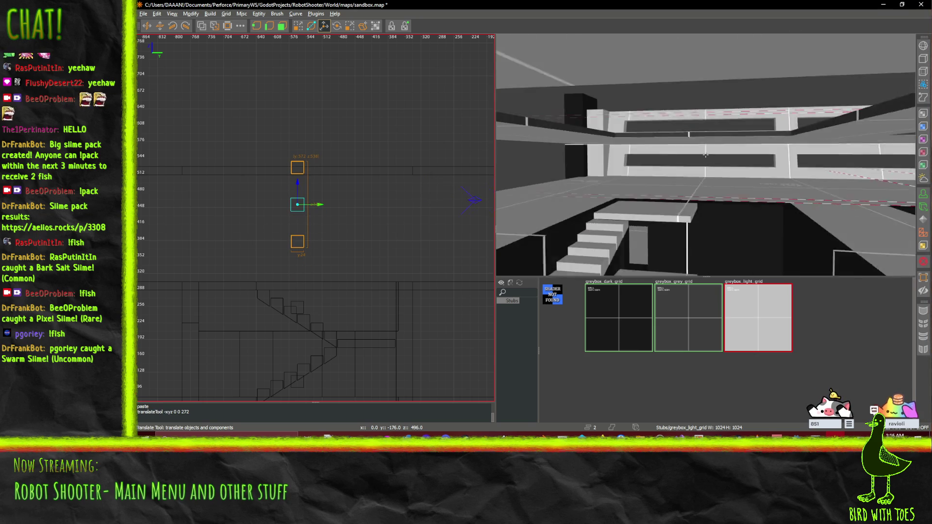
key("Down")
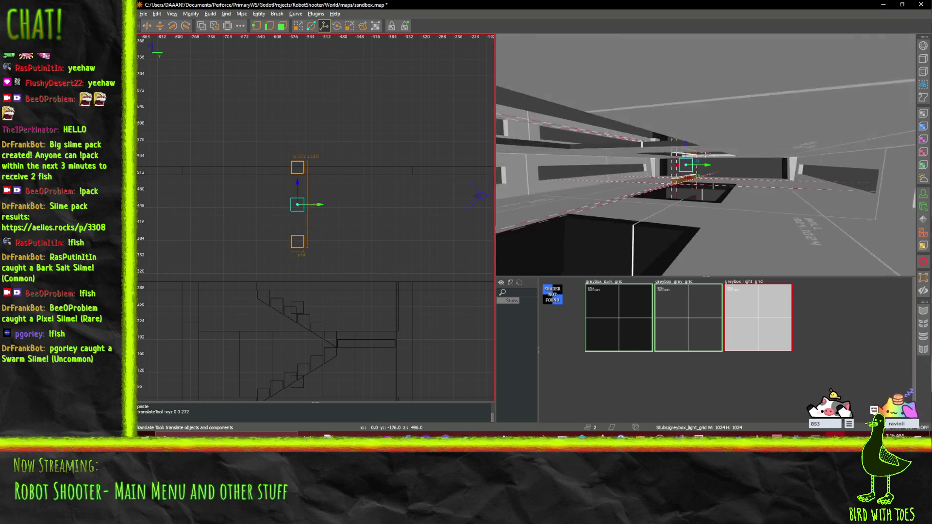
key("Up")
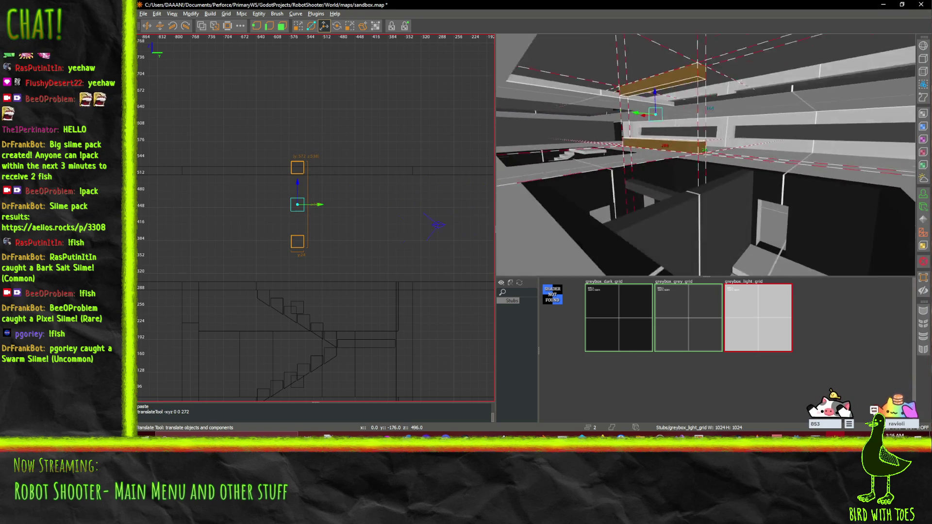
key("Up")
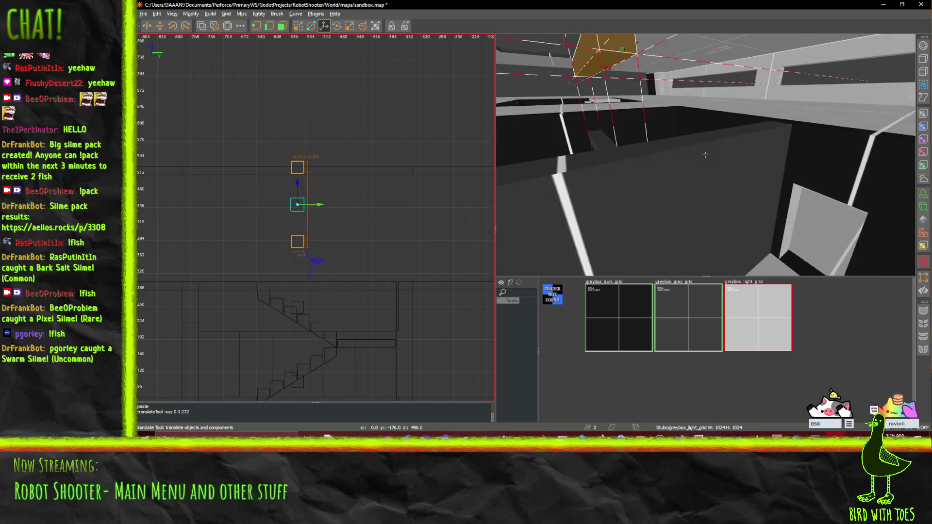
key("Down")
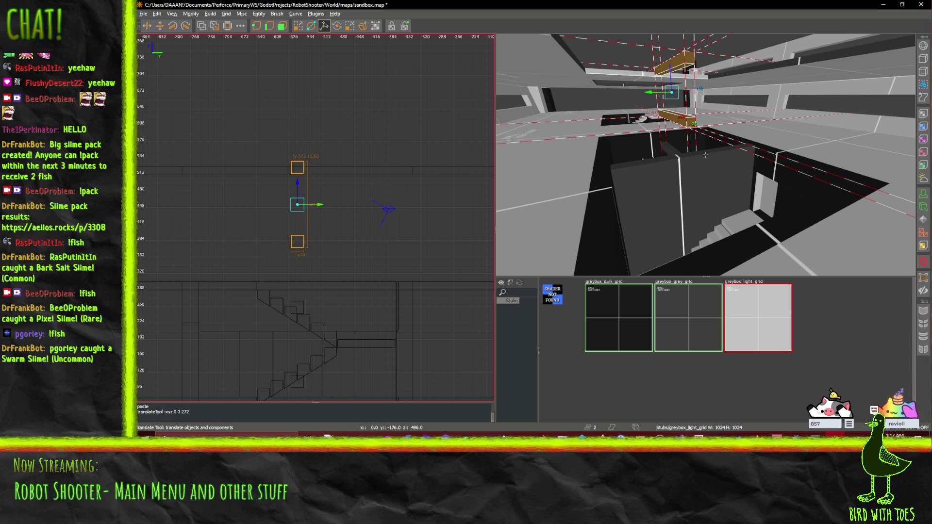
left_click_drag(706, 154, 705, 155)
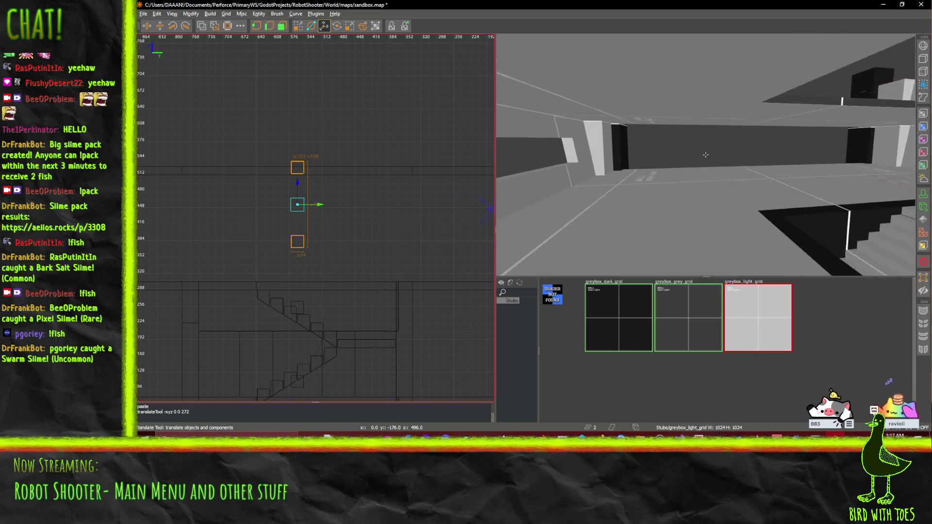
scroll(705, 155, "down", 10)
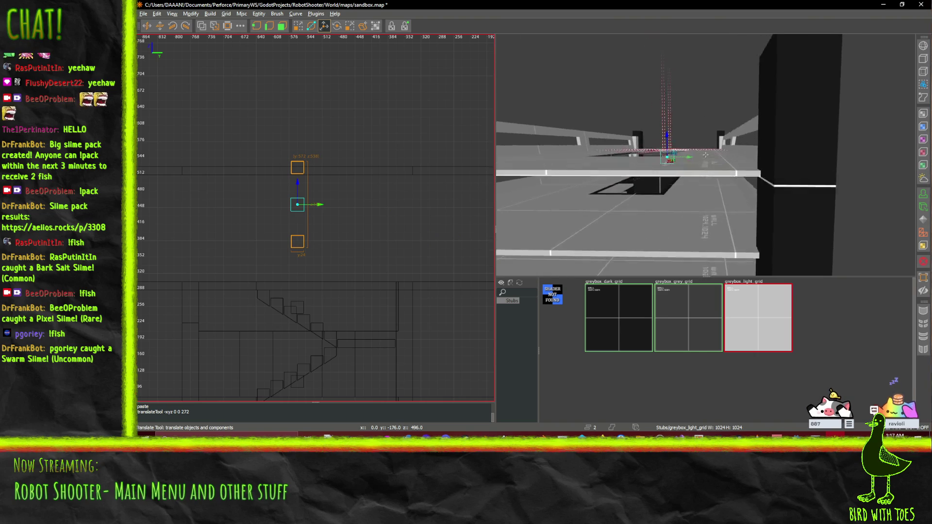
right_click(727, 133)
scroll(718, 146, "up", 2)
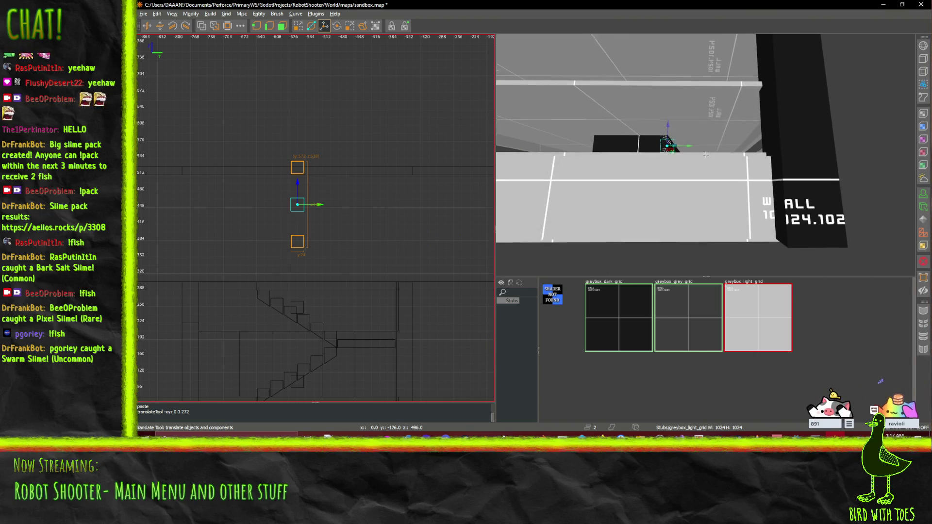
scroll(411, 231, "down", 2)
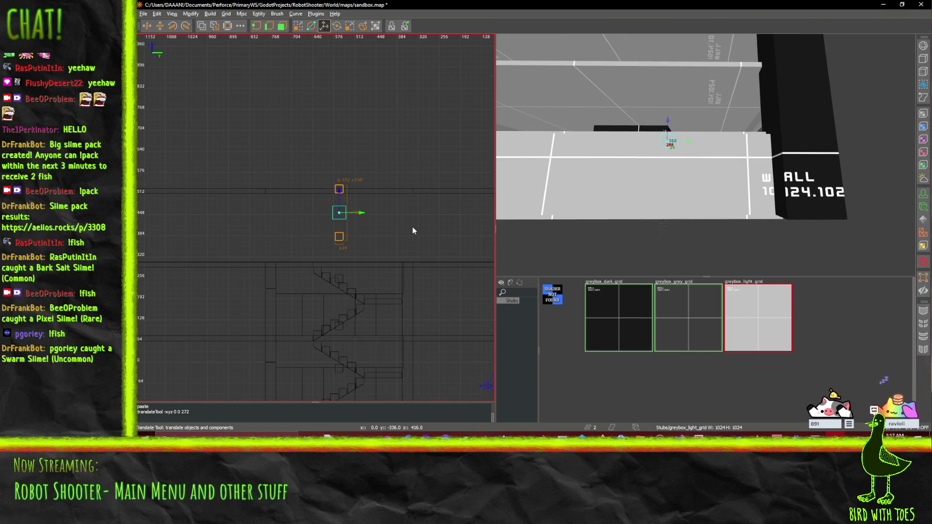
key("ctrl+space")
scroll(383, 228, "down", 5)
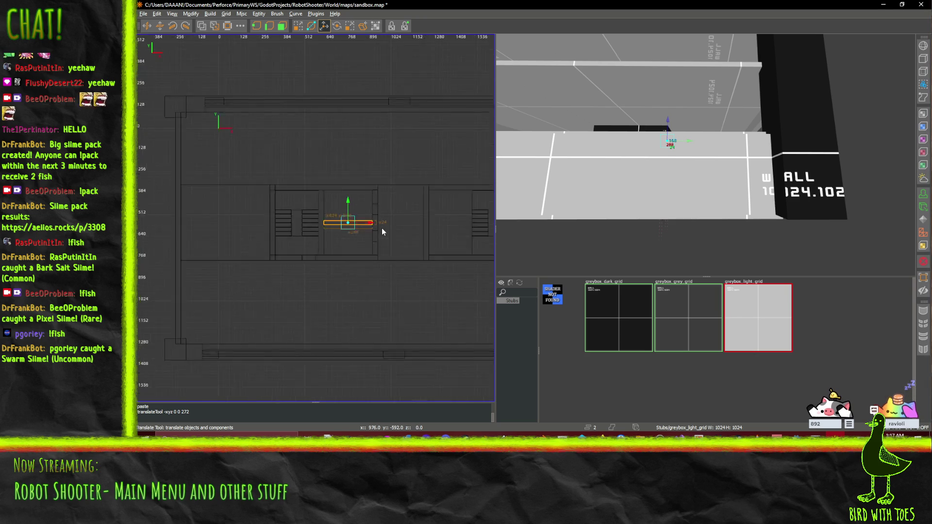
left_click_drag(412, 218, 320, 224)
key("q")
right_click(778, 166)
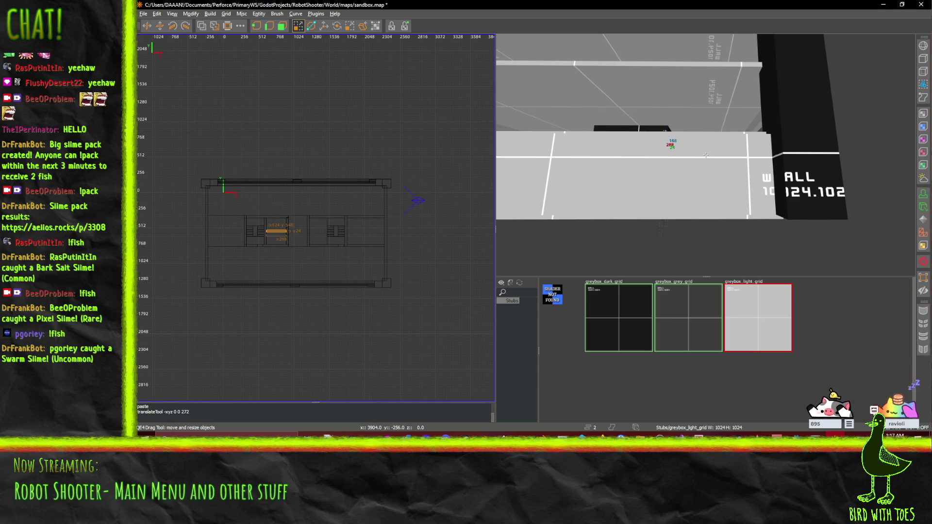
key("Up")
key("Down")
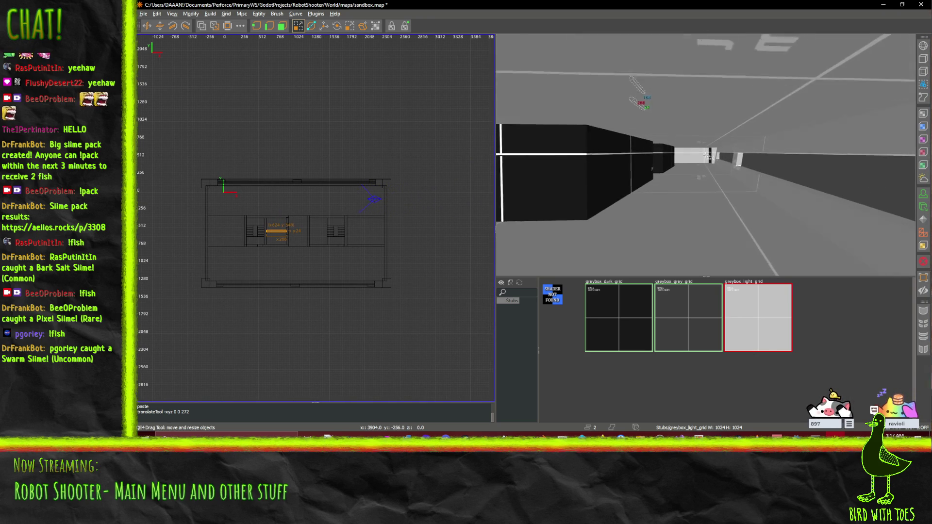
key("Up")
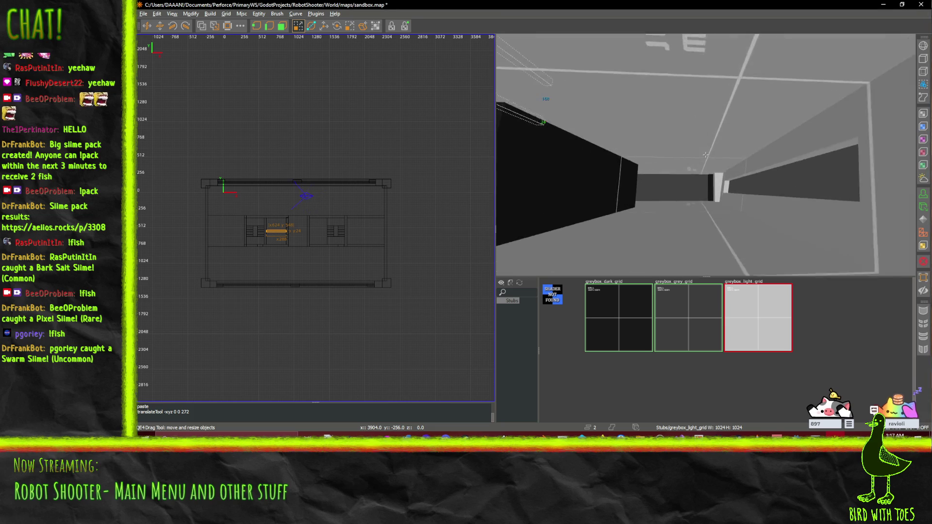
key("Up")
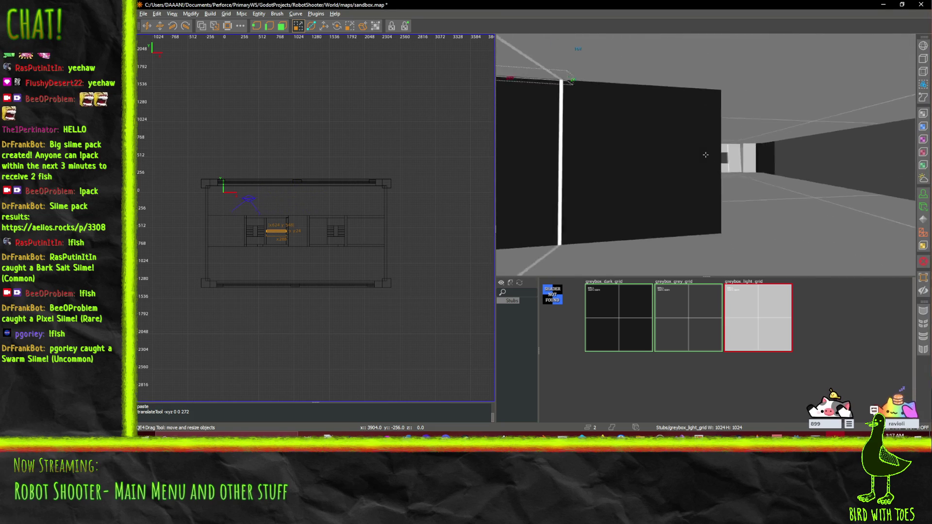
key("Down")
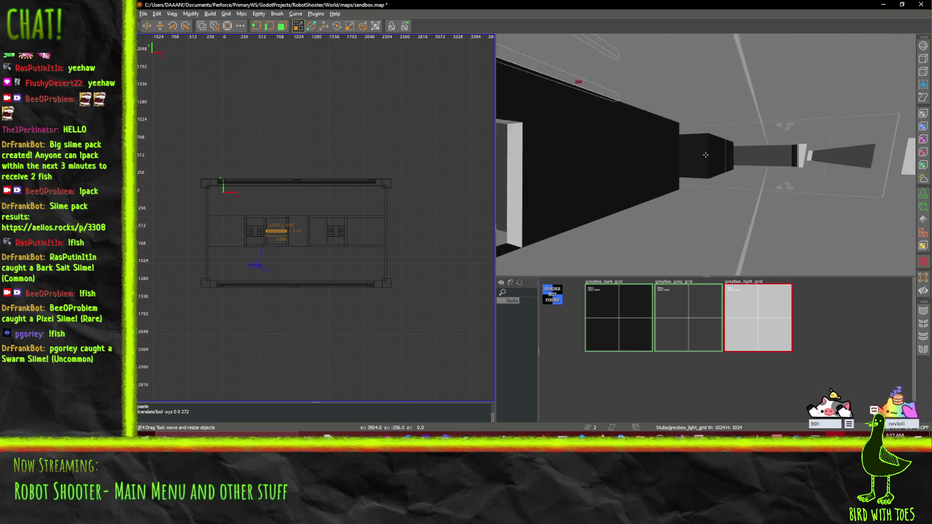
key("Up")
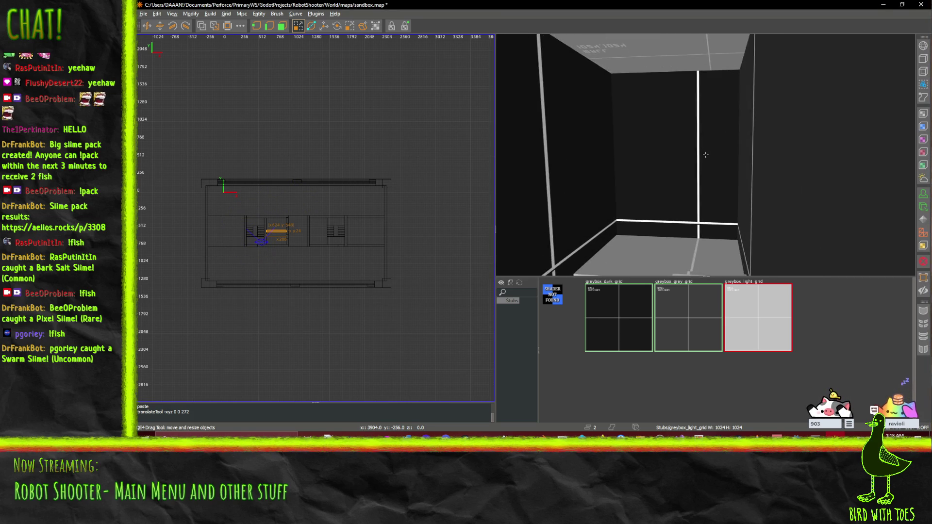
key("Down")
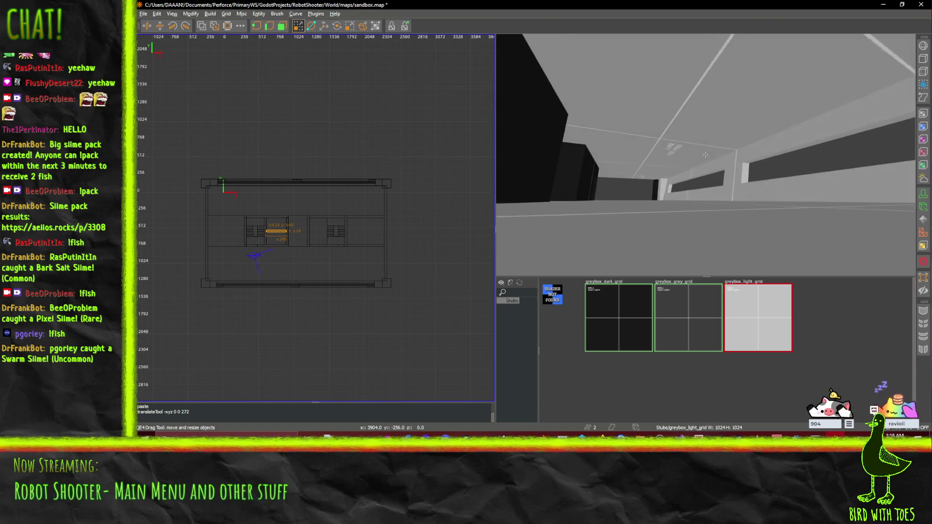
key("Up")
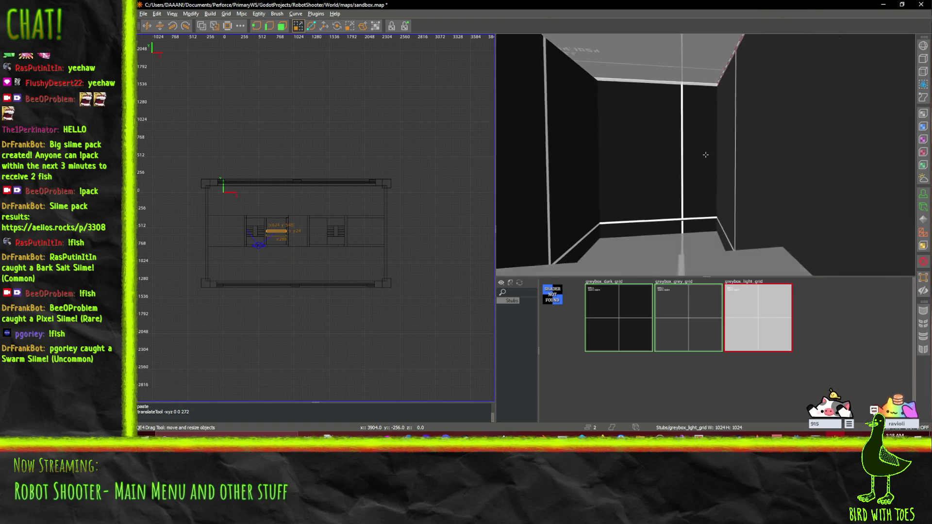
key("Up")
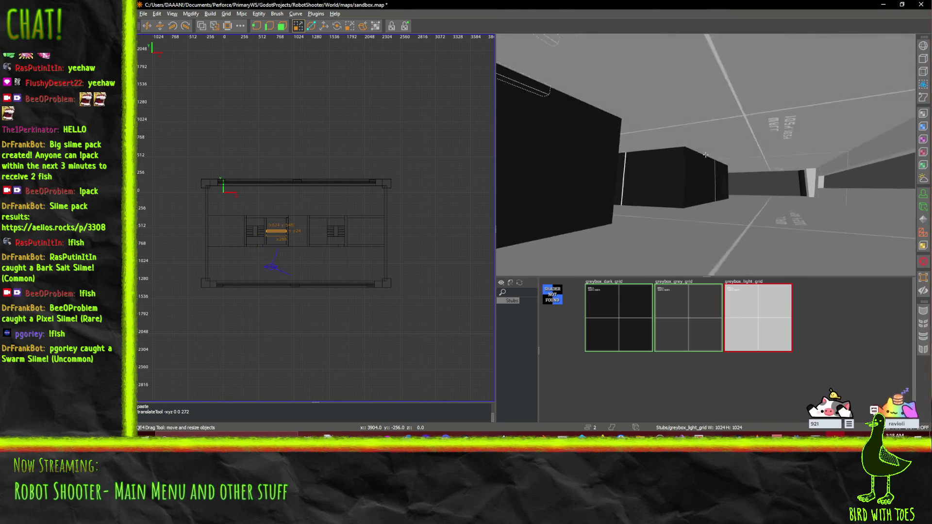
key("Up")
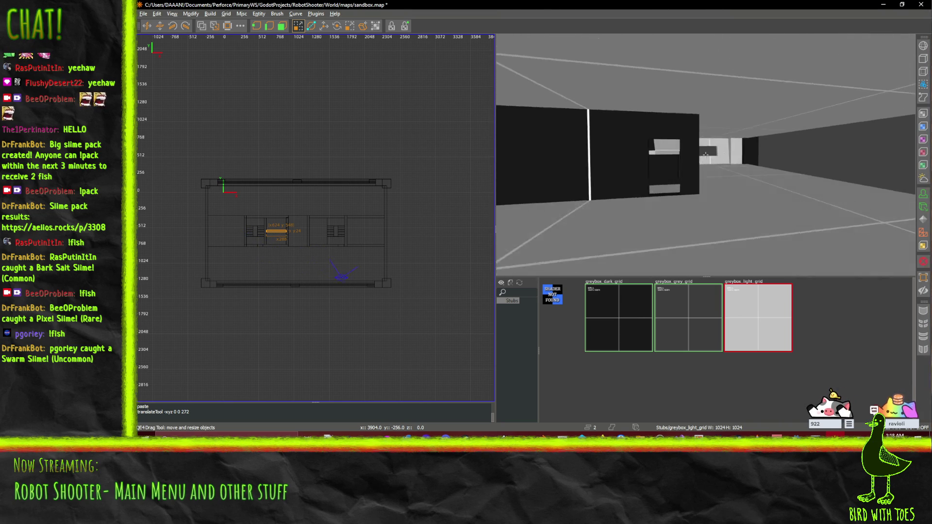
key("Up")
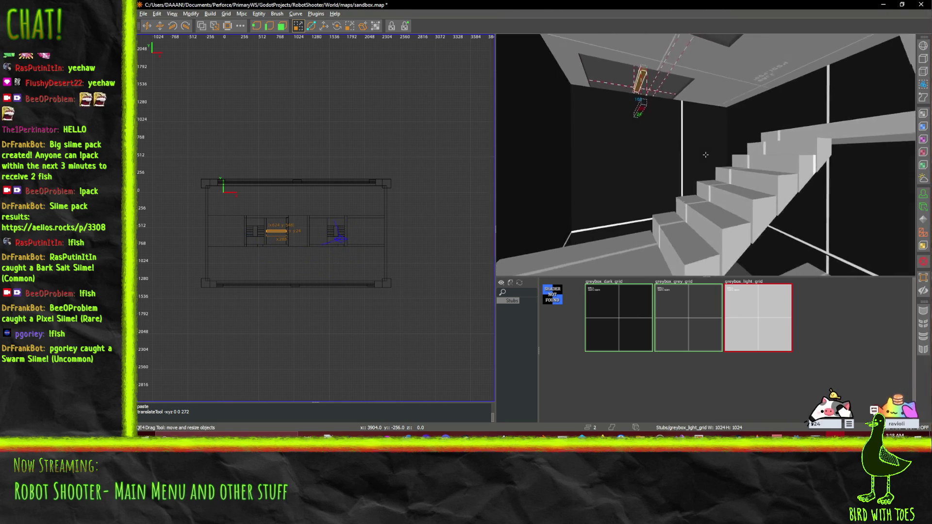
key("Up")
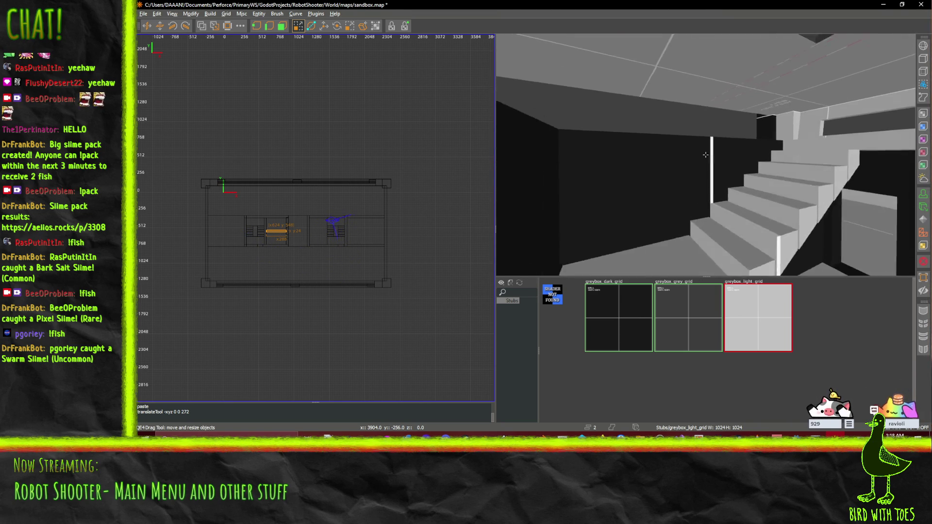
key("Up")
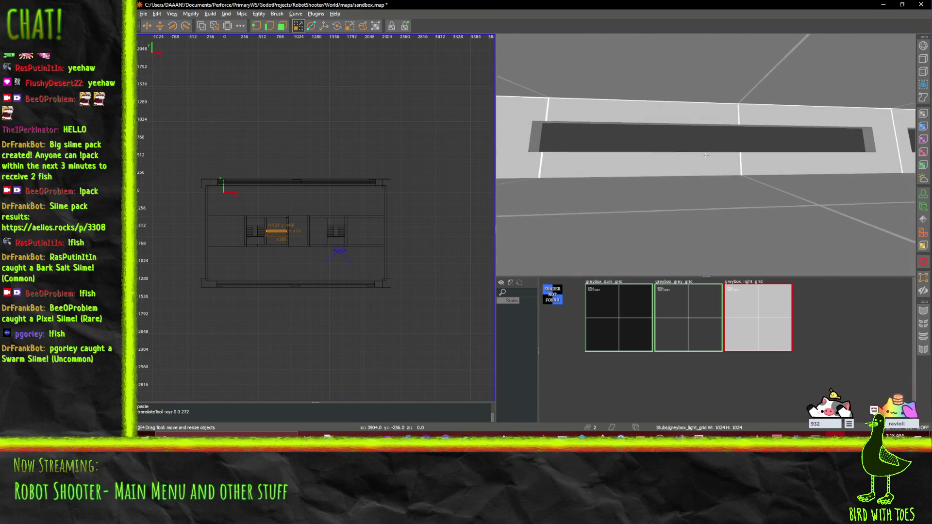
key("Up")
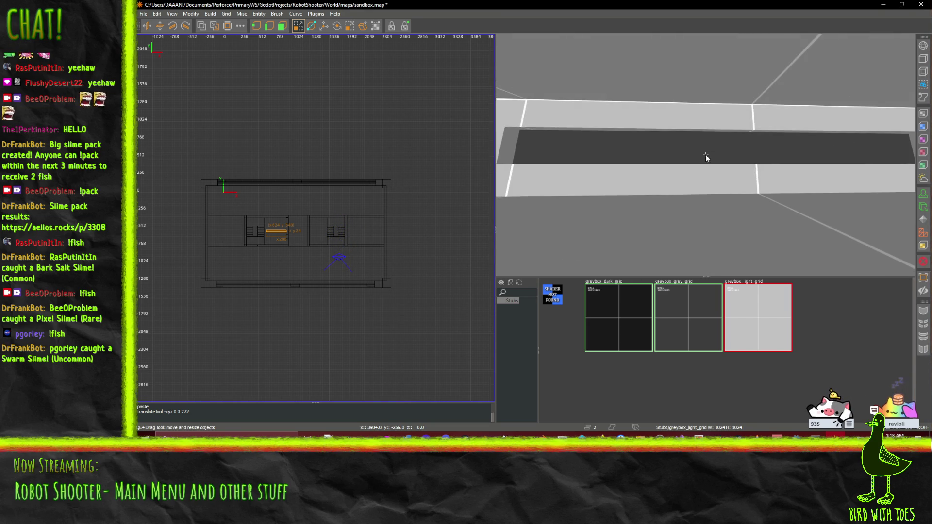
mouse_move(429, 4)
left_mouse_down()
mouse_move(479, 145)
mouse_move(733, 212)
mouse_move(494, 156)
mouse_move(488, 119)
mouse_move(546, 156)
mouse_move(556, 150)
mouse_move(733, 218)
mouse_move(463, 163)
mouse_move(600, 150)
left_mouse_up()
Bring the Robot Shooter wiki page with the finance tower plans to the front.
left_click(600, 435)
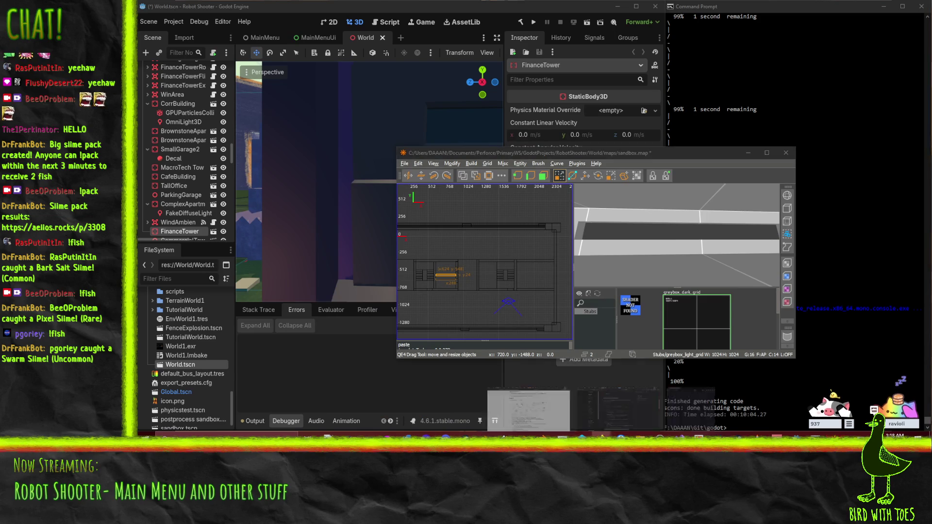
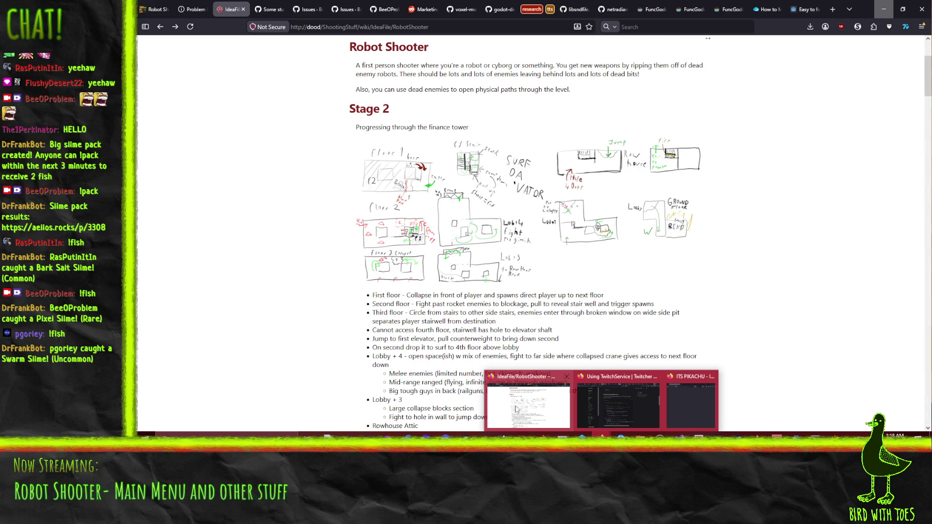
Hide the Firefox finance tower design doc using the taskbar to return to the Godot and NetRadiant windows.
left_click(515, 409)
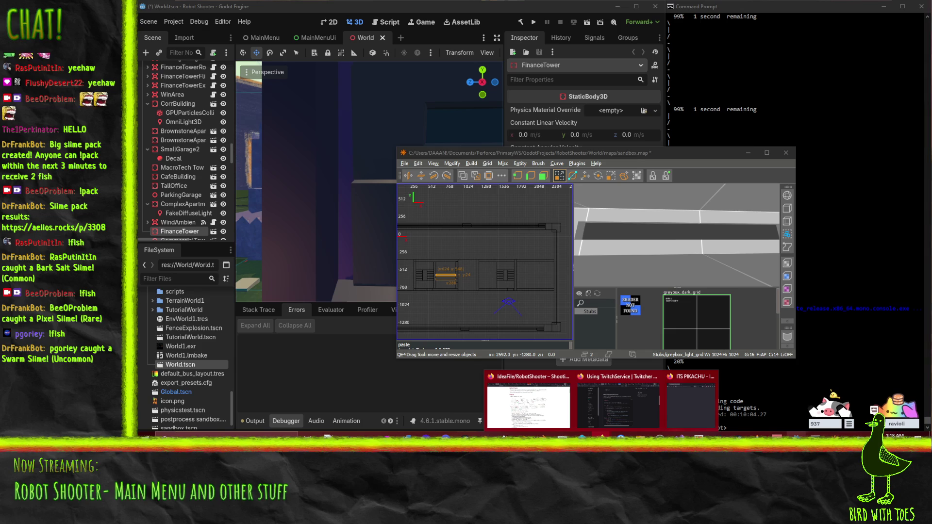
Maximize the NetRadiant window and fly the camera along the dark wall into the tower.
double_click(680, 155)
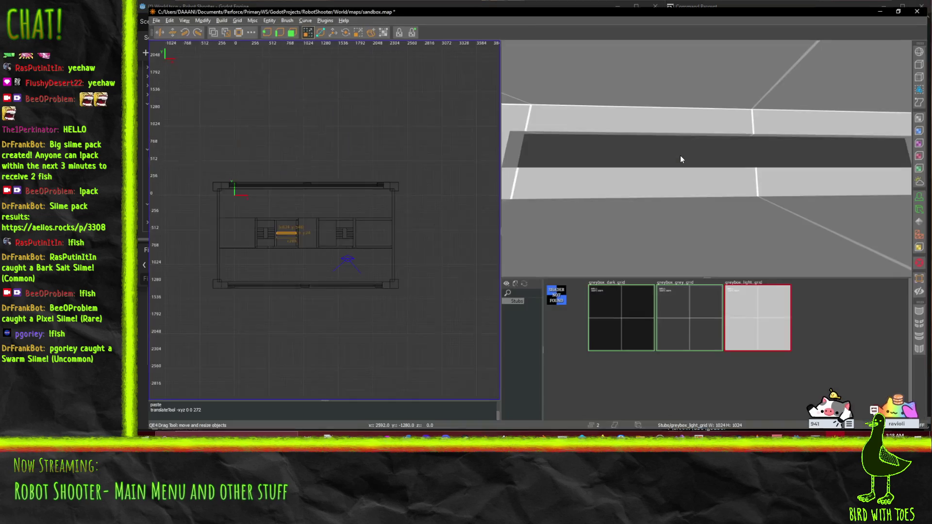
key("s")
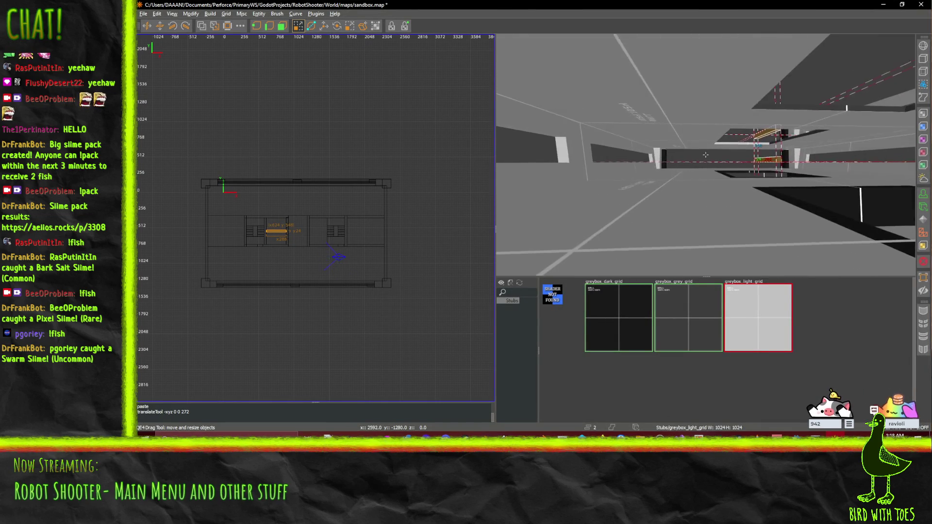
key("a")
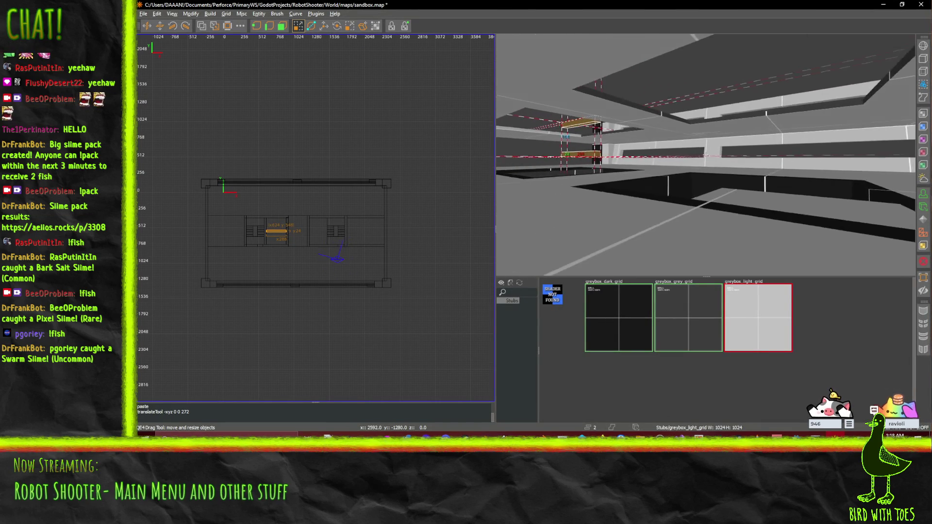
key("s")
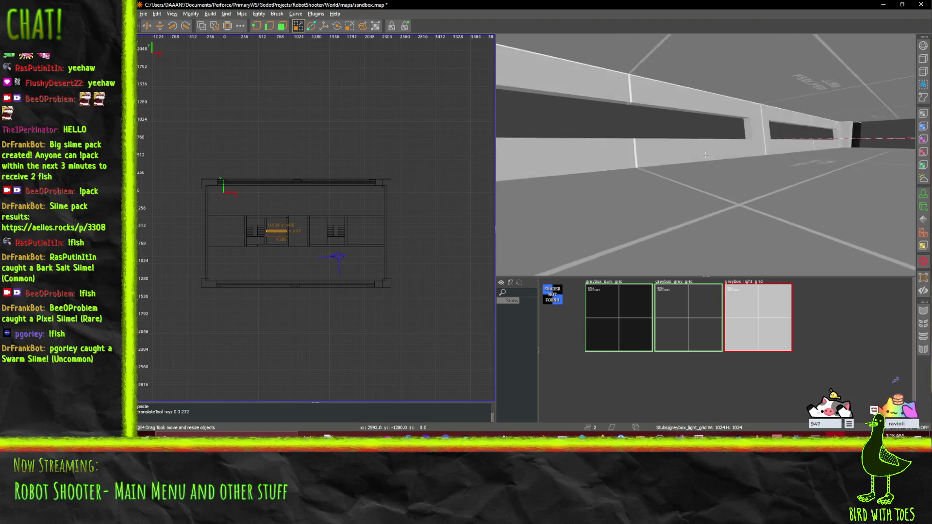
key("d")
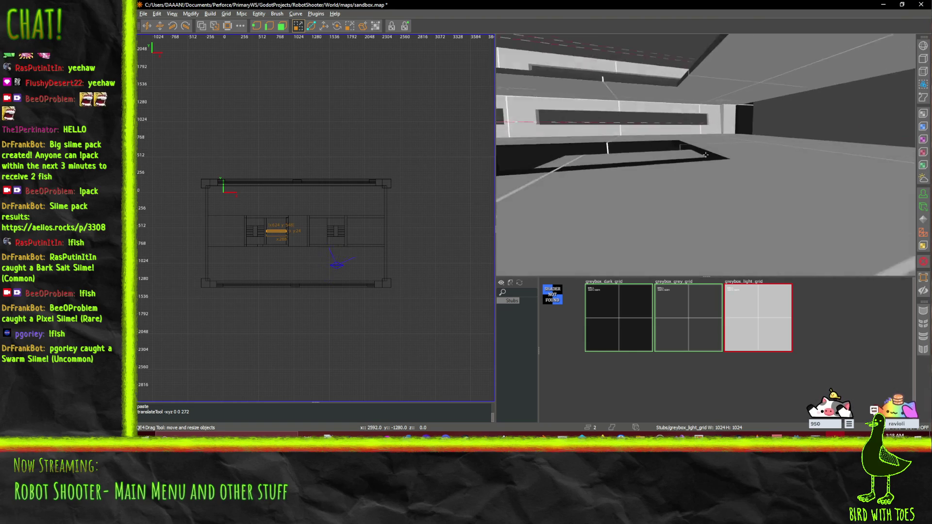
key("w")
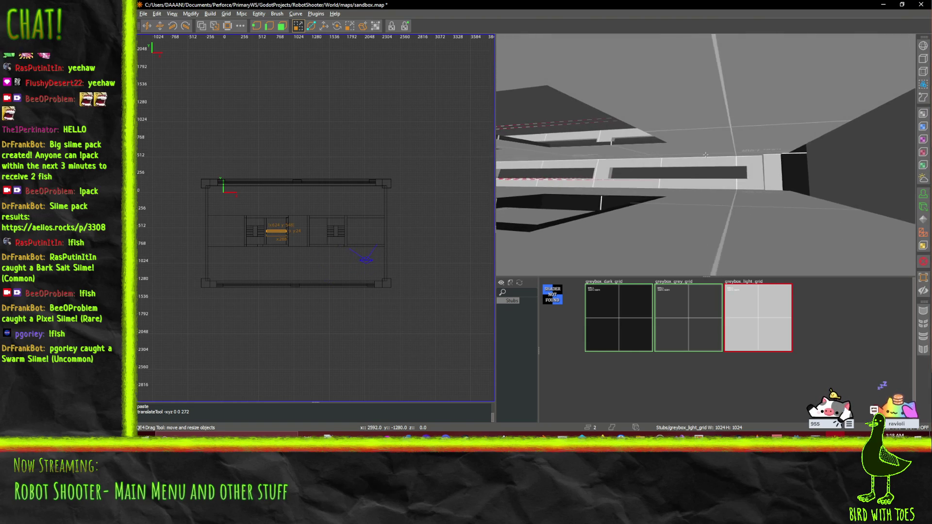
key("w")
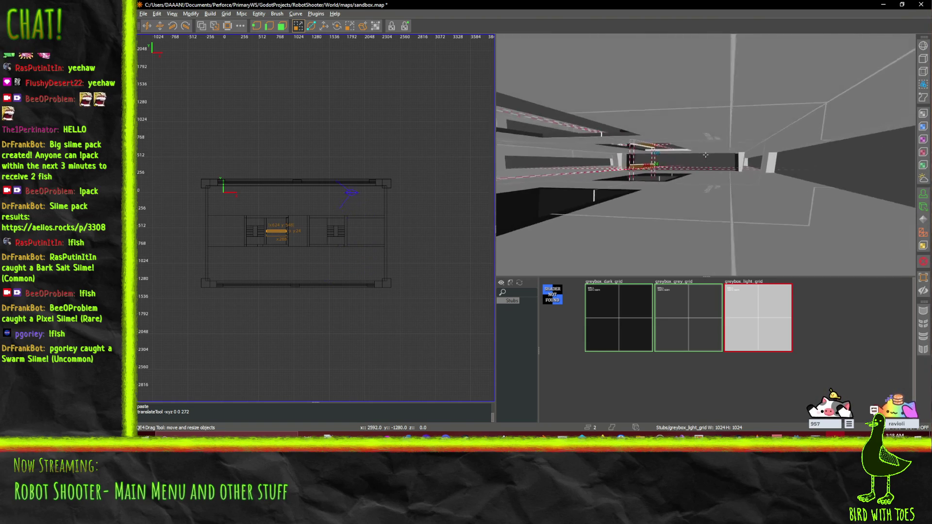
key("w")
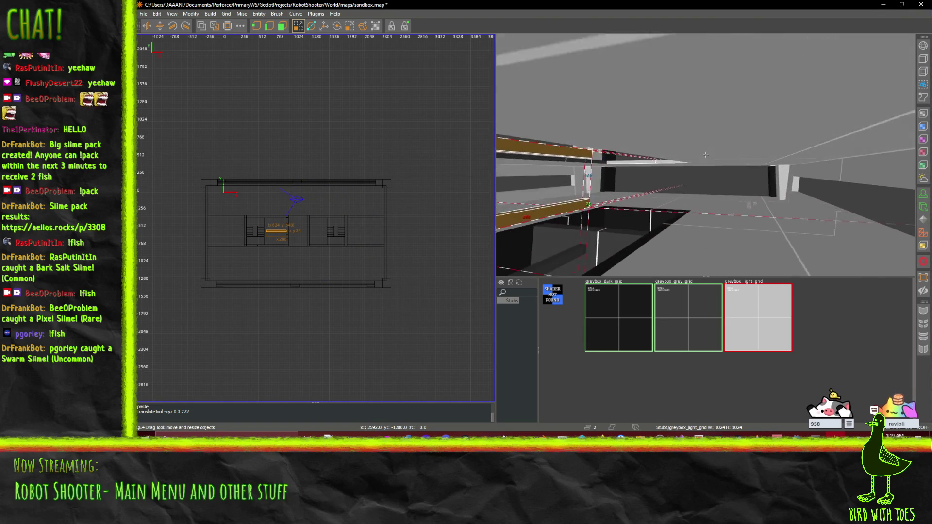
Fly around inside the tower to view the stairs, walls and ceiling beam.
key("w")
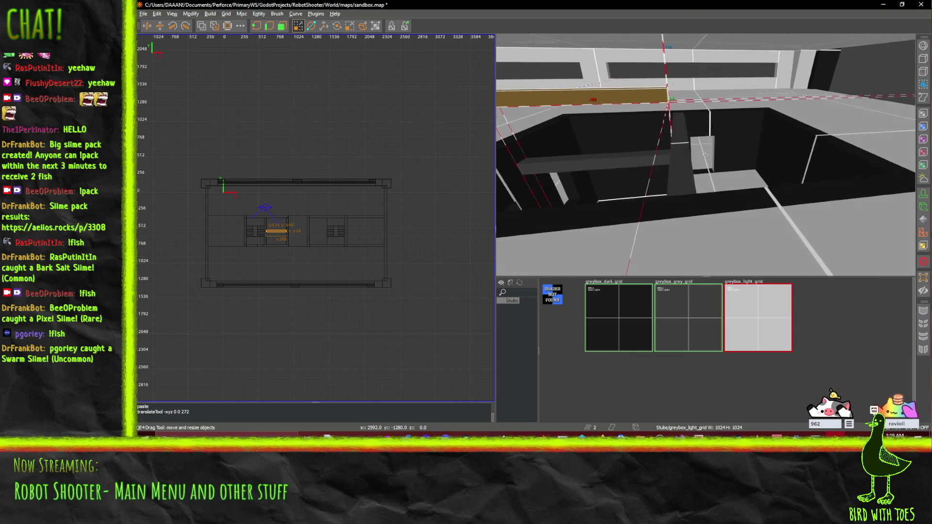
key("w")
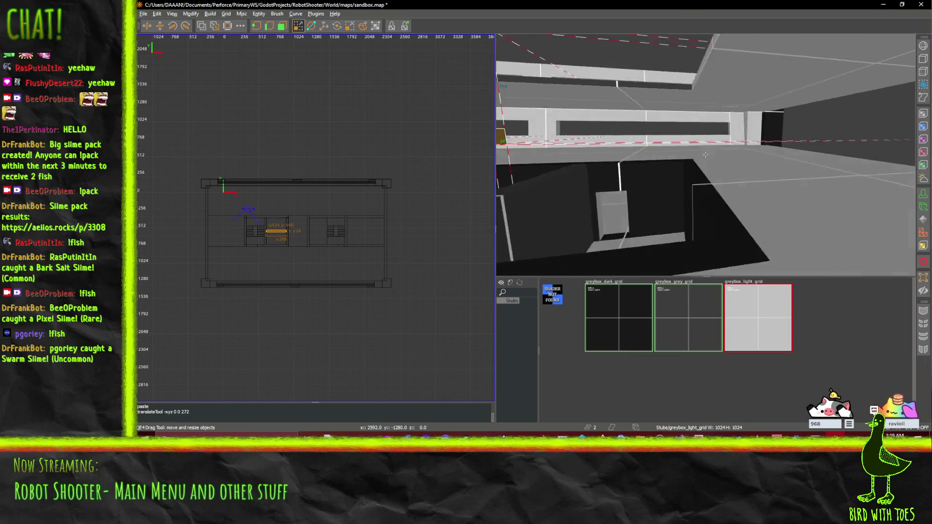
key("w")
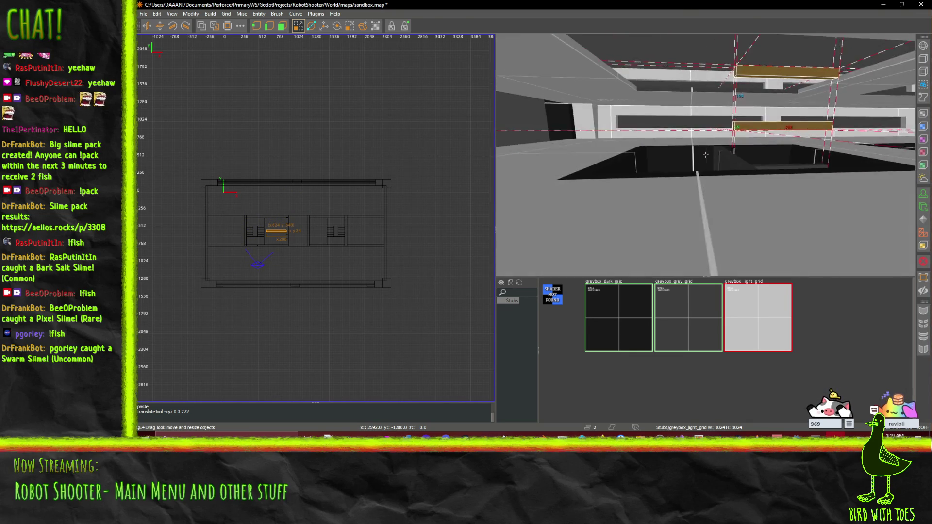
key("w")
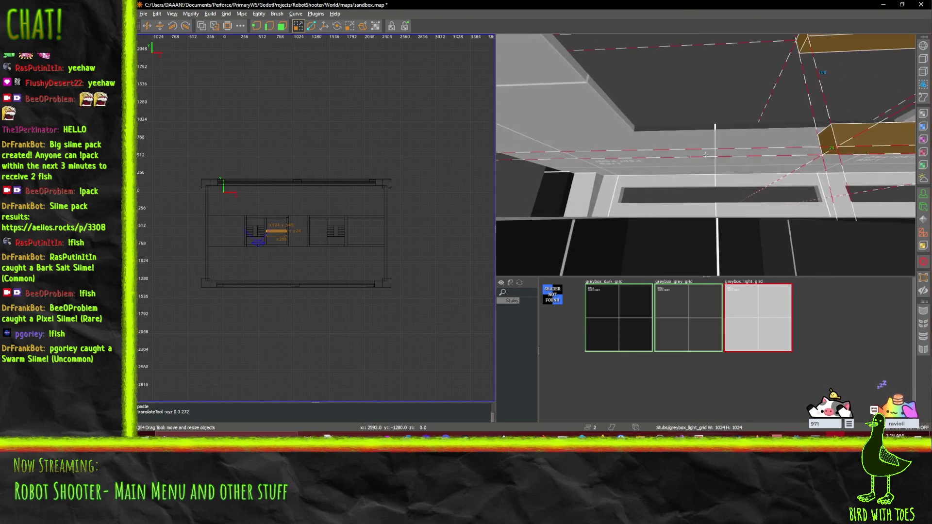
key("w")
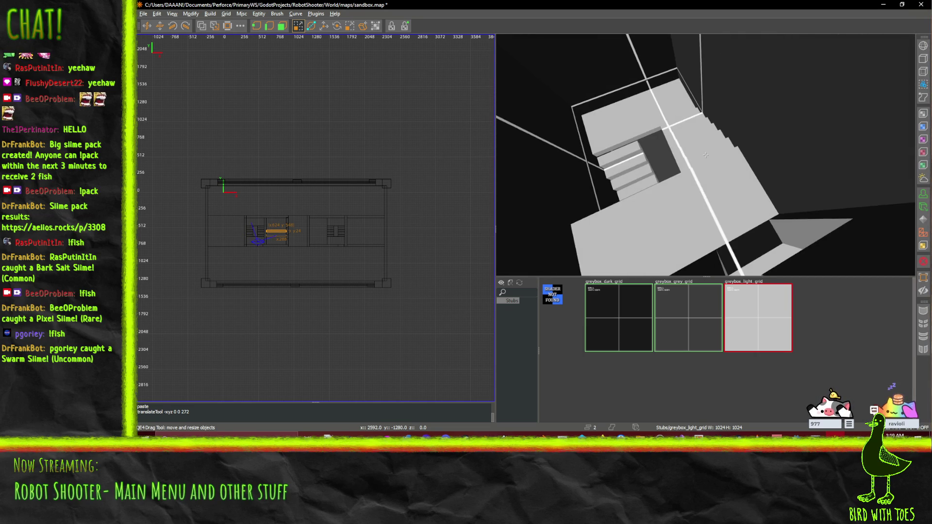
key("d")
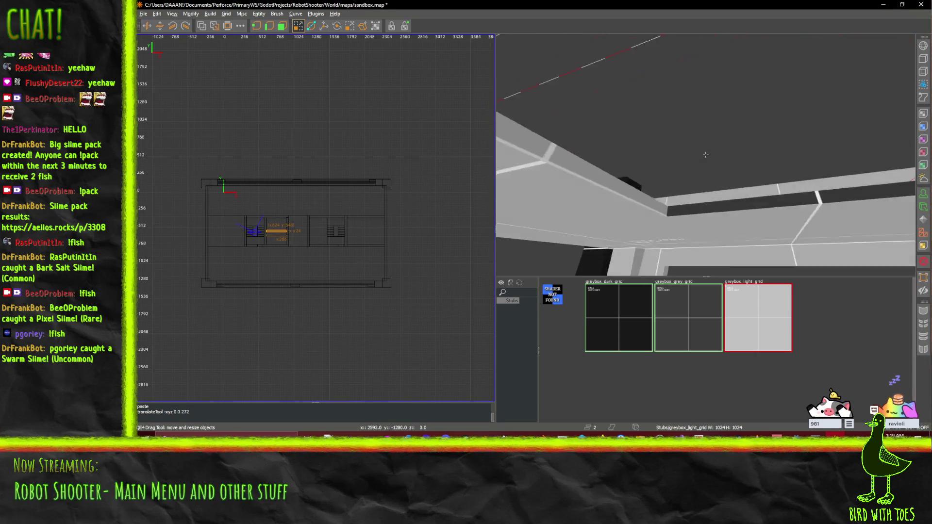
key("d")
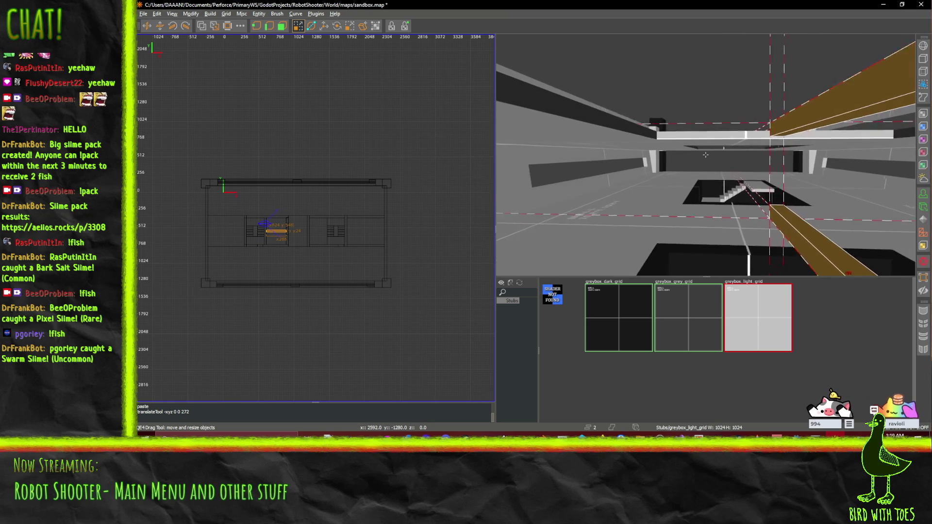
Fly into the stair hole, then across the room toward a doorway and the floor.
key("Up")
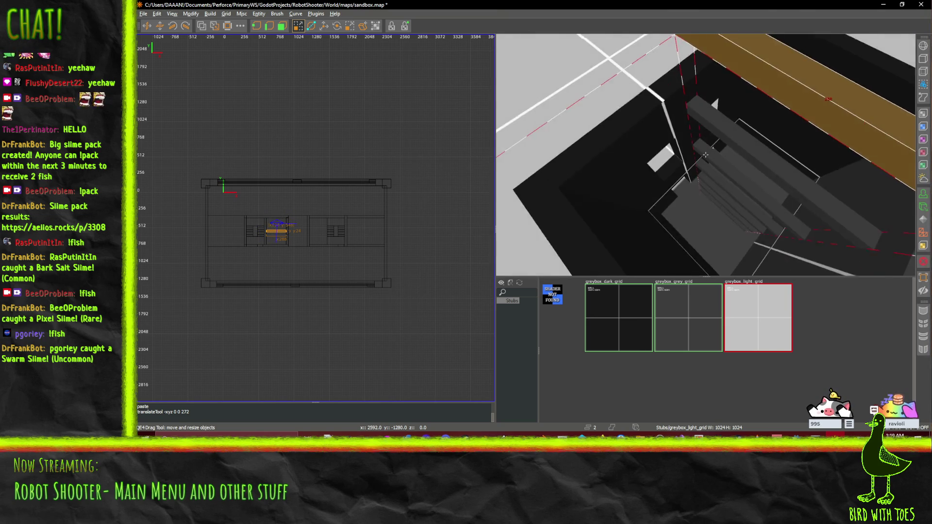
key("Up")
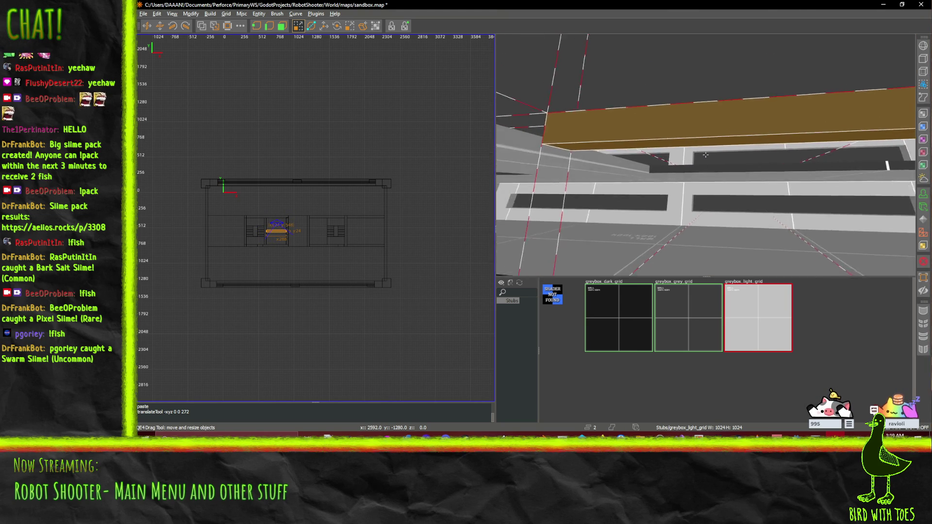
key("z")
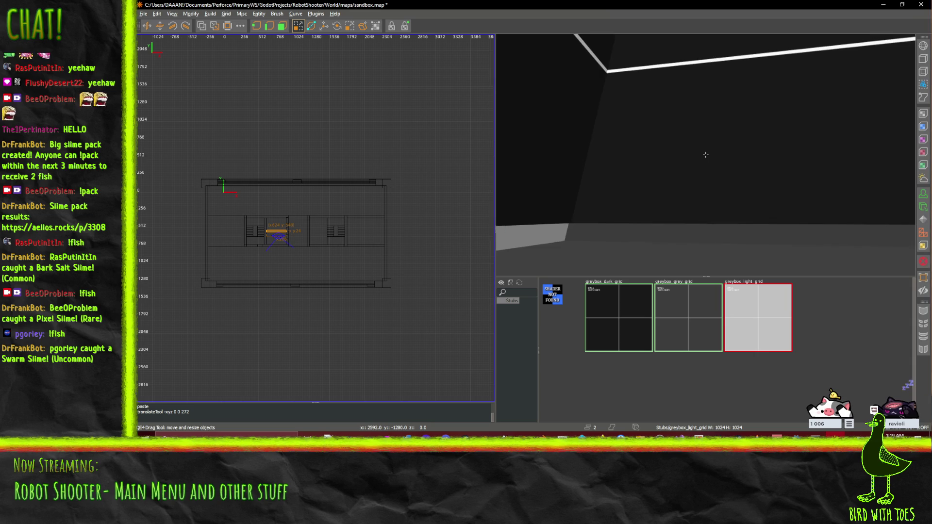
key("w")
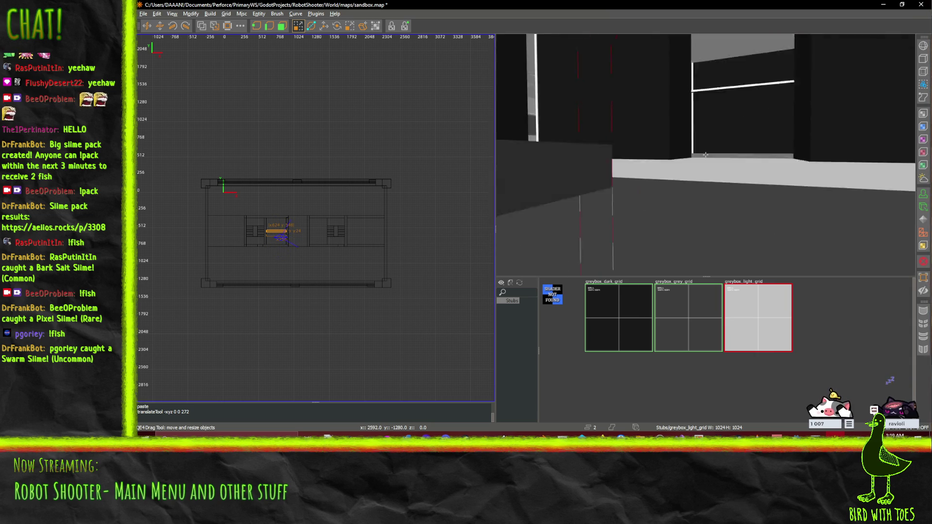
key("w")
key("w")
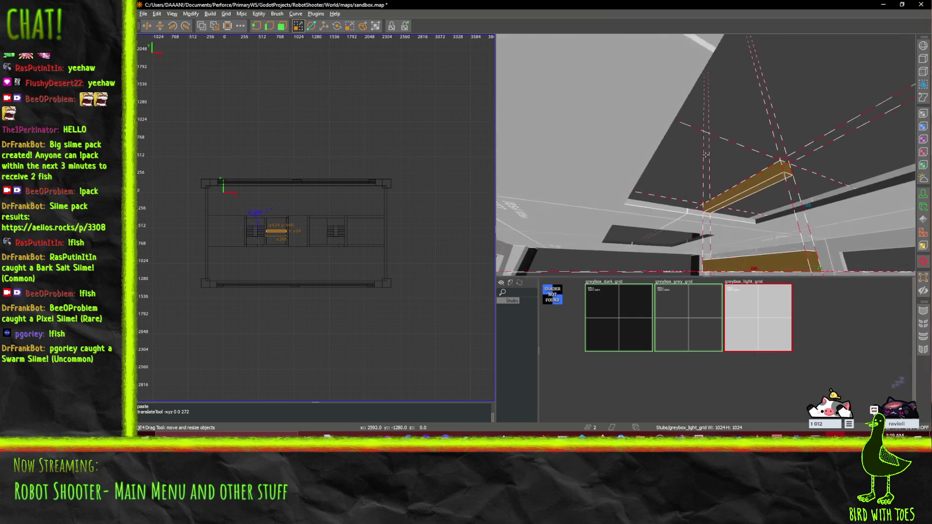
key("w")
key("w")
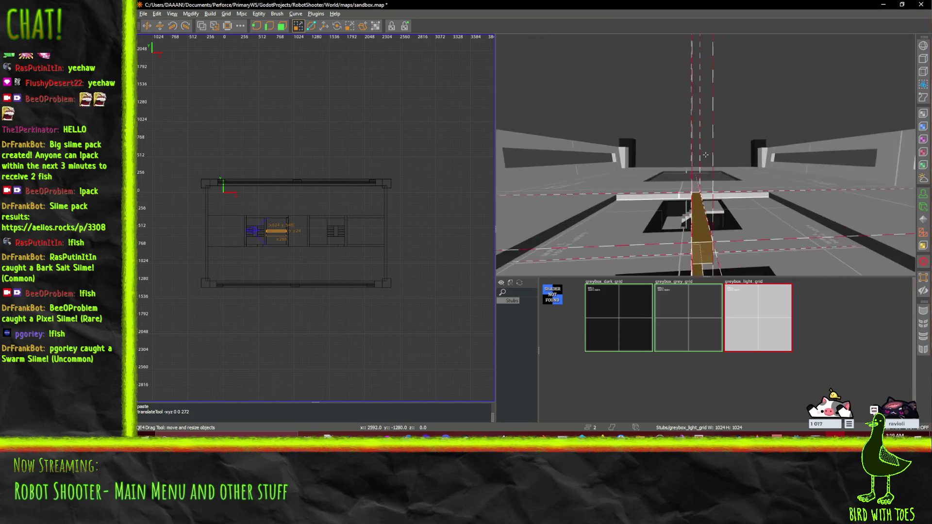
key("w")
key("w")
Select the large stair landing together with the stair steps and lower landing.
right_click(706, 155)
left_click(774, 179)
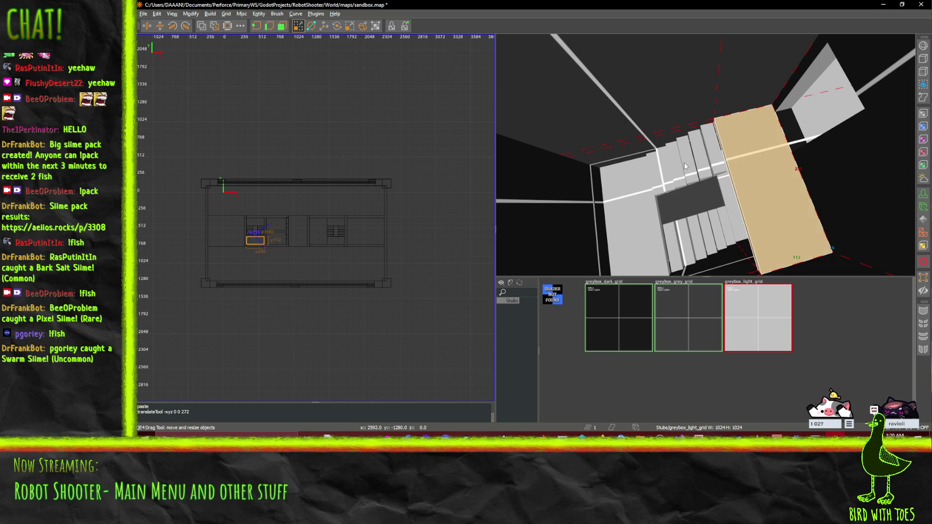
mouse_move(716, 169)
left_mouse_down()
mouse_move(649, 190)
mouse_move(631, 233)
mouse_move(690, 262)
mouse_move(693, 243)
mouse_move(705, 248)
mouse_move(725, 230)
left_mouse_up()
right_click(746, 229)
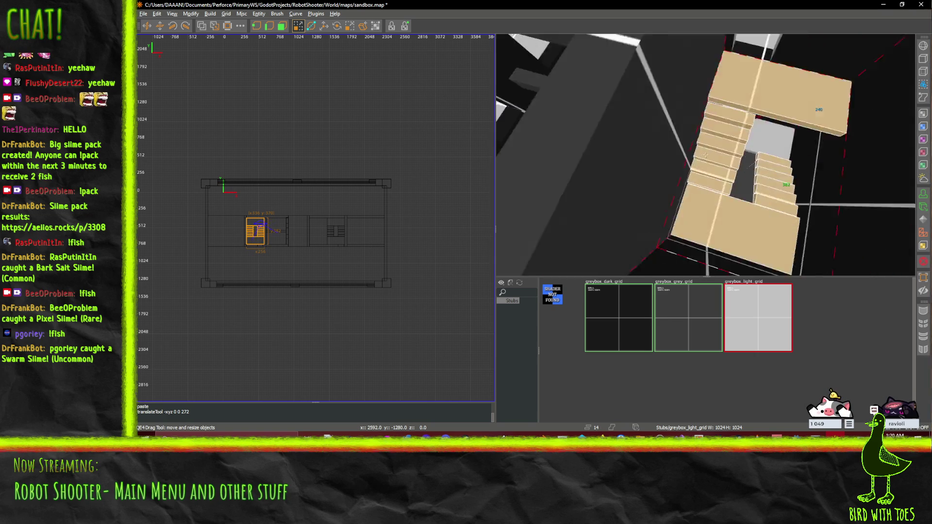
right_click(706, 155)
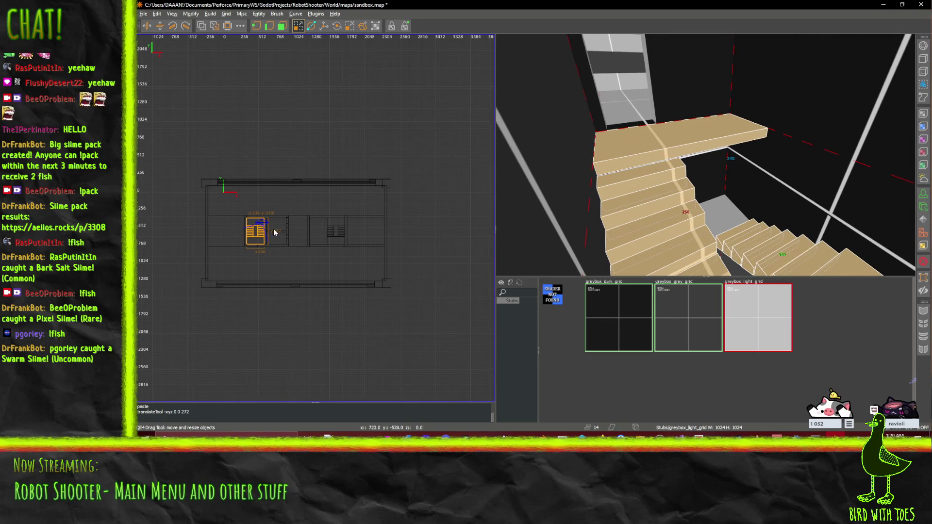
scroll(273, 229, "up", 3)
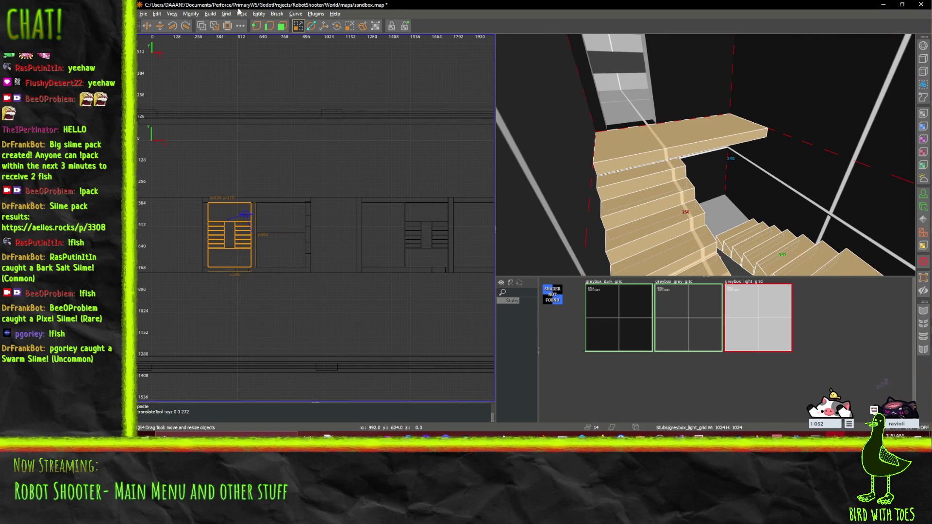
With the Translate tool, paste a copy of the stairs and raise it up the stairwell, another 32 units.
left_click(324, 26)
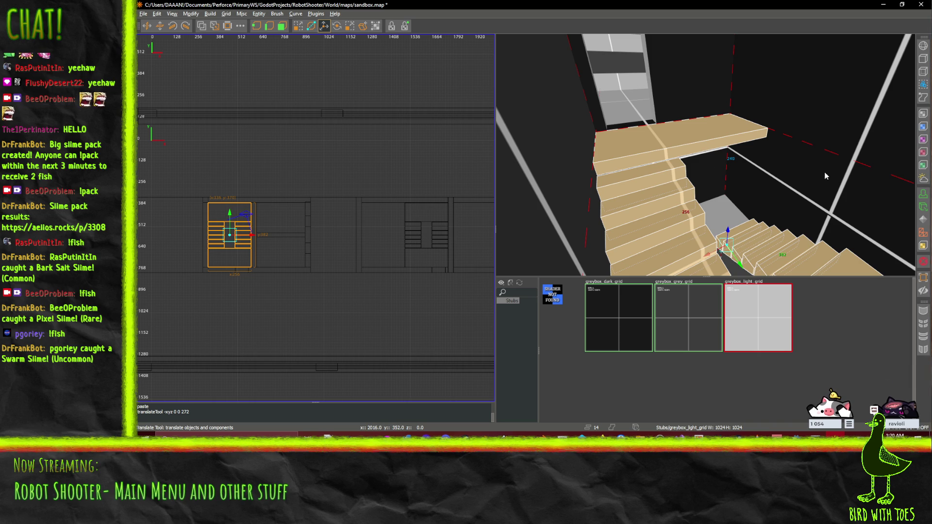
key("ctrl+v")
left_click_drag(728, 234, 761, 95)
scroll(760, 101, "down", 5)
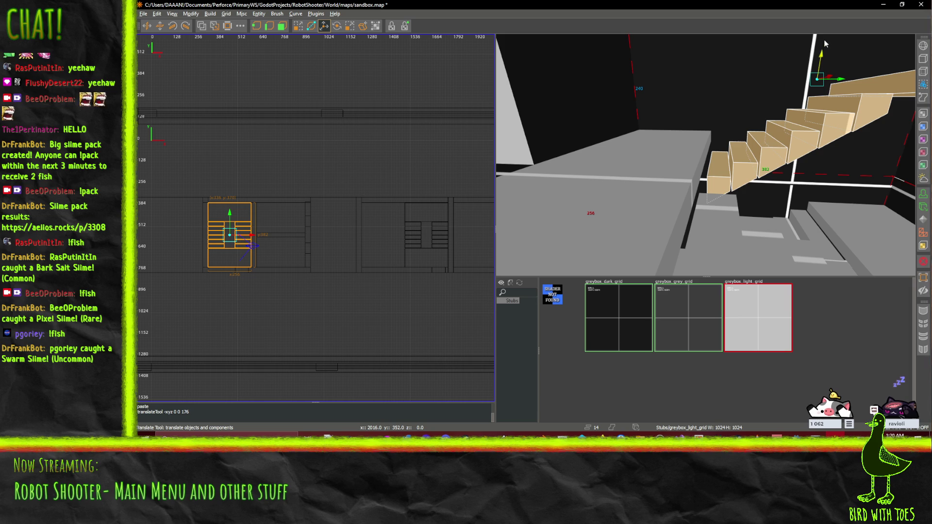
left_click_drag(821, 58, 821, 14)
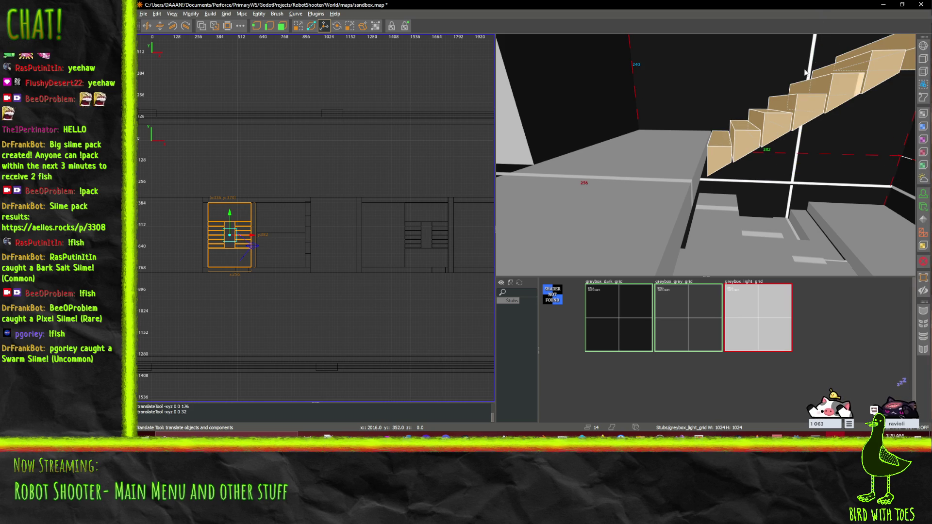
scroll(705, 154, "down", 2)
mouse_move(705, 154)
left_mouse_down()
mouse_move(715, 113)
mouse_move(747, 96)
left_mouse_up()
scroll(706, 154, "down", 5)
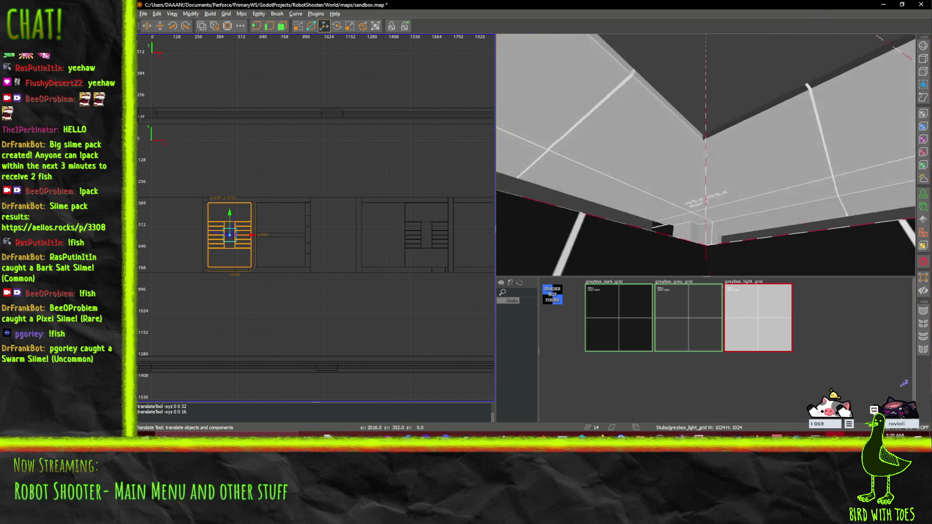
scroll(705, 154, "up", 6)
left_click_drag(706, 154, 706, 155)
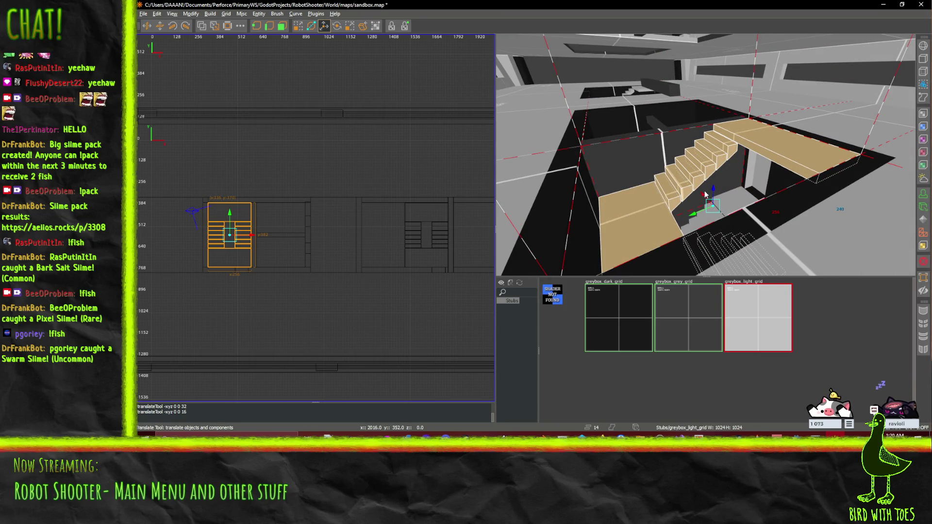
Paste another copy of the stair flight and raise it up the stairwell.
key("ctrl+v")
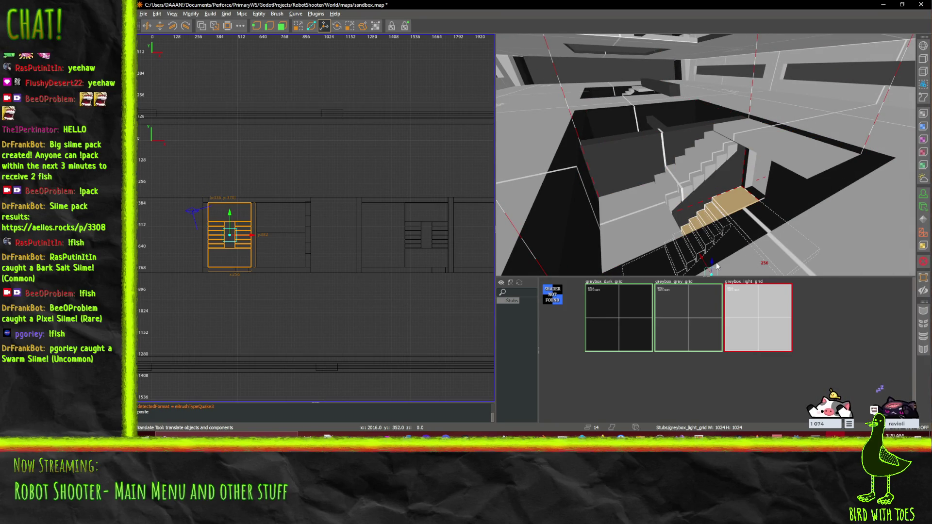
left_click_drag(713, 264, 714, 42)
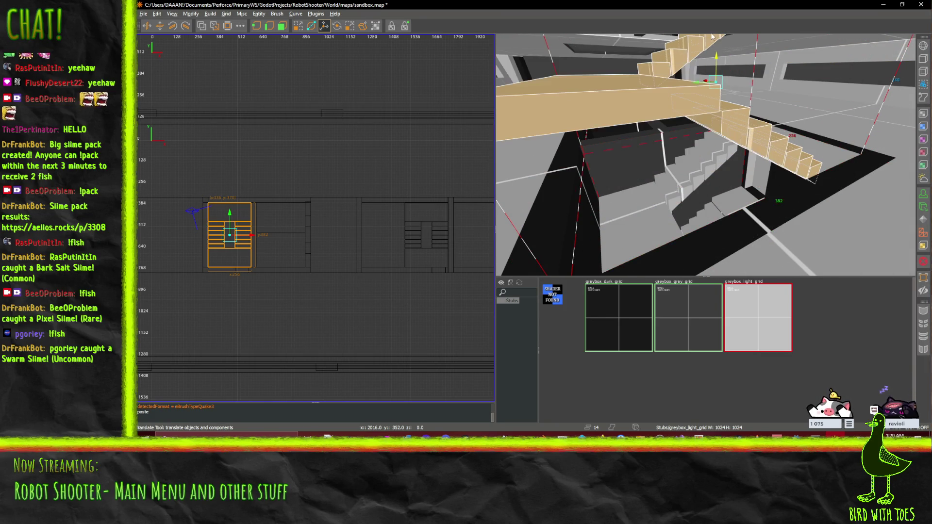
right_click(713, 36)
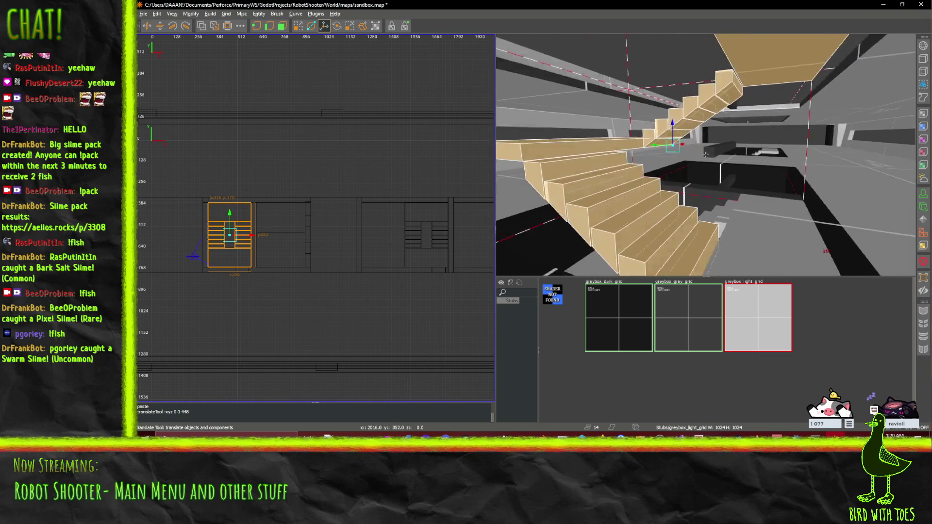
key("w")
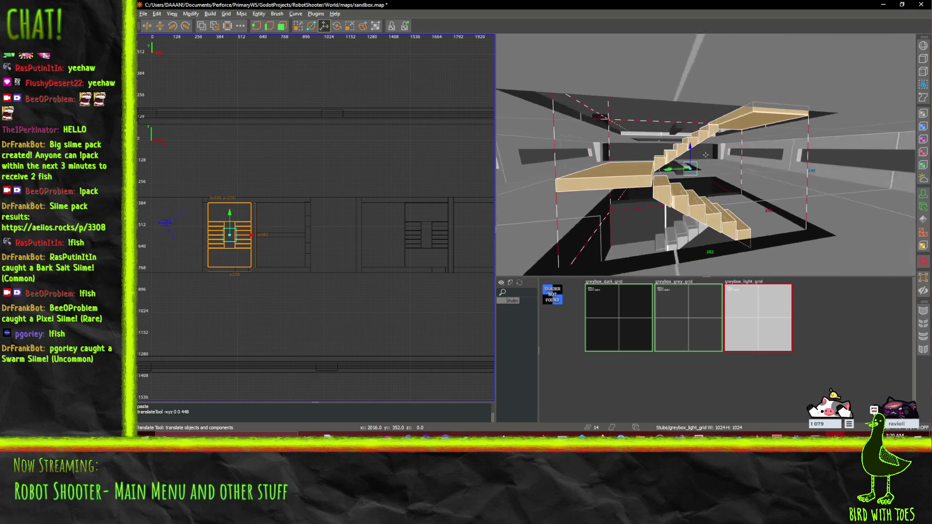
key("w")
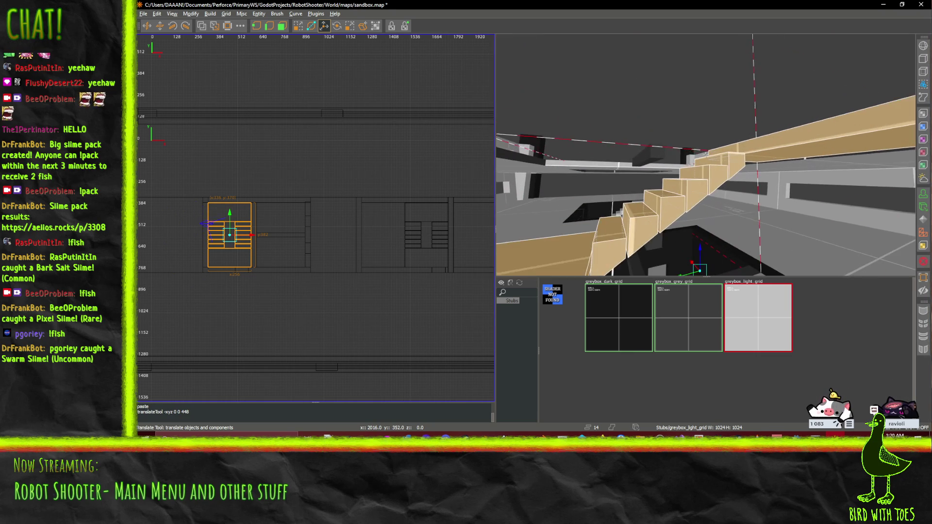
Select the four small stacked step brushes and delete them.
left_click(715, 177)
key("Right")
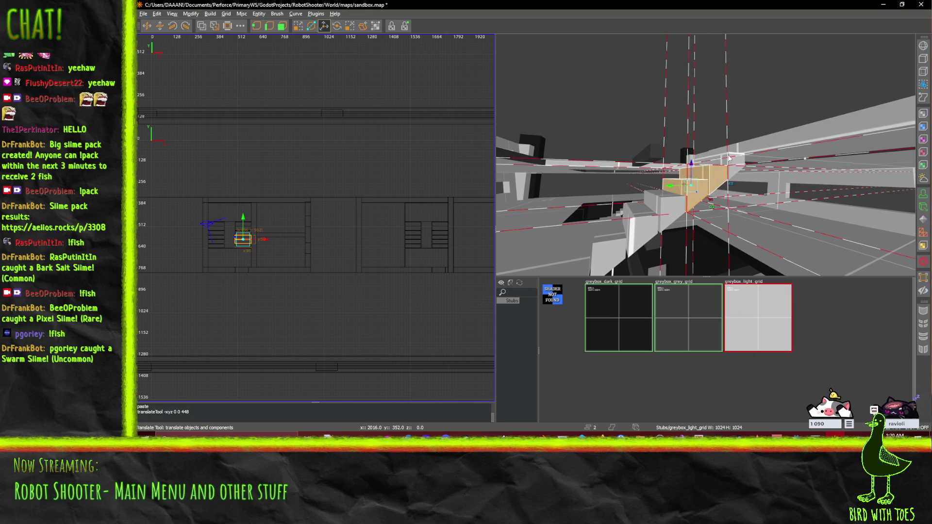
left_click(773, 149, "shift")
right_click(735, 155)
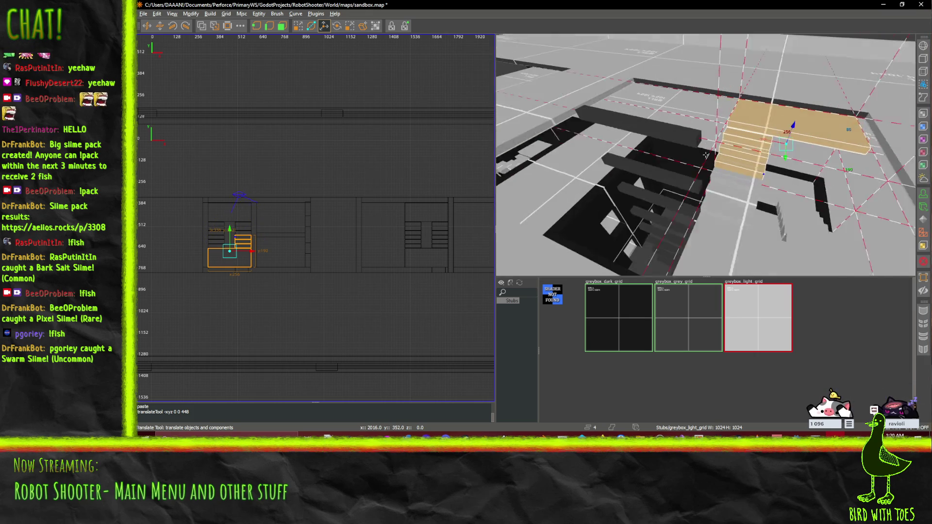
left_click(716, 169)
left_click(714, 167, "shift")
left_click(705, 177, "shift")
left_click(700, 187, "shift")
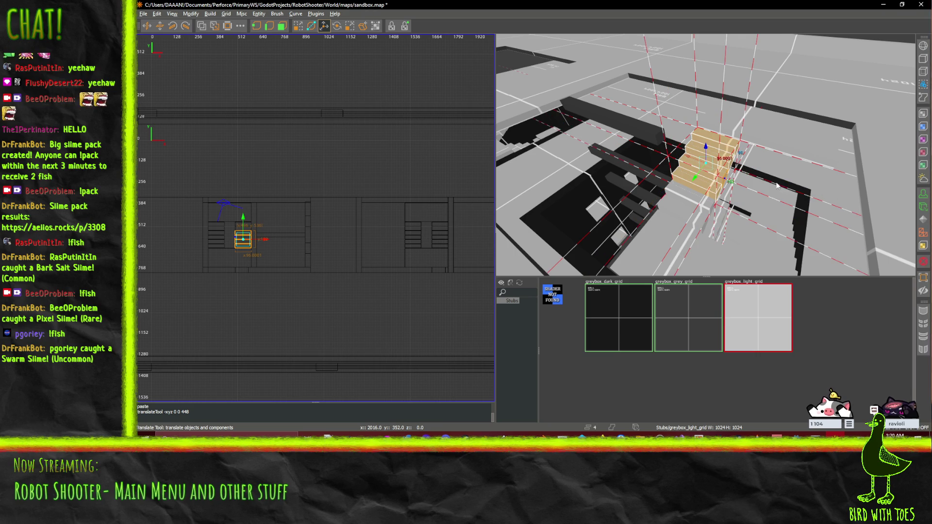
key("Delete")
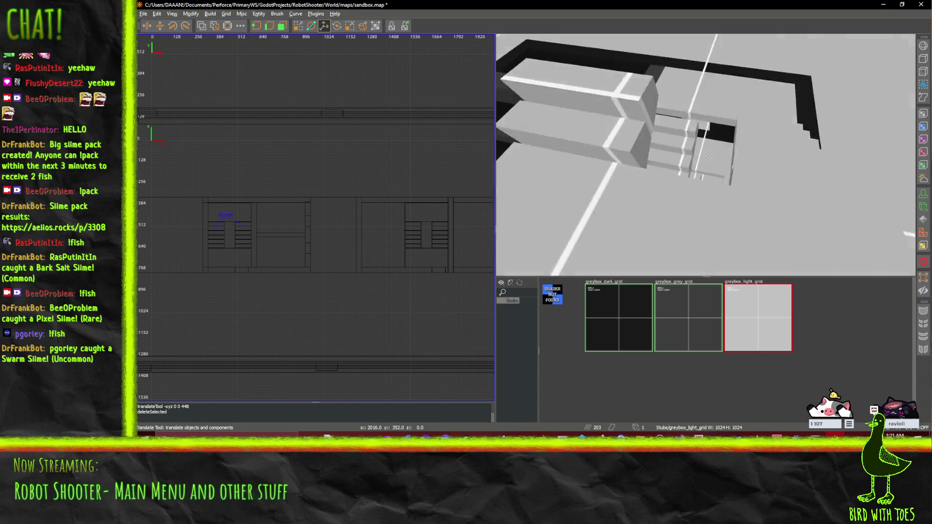
Restore the deleted steps and add the top step and landing to the selection.
key("s")
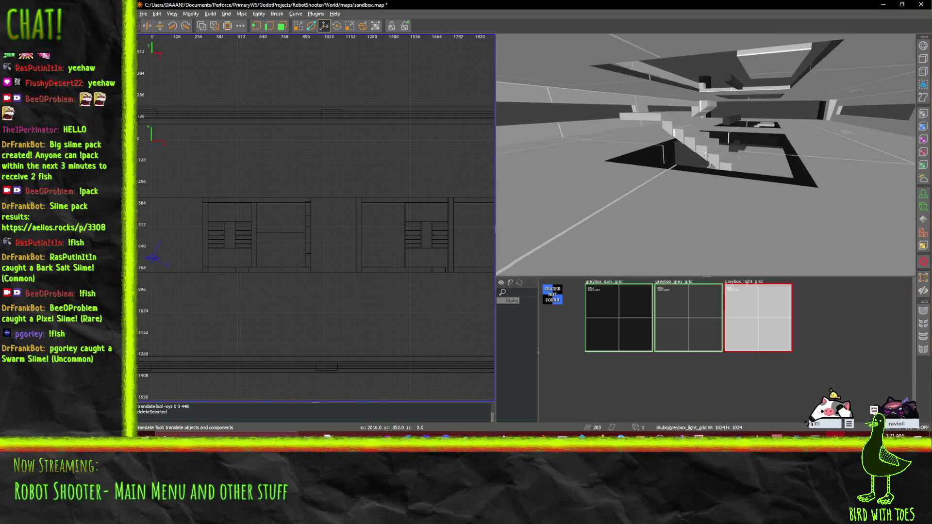
key("s")
key("ctrl+z")
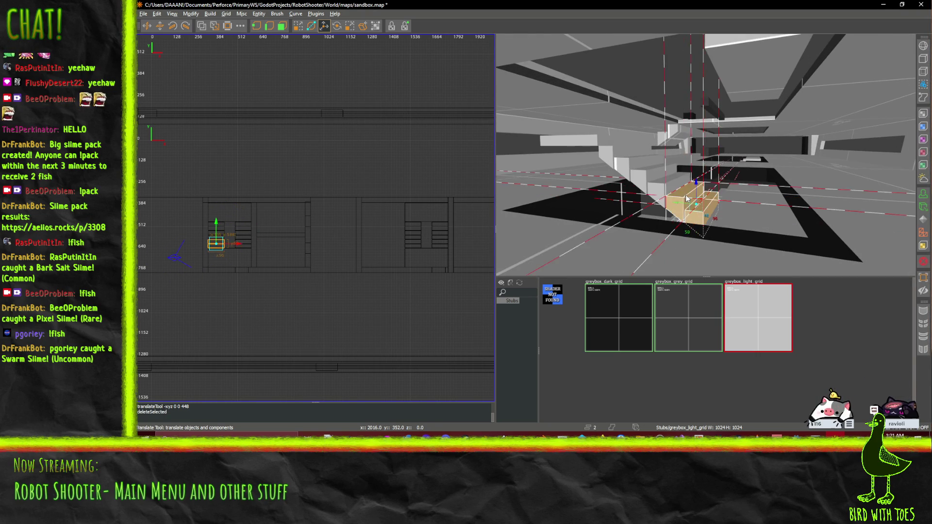
left_click(623, 154, "ctrl")
left_click(599, 144, "ctrl")
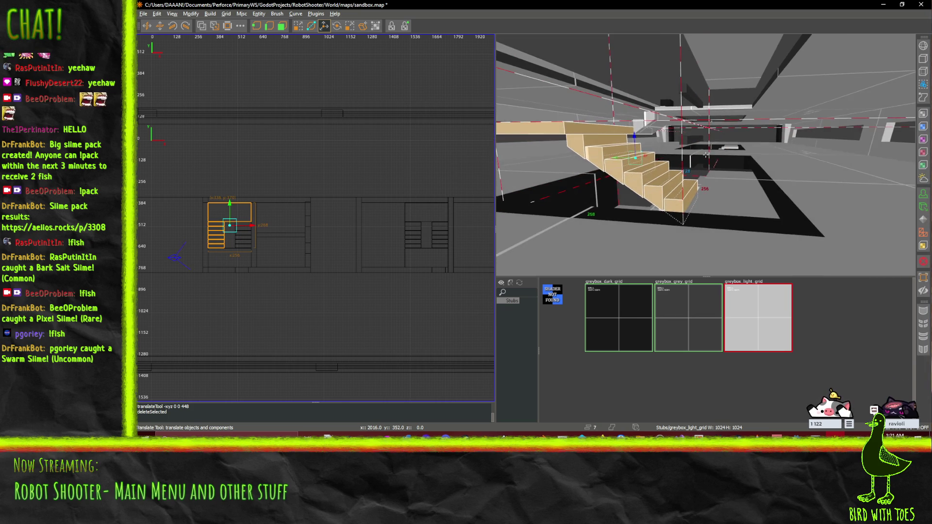
Paste the stair copy and raise it 432 units, then a further 240 units.
key("ctrl+v")
mouse_move(705, 154)
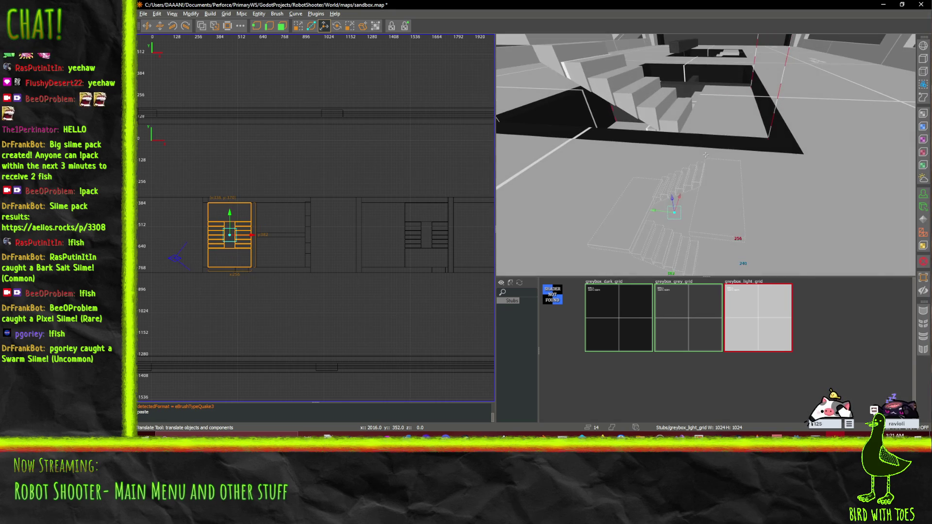
left_click_drag(668, 39, 666, 7)
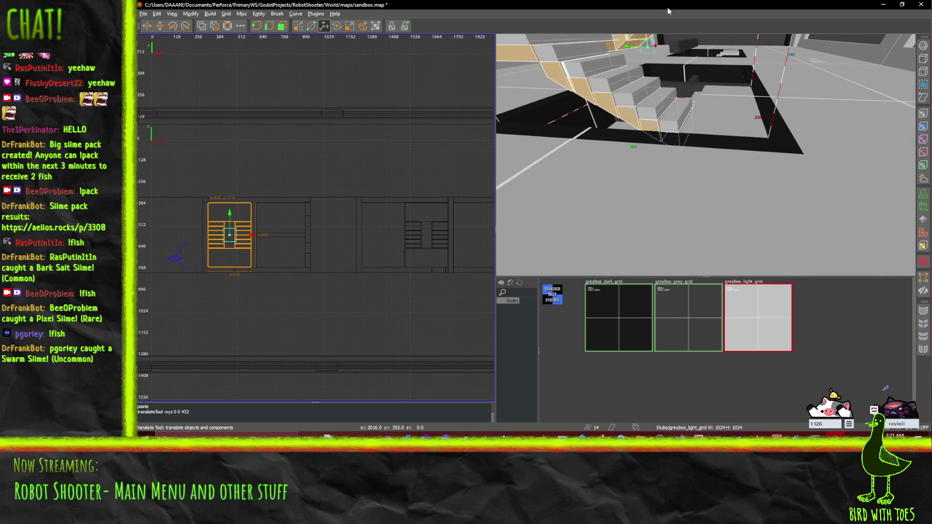
right_click(705, 155)
left_click_drag(665, 170, 668, 91)
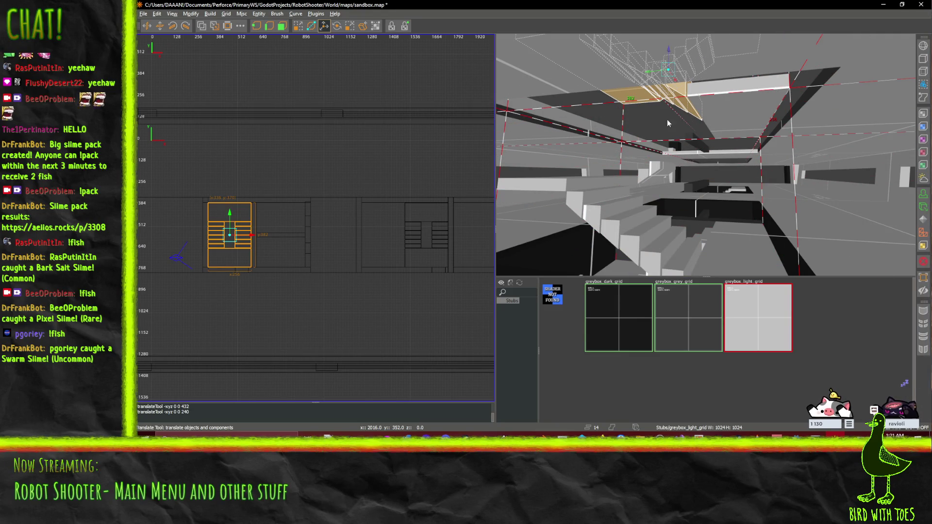
Inspect the raised stairs from below and around the floor pits, then select a thin wall brush.
right_click(668, 91)
key("w")
key("w")
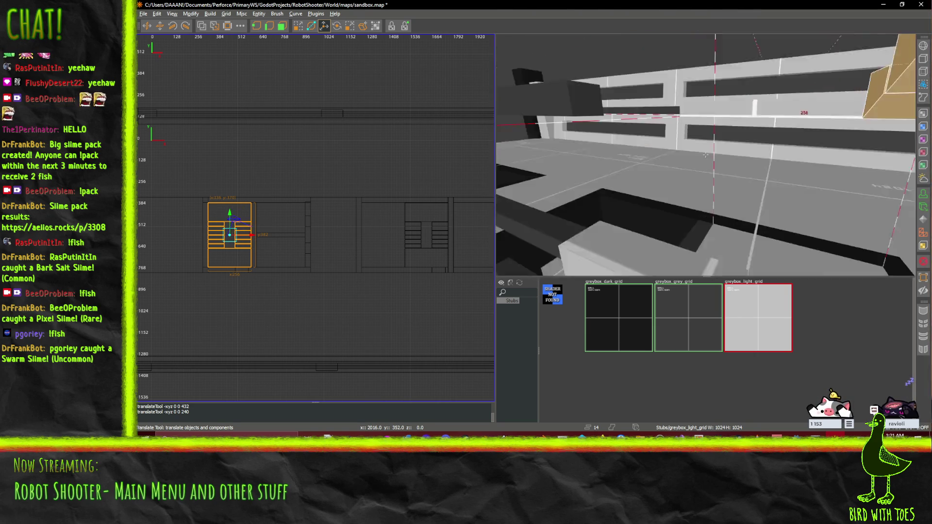
scroll(607, 161, "up", 2)
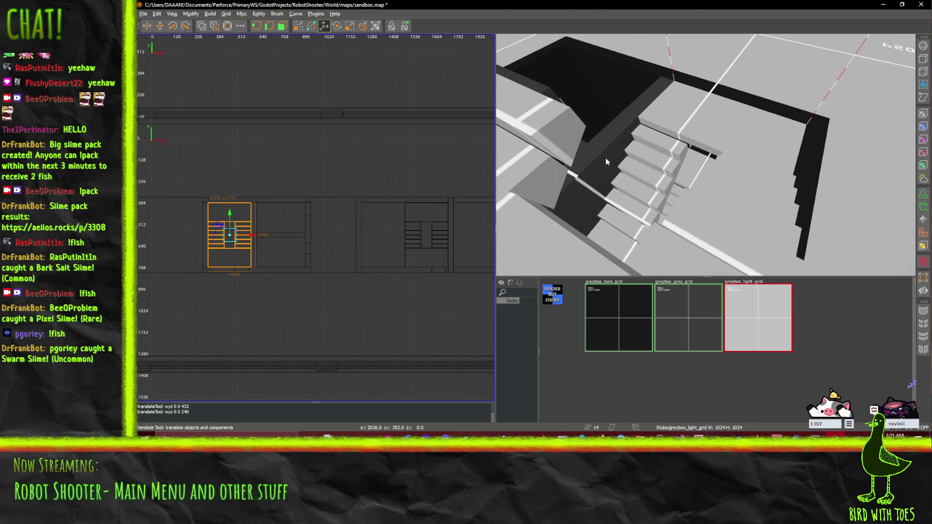
key("shift+space")
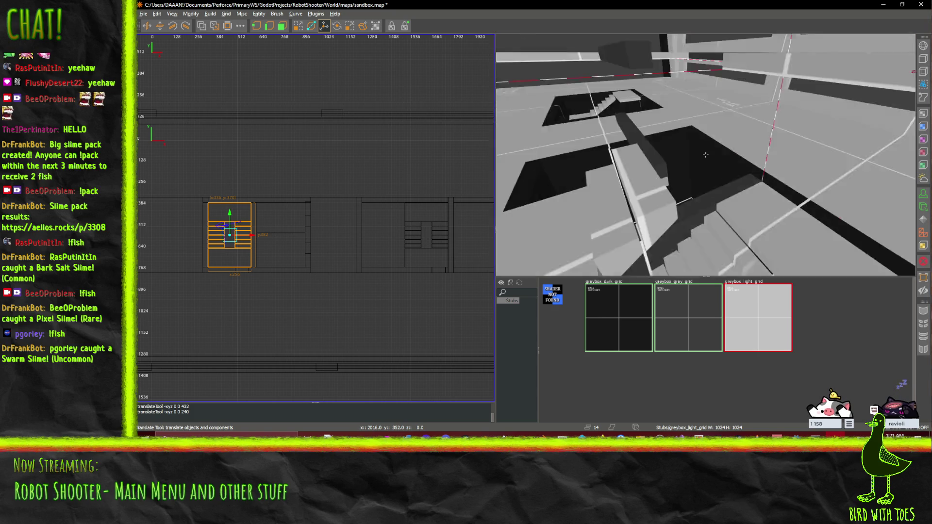
key("w")
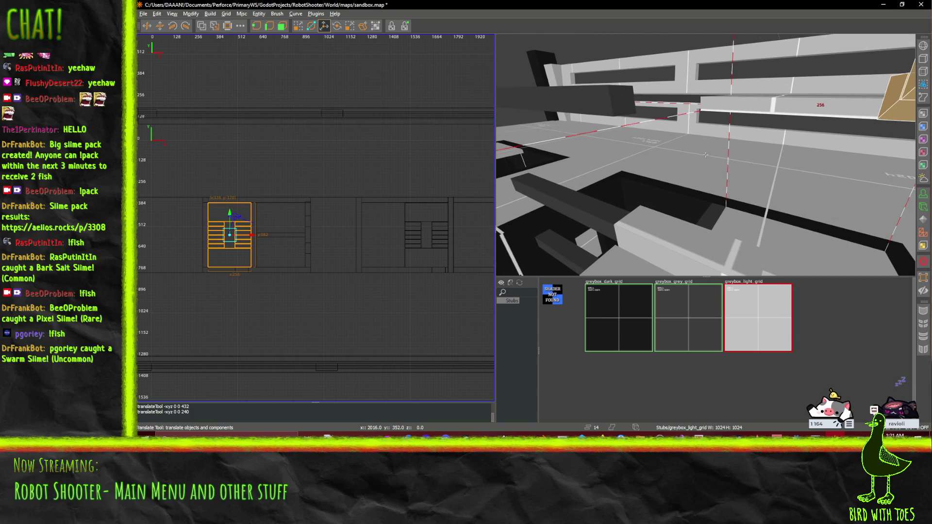
key("s")
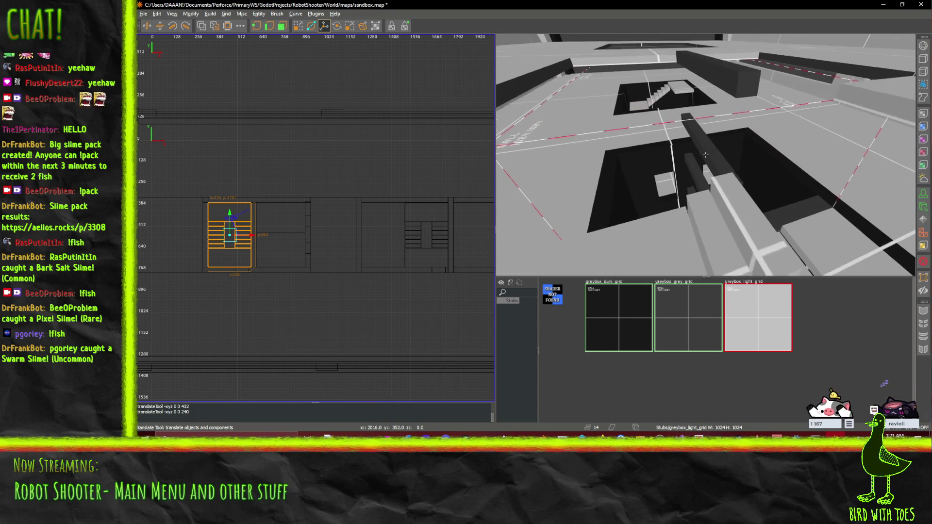
key("shift+space")
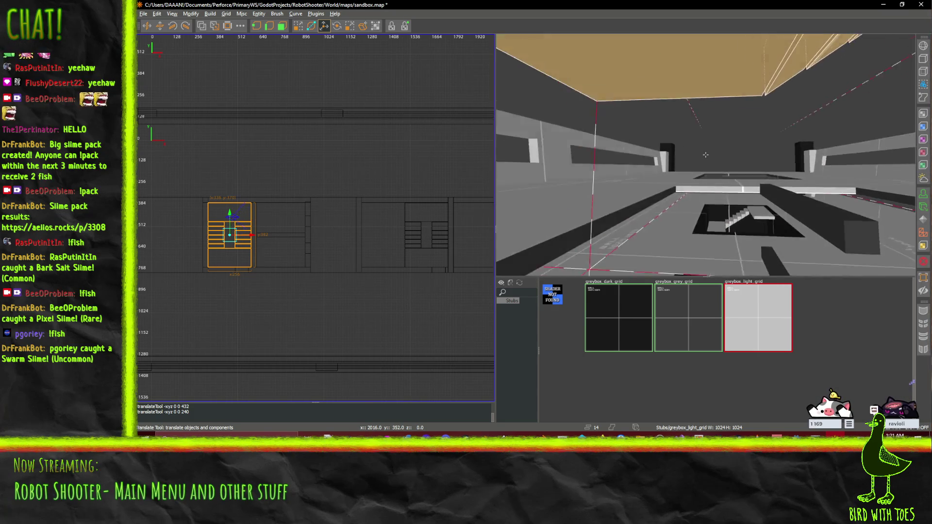
key("s")
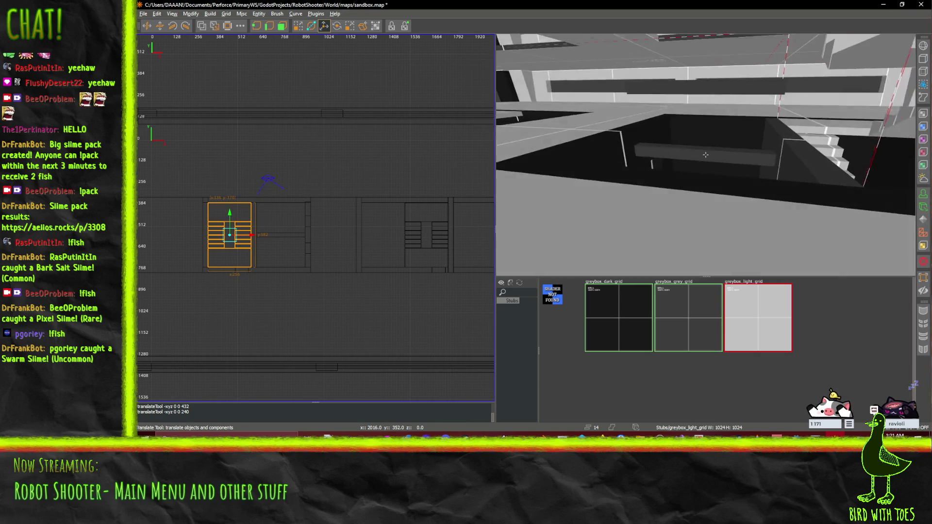
key("w")
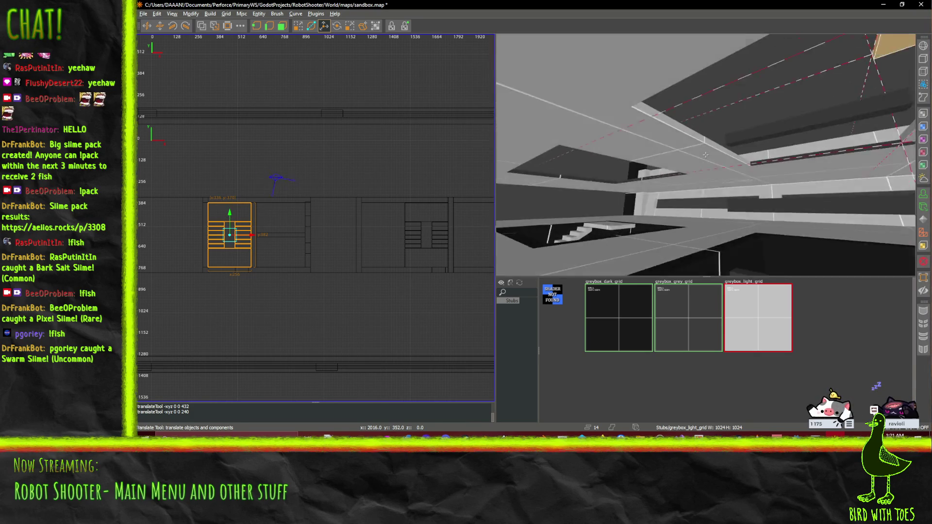
key("shift+space")
left_click(597, 218)
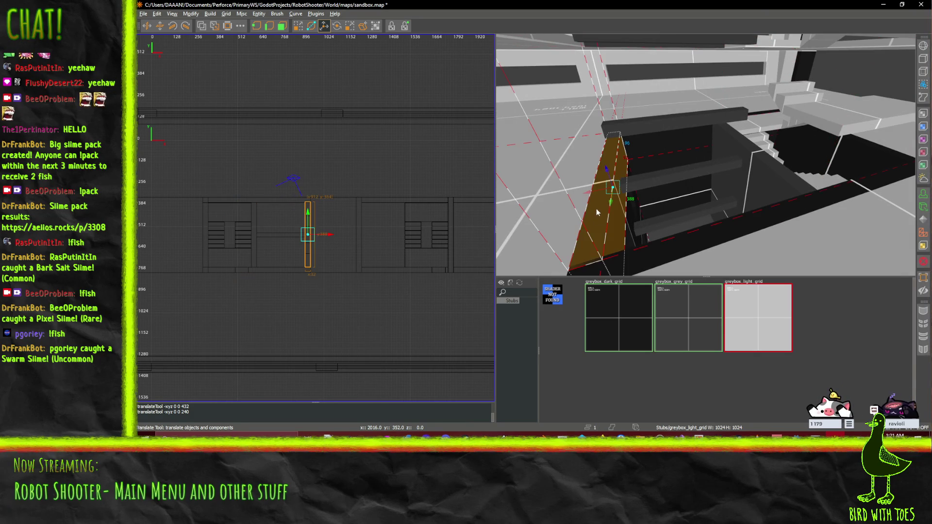
Add the stairwell wall brushes and the back beam to the selection.
left_click(674, 228, "shift")
left_click(779, 177, "shift")
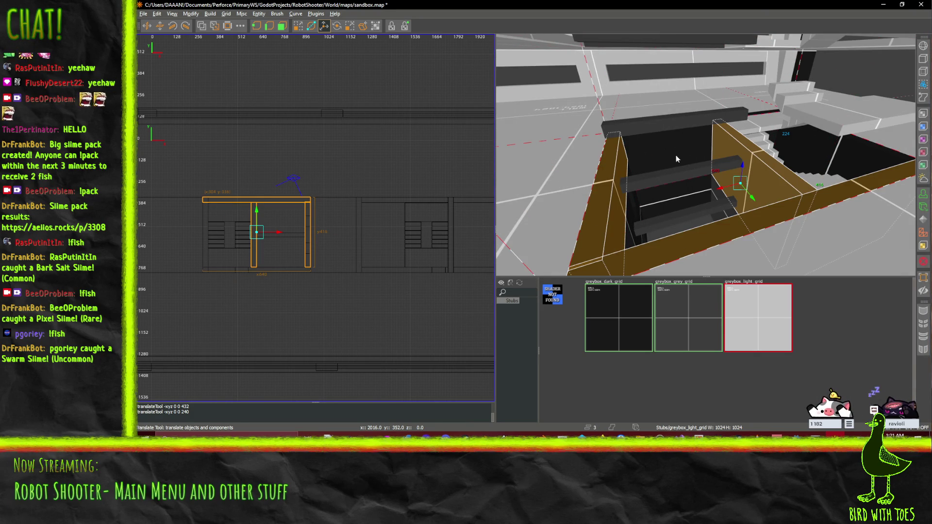
right_click(779, 176)
right_click(705, 154)
left_click(625, 217, "shift")
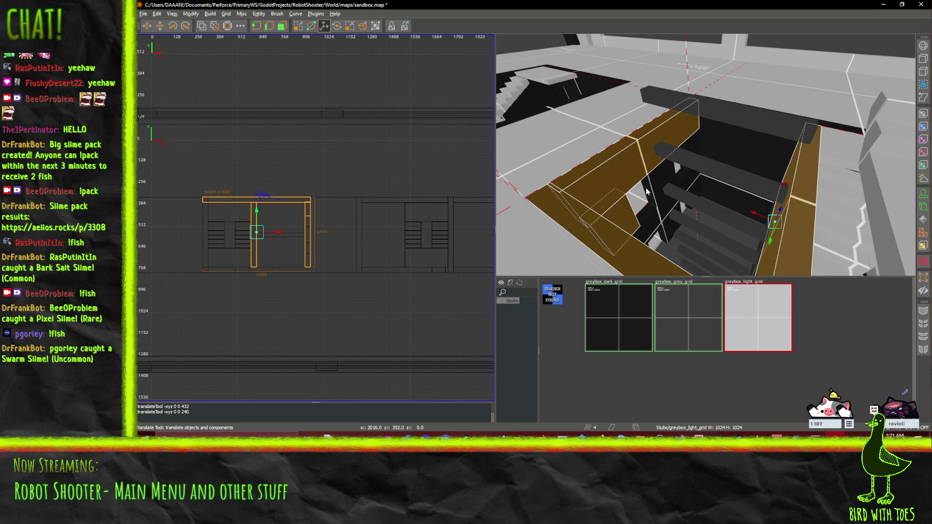
left_click(641, 197, "shift")
left_click(688, 154, "shift")
left_click(712, 142, "shift")
left_click(723, 137, "shift")
Also add the black pillar and black wall to the selection.
key("w")
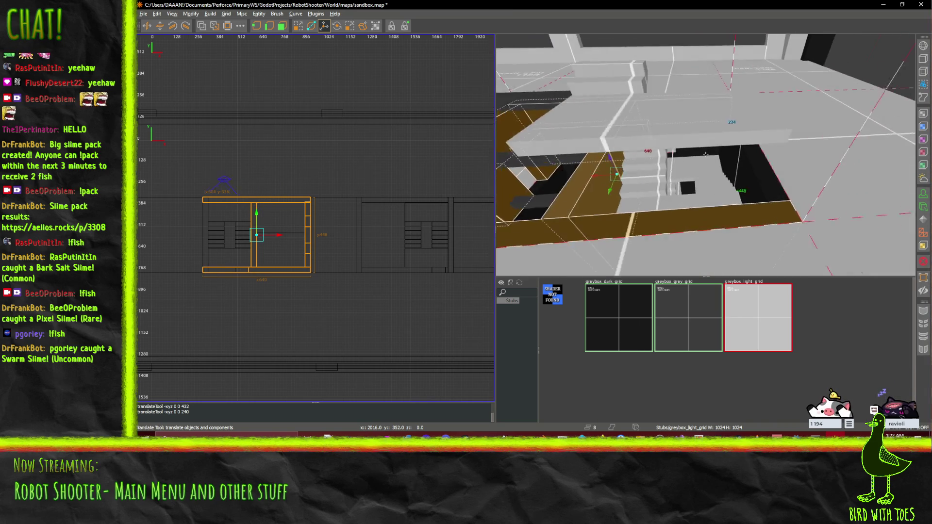
left_click(715, 179, "shift")
right_click(715, 179)
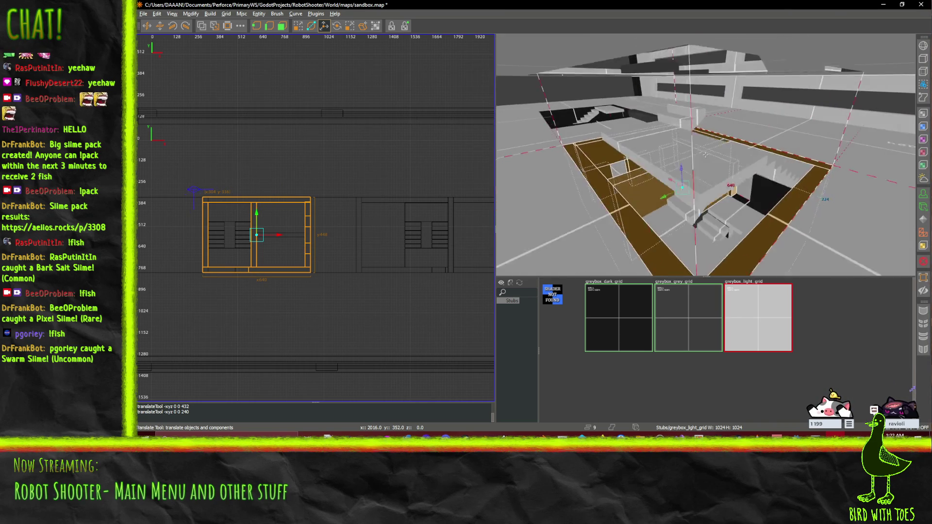
key("w")
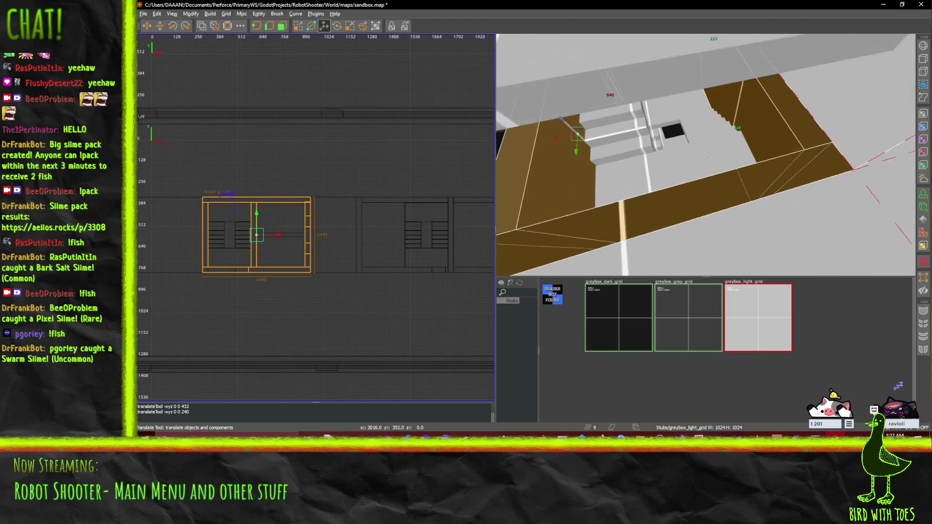
left_click(666, 118, "shift")
key("s")
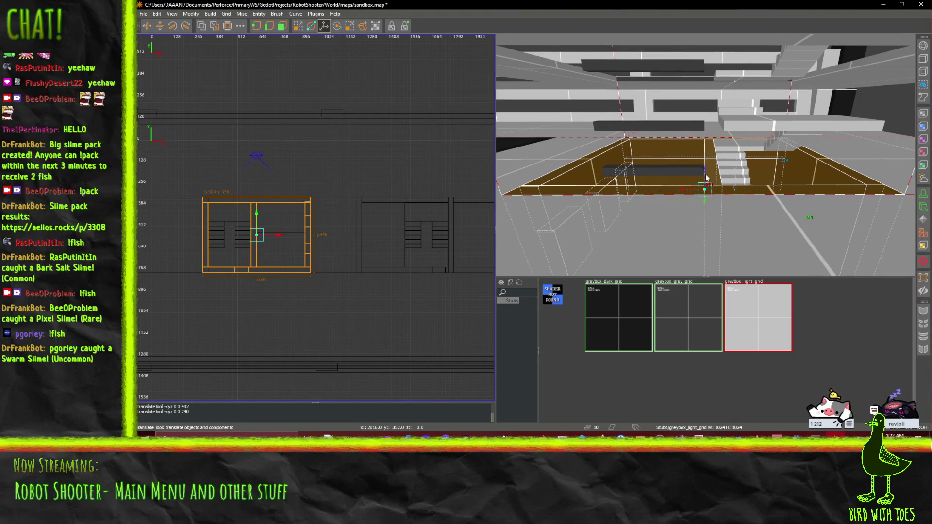
Paste a copy of the selected walls and raise it 224 units.
key("ctrl+v")
scroll(706, 175, "up", 5)
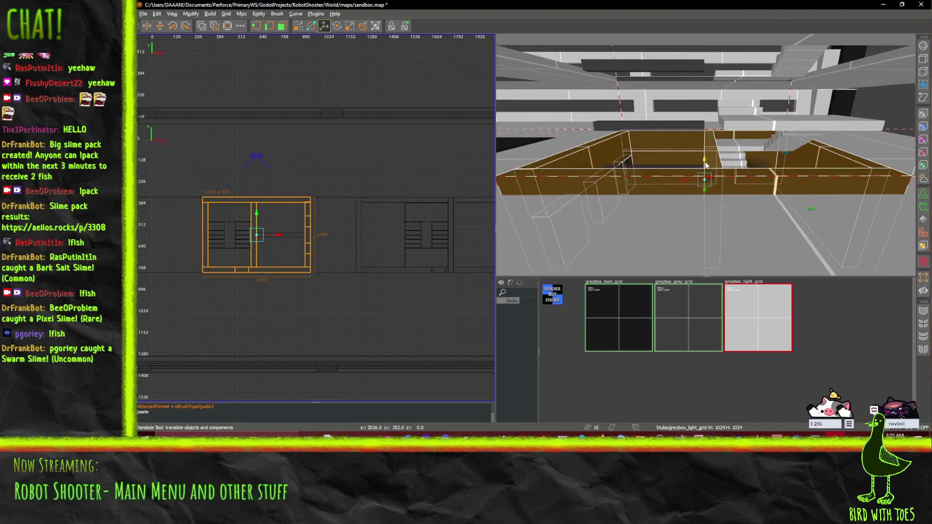
left_click_drag(699, 91, 705, 154)
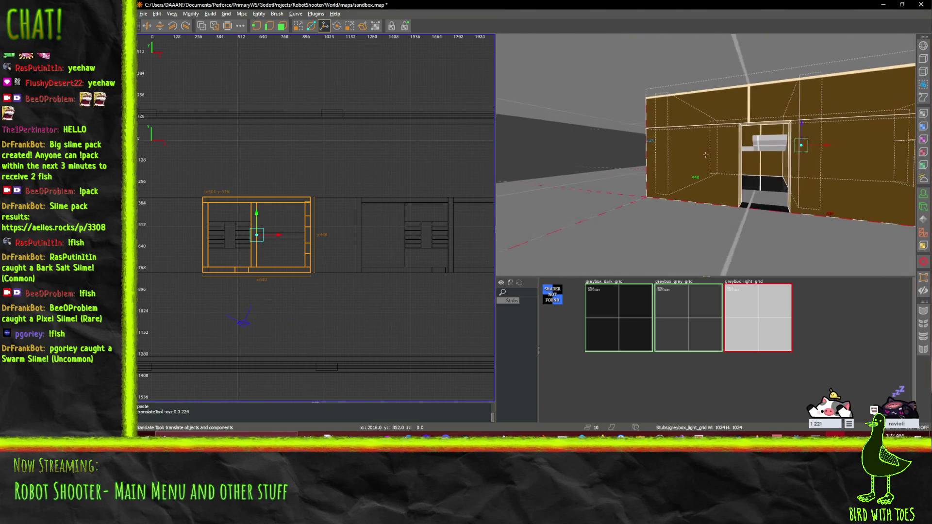
key("Up")
key("Up")
key("Up")
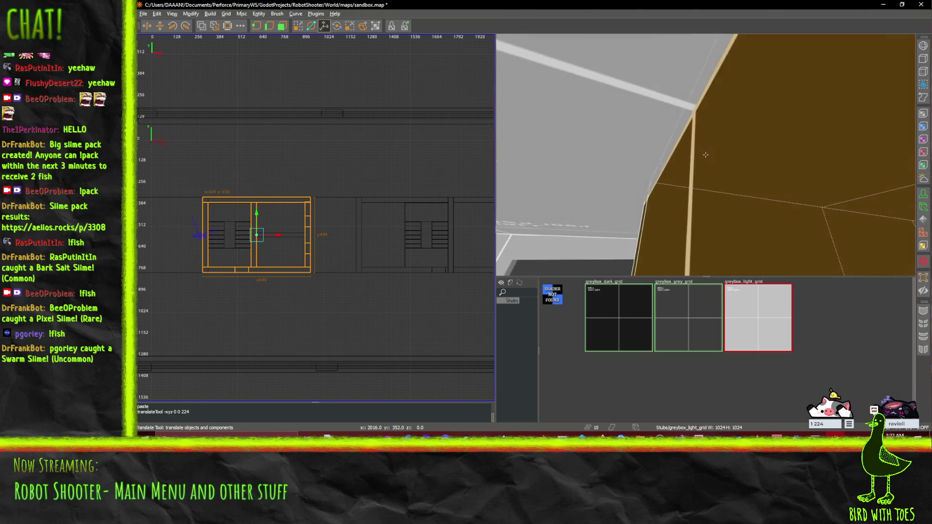
key("Down")
key("Down")
key("Down")
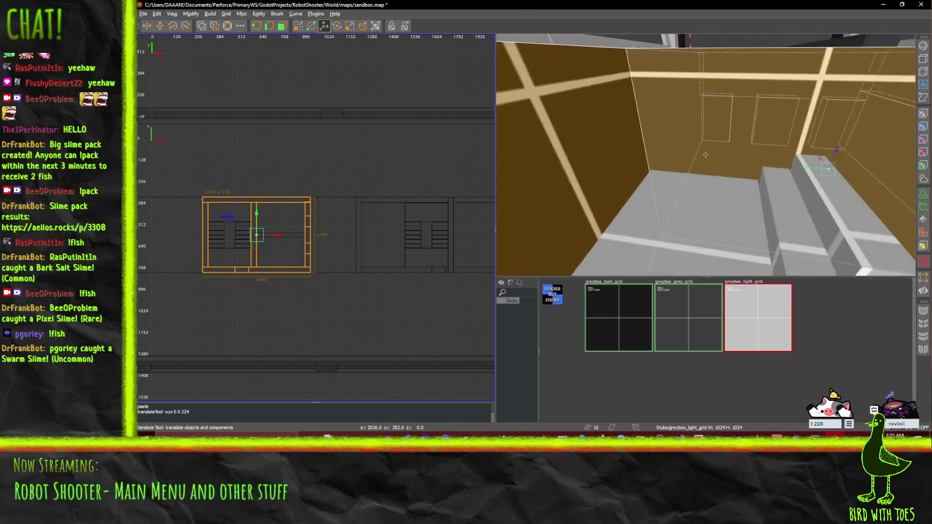
key("Right")
key("Right")
key("Right")
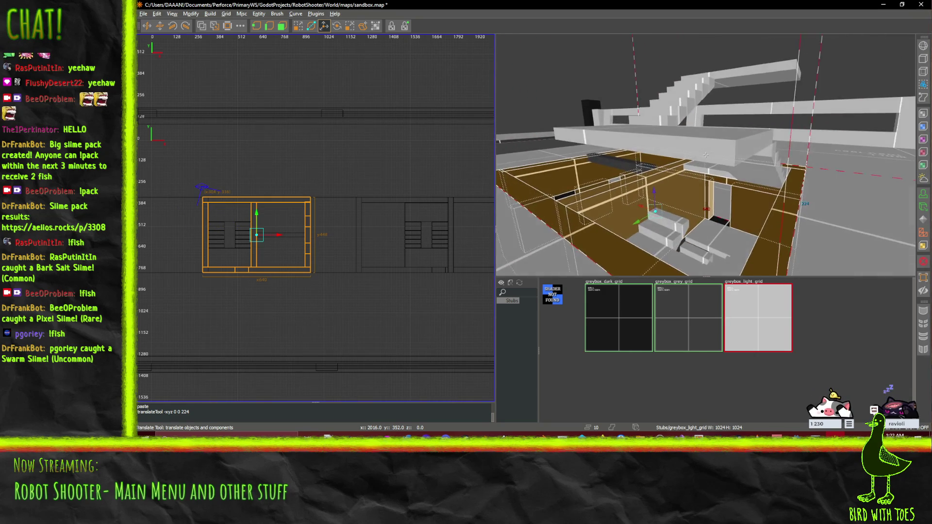
key("Up")
key("Up")
key("Up")
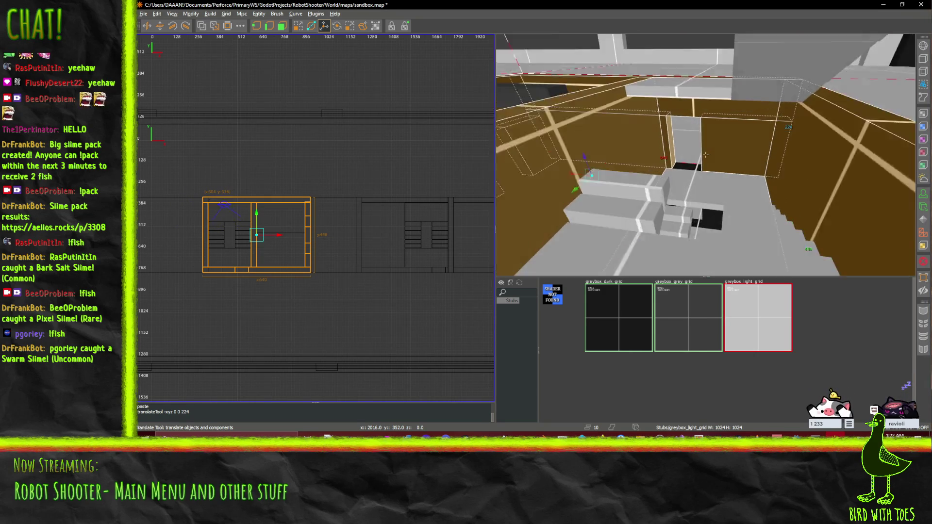
Select the thin floor slab, the ledge and the pillar in the brown room.
left_click(725, 158)
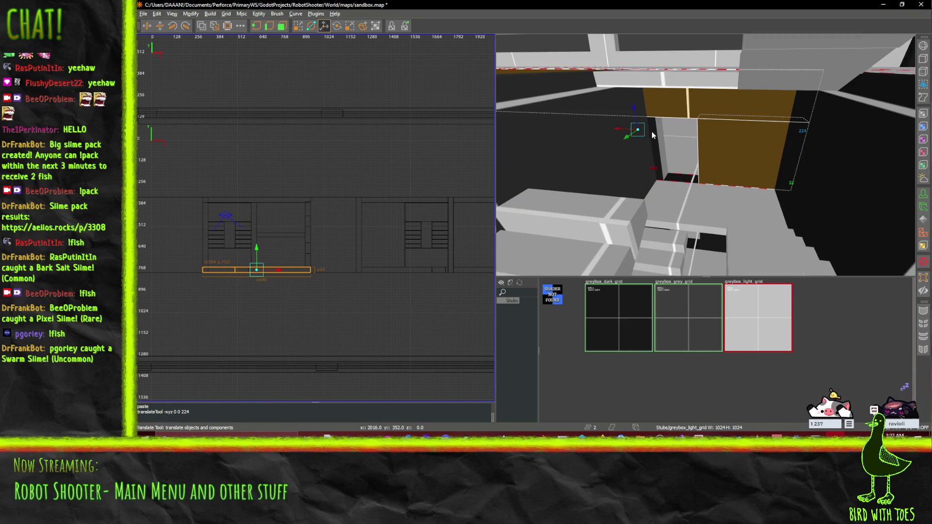
key("Left")
key("Left")
key("Right")
key("Right")
key("Right")
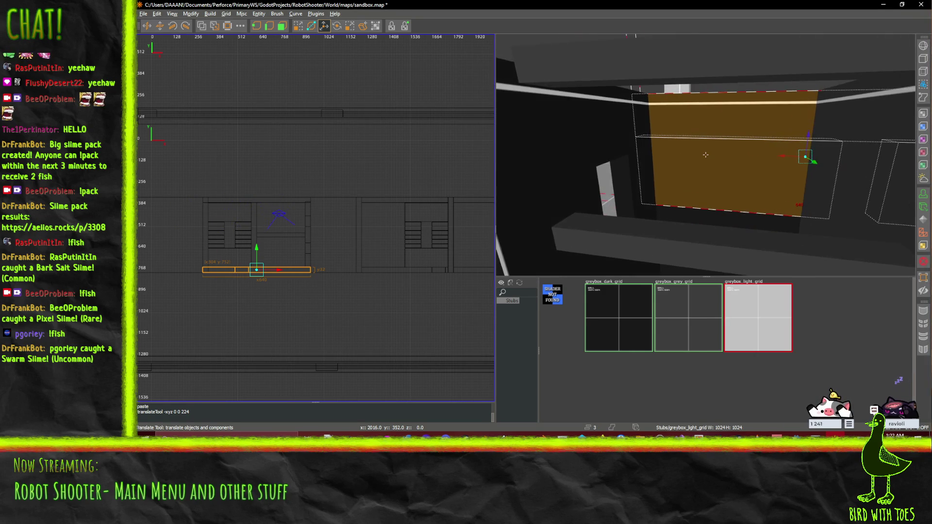
key("Down")
key("Down")
key("Down")
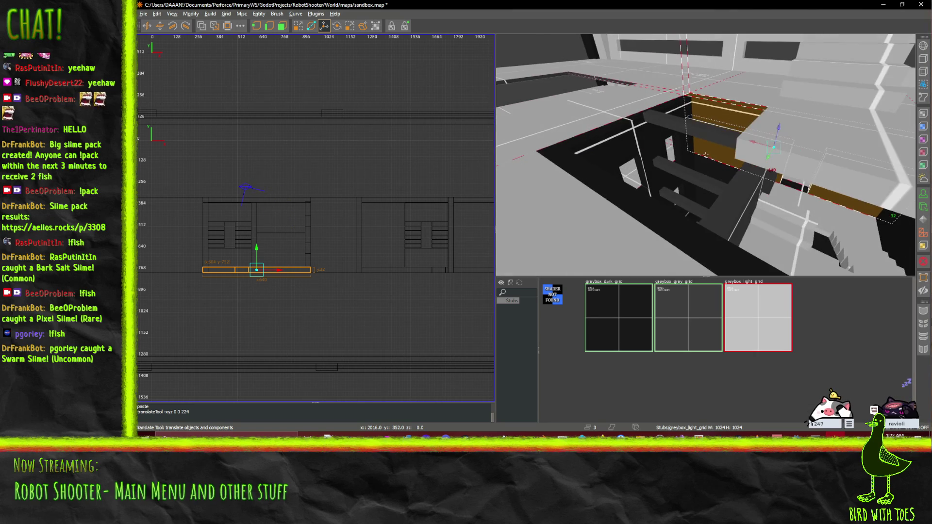
left_click(678, 110, "shift")
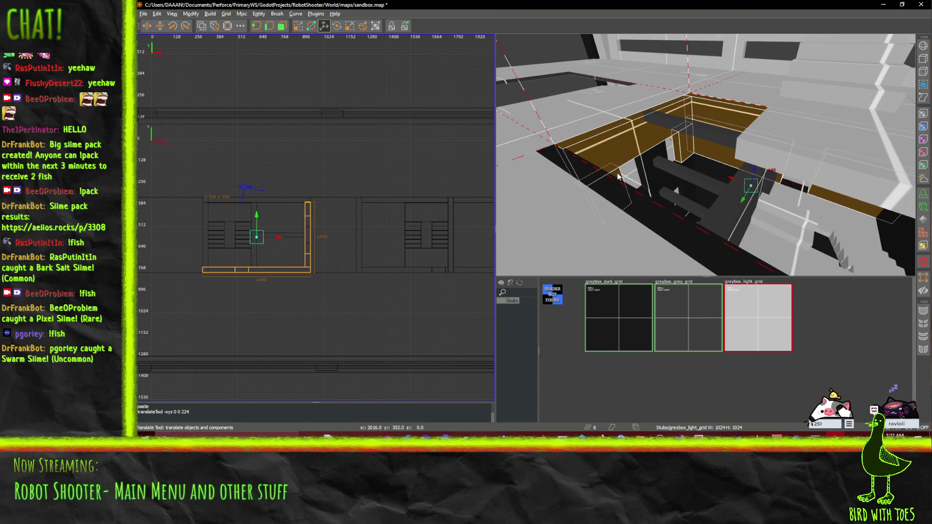
left_click(645, 163, "shift")
key("Down")
key("Down")
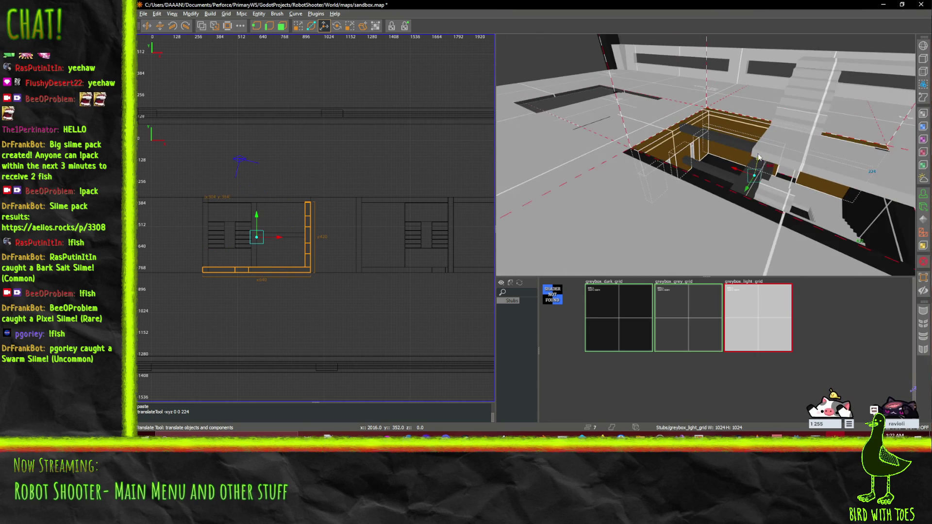
Paste a copy of the slab, ledge and pillar, then pick out a single floor slab.
key("ctrl+v")
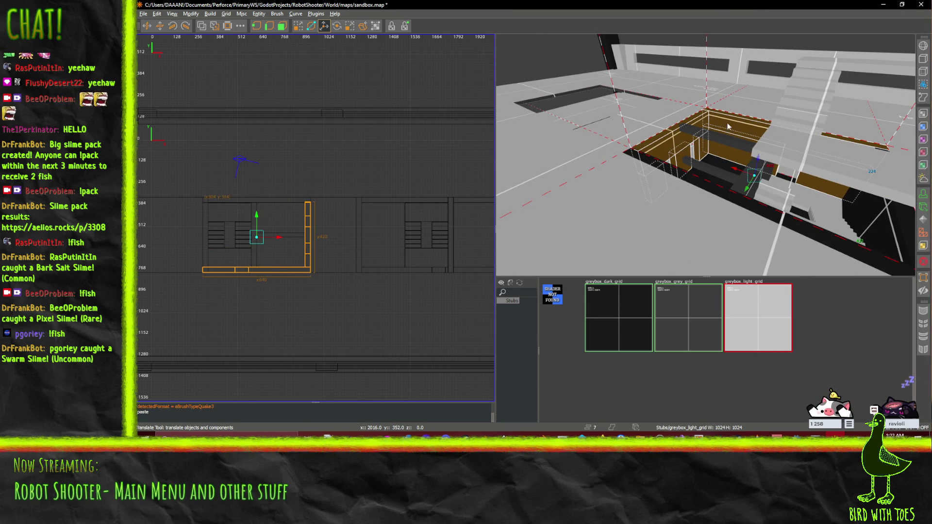
key("Up")
key("Up")
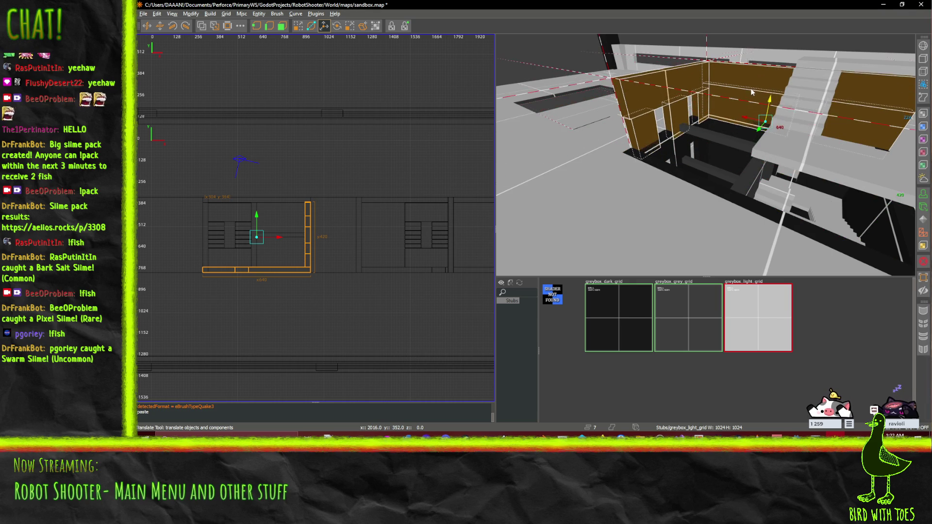
key("Up")
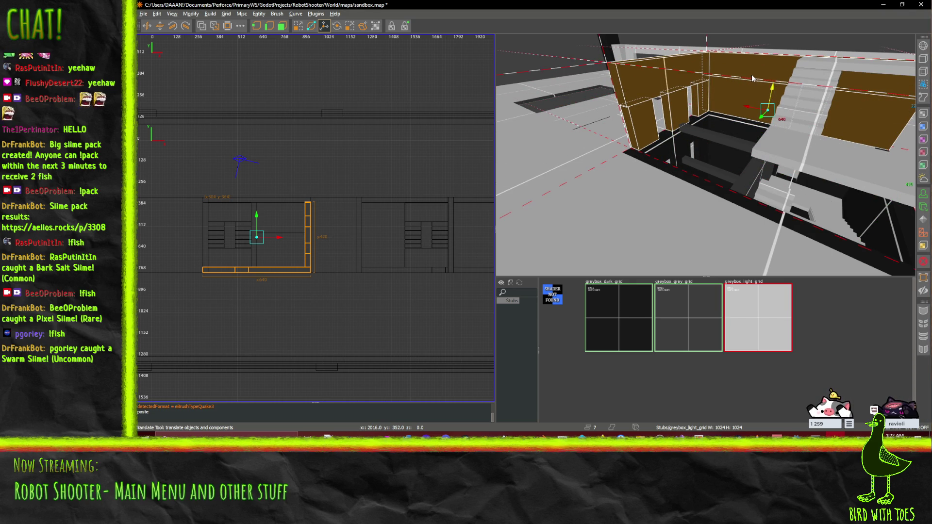
right_click(667, 188)
left_click(705, 154, "shift")
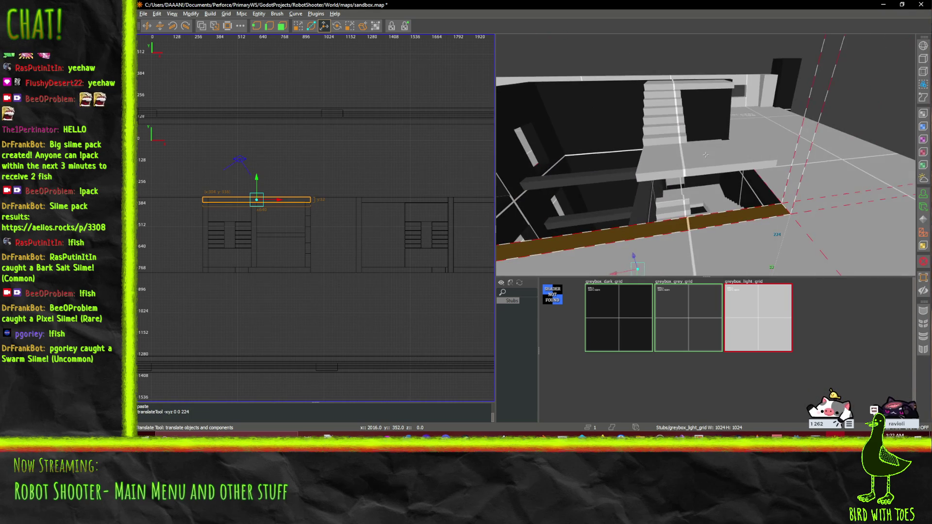
Paste a copy of the floor slab and raise it one storey, 224 units.
key("ctrl+v")
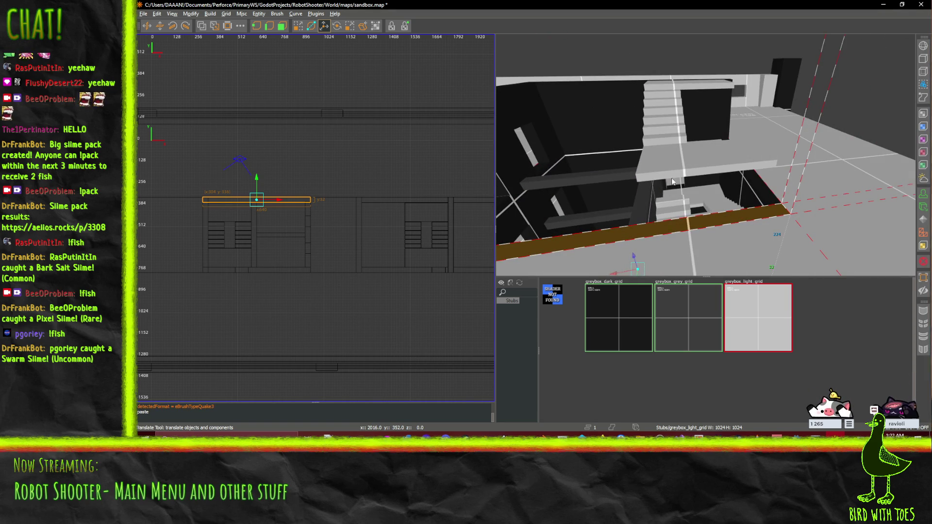
left_click_drag(634, 255, 633, 141)
key("c")
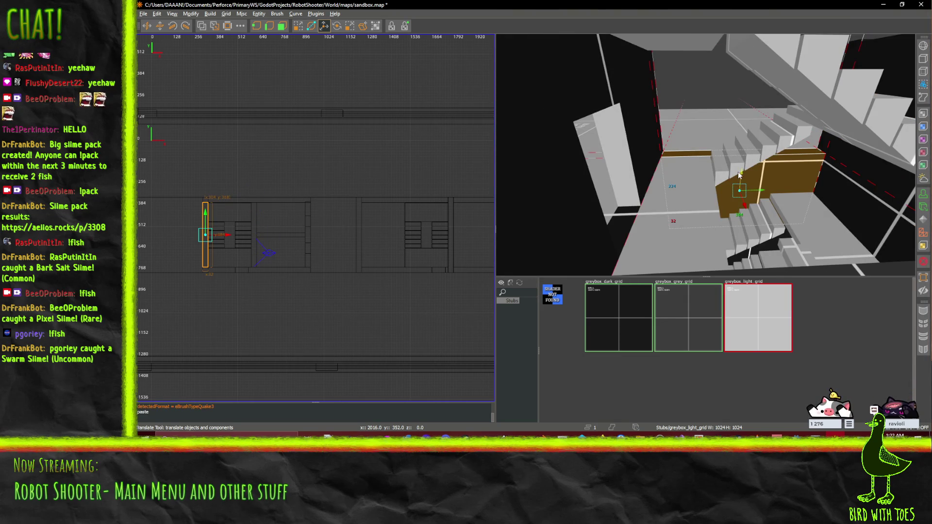
Paste a copy of the vertical wall brush, raise it, and shift it 288 units sideways.
key("ctrl+v")
mouse_move(745, 84)
left_mouse_down()
mouse_move(761, 65)
mouse_move(756, 137)
left_mouse_up()
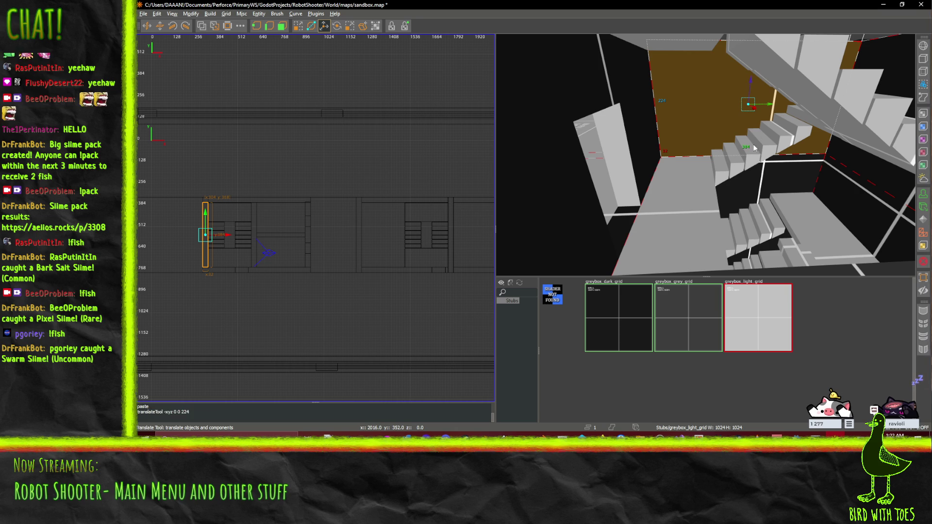
key("w")
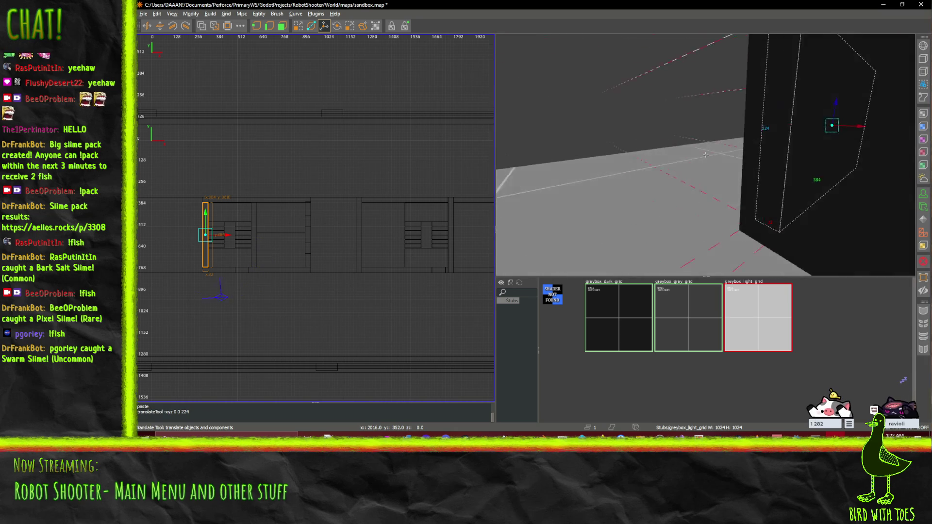
key("w")
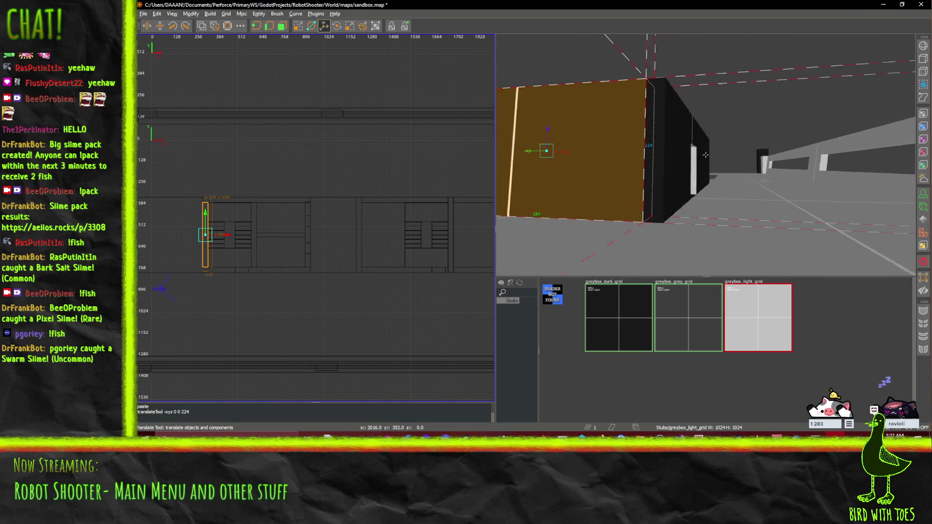
key("w")
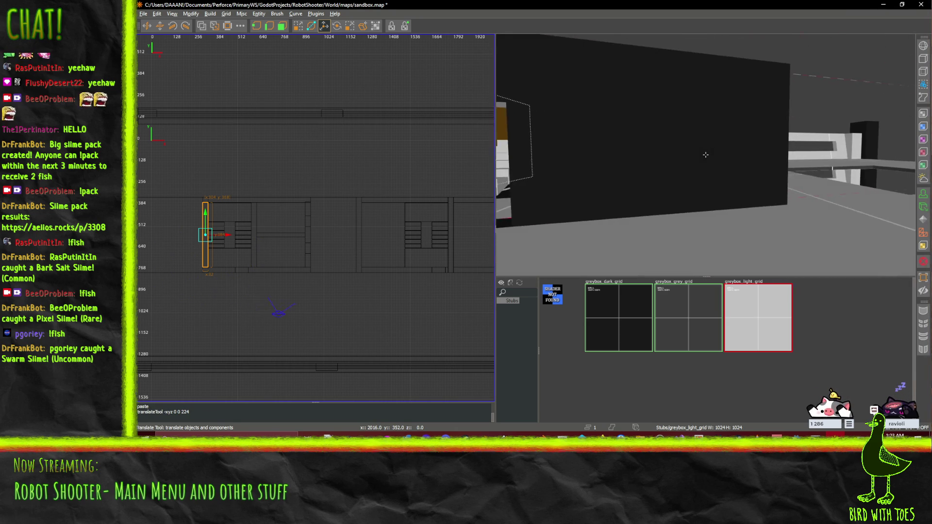
key("w")
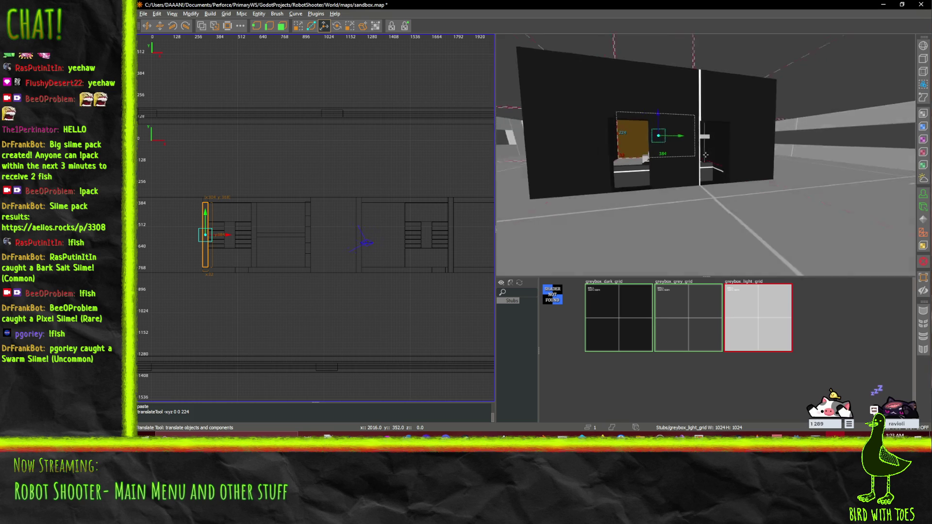
key("w")
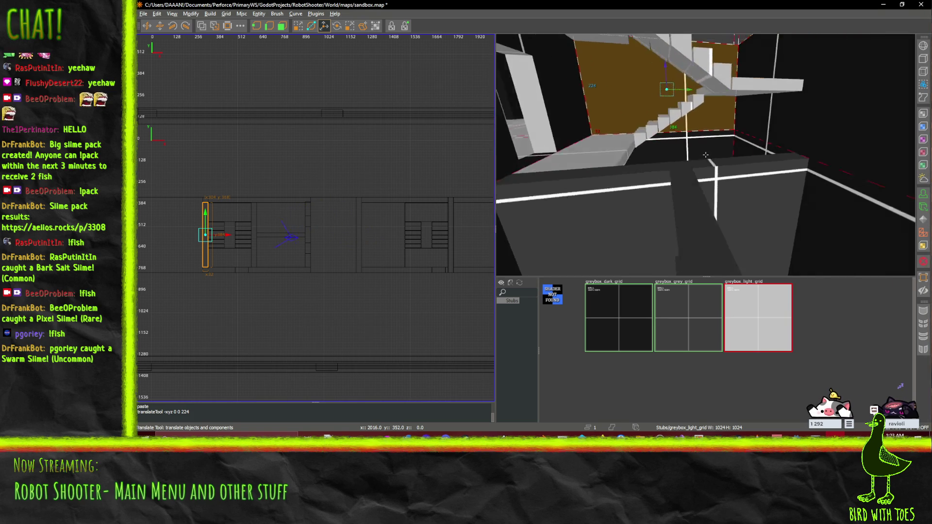
key("w")
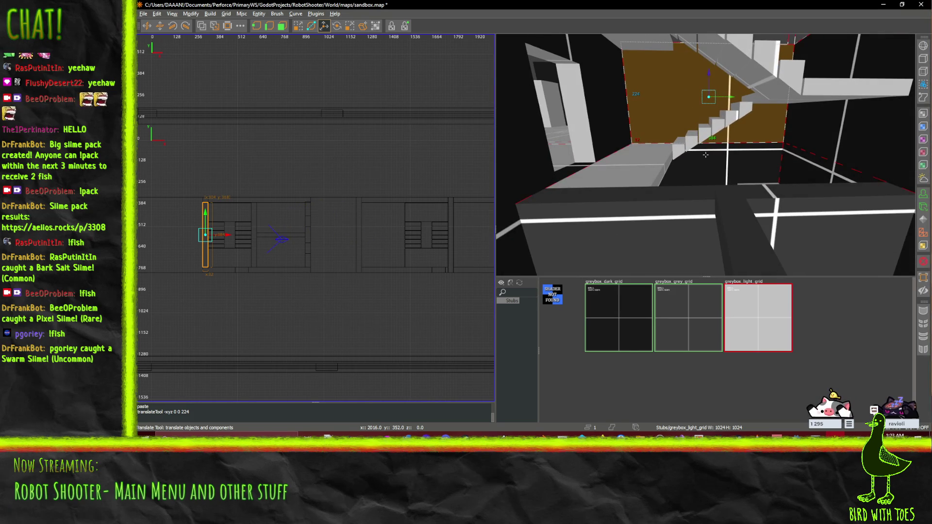
key("s")
left_click_drag(653, 195, 705, 155)
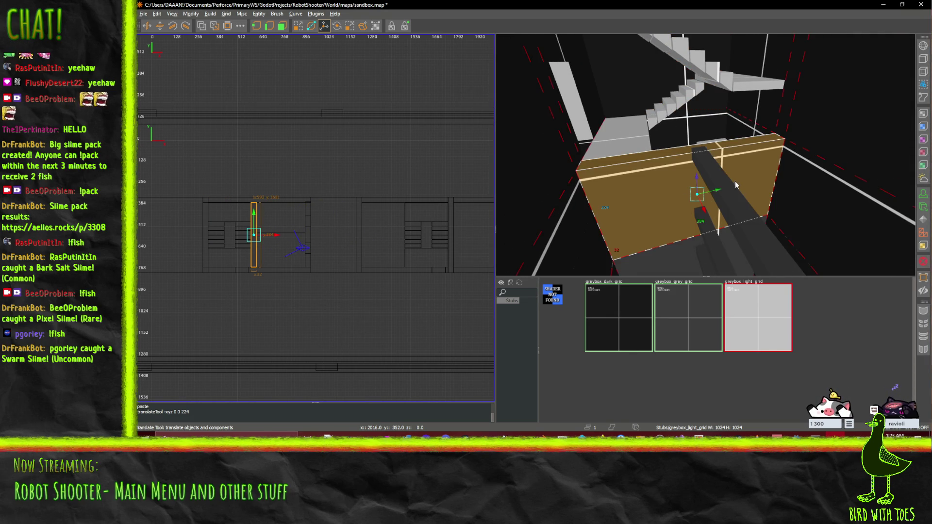
Paste another wall brush copy and raise it 224 units to the storey above.
key("ctrl+v")
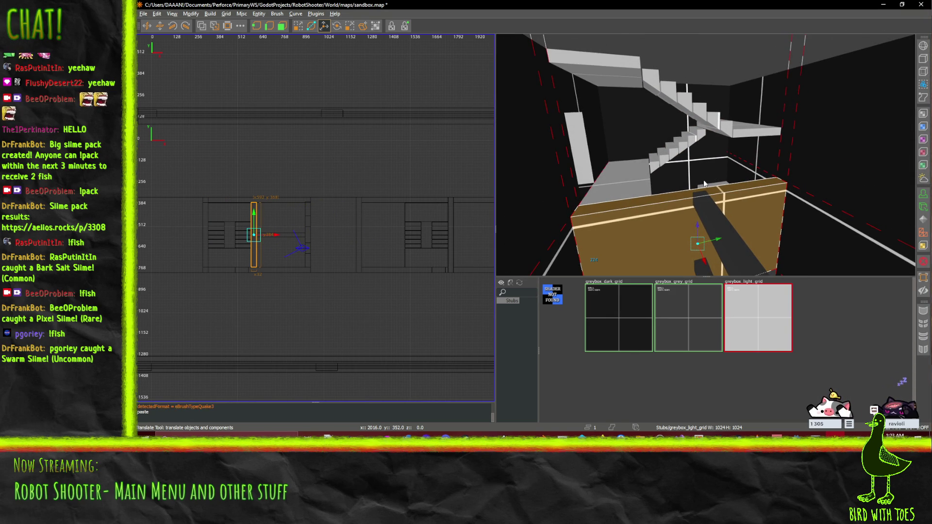
left_click_drag(702, 228, 686, 106)
right_click(686, 106)
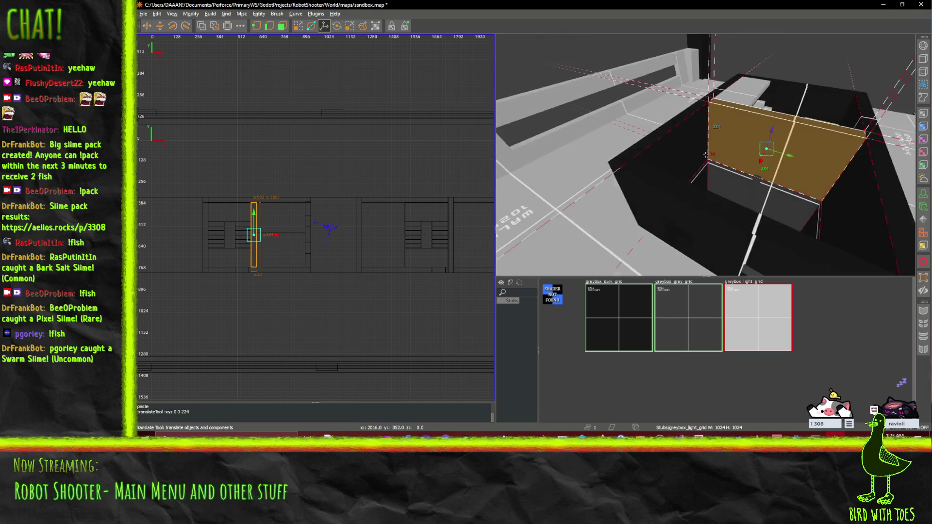
key("a")
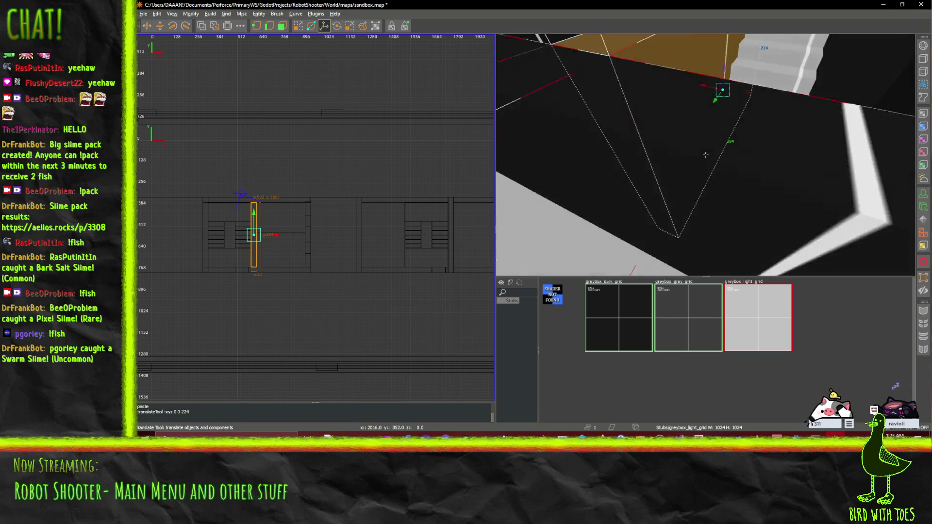
key("a")
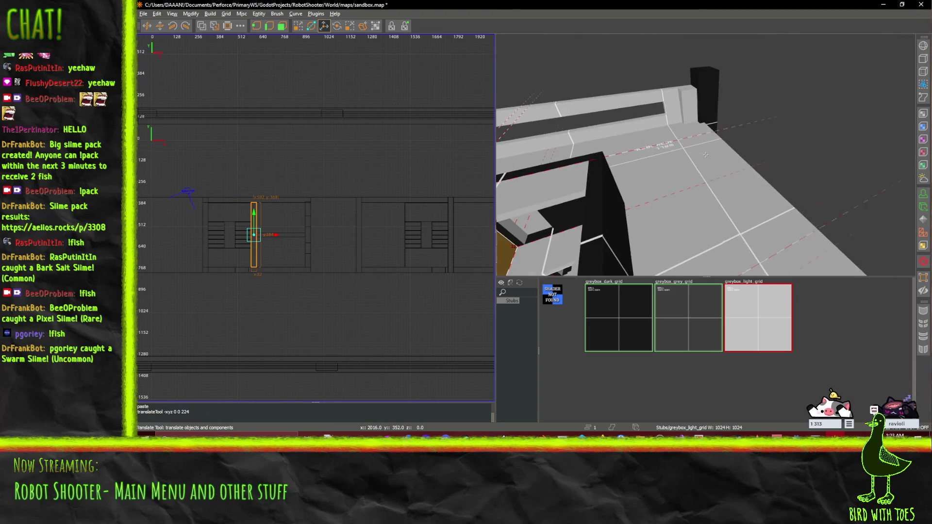
scroll(267, 248, "down", 4)
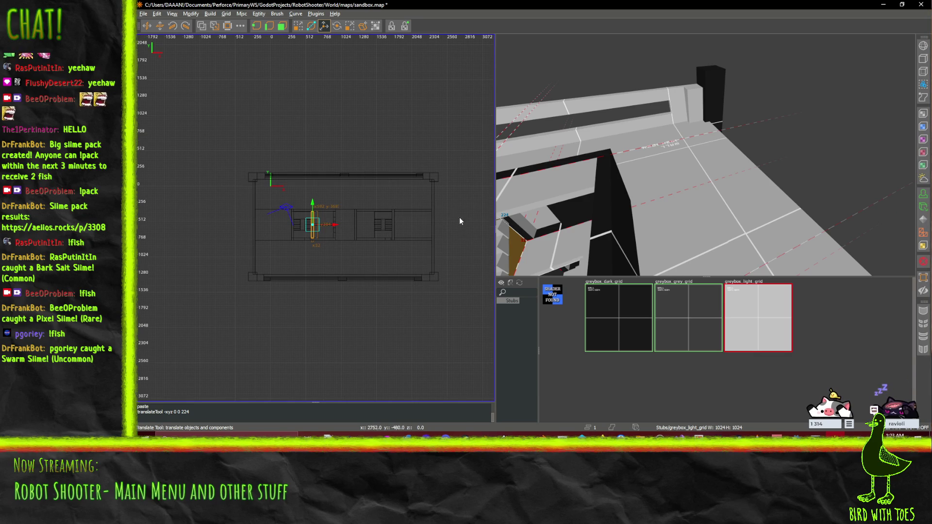
Draw a narrow brush beside the room and move it 2512 units into the room.
left_click(452, 231)
left_click_drag(442, 210, 451, 246)
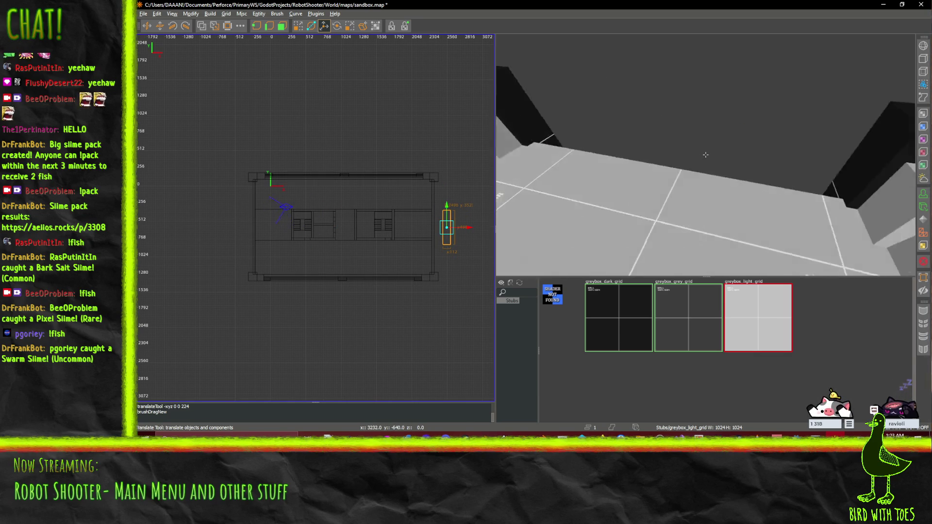
key("s")
left_click_drag(705, 155, 579, 120)
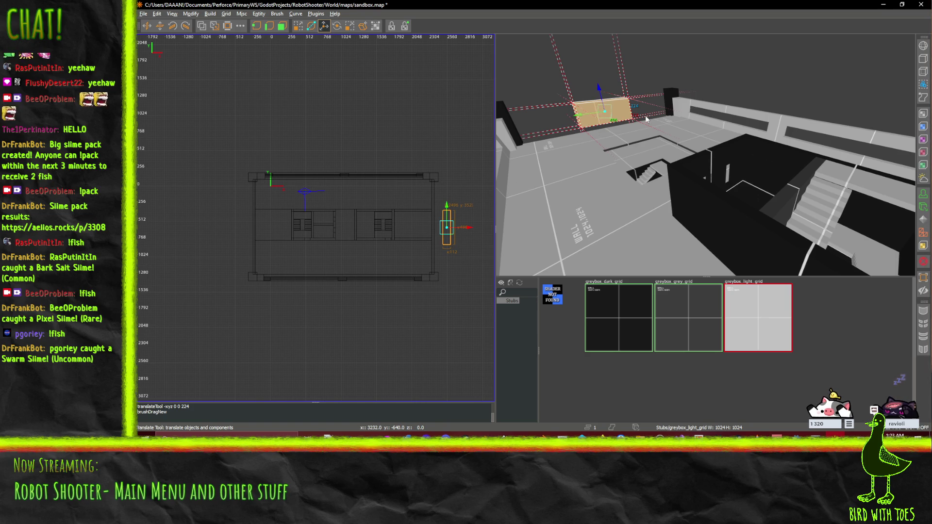
key("w")
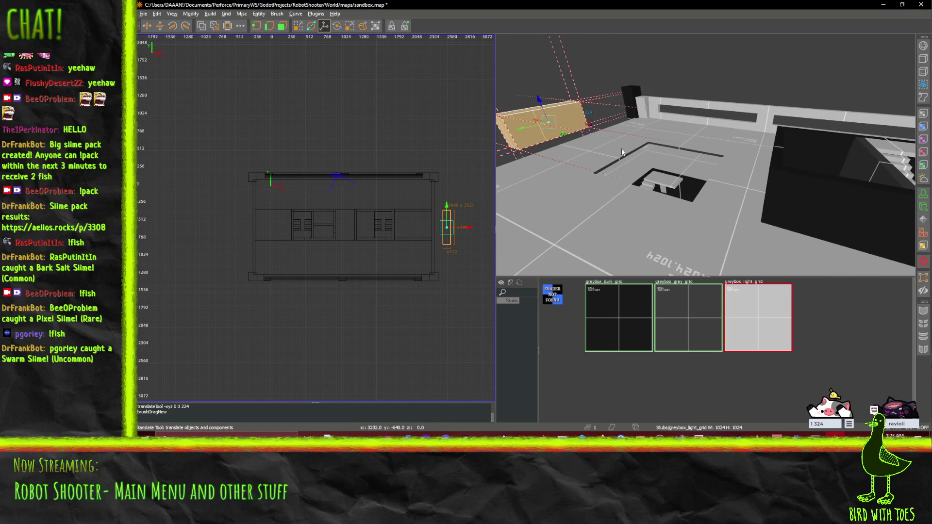
left_click_drag(540, 122, 705, 155)
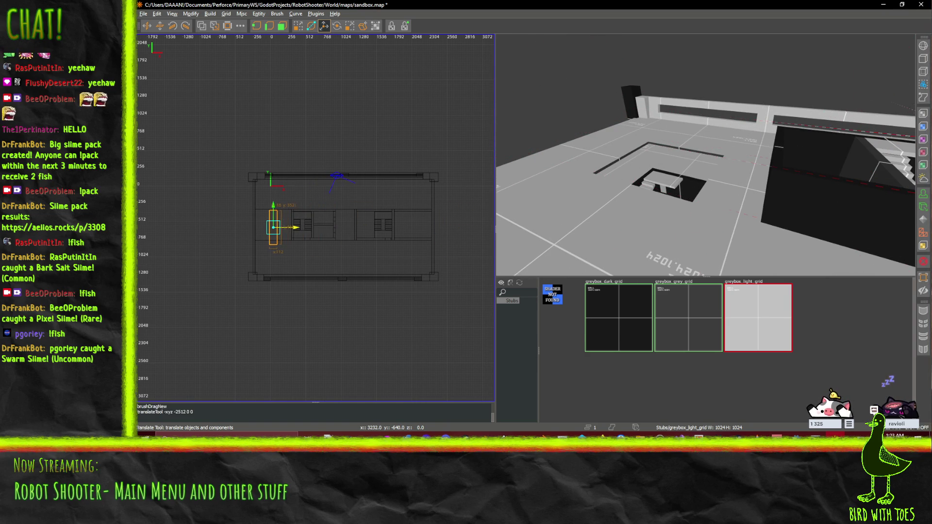
Slide the tan block 416 units along −x beside the tower and start a clip on it.
key("a")
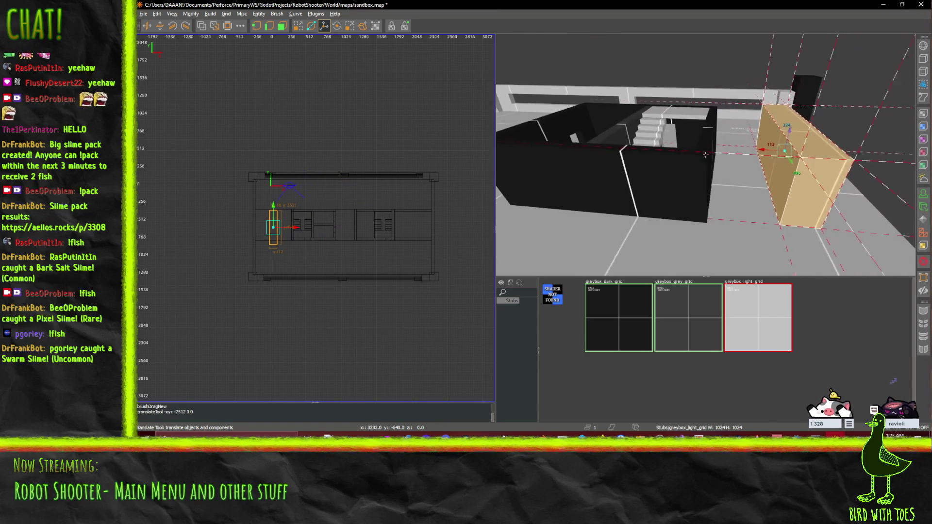
key("s")
right_click(713, 170)
key("w")
key("s")
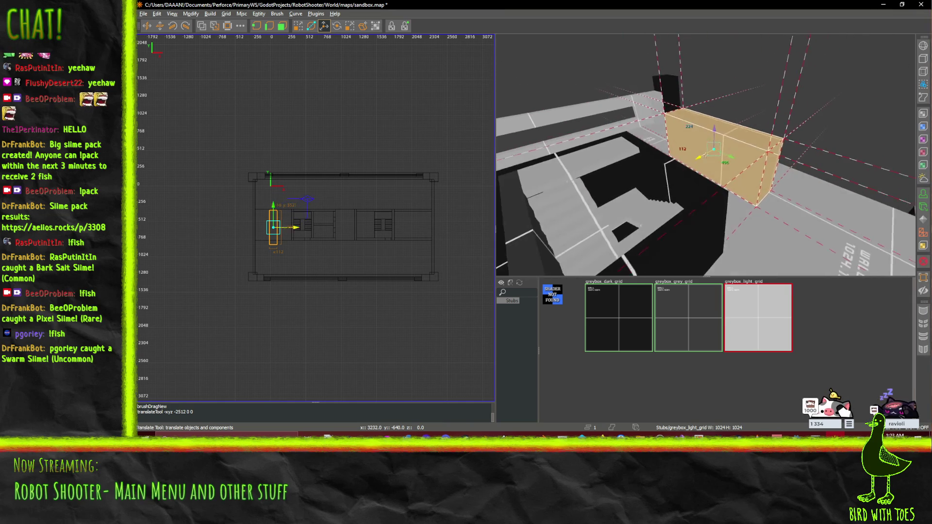
right_click(706, 155)
mouse_move(705, 155)
left_mouse_down()
mouse_move(744, 135)
mouse_move(698, 155)
left_mouse_up()
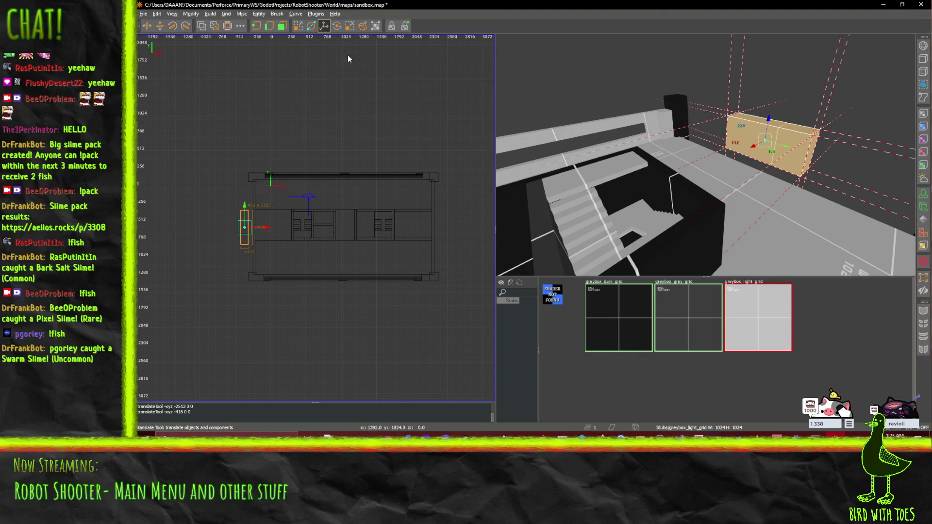
left_click(310, 29)
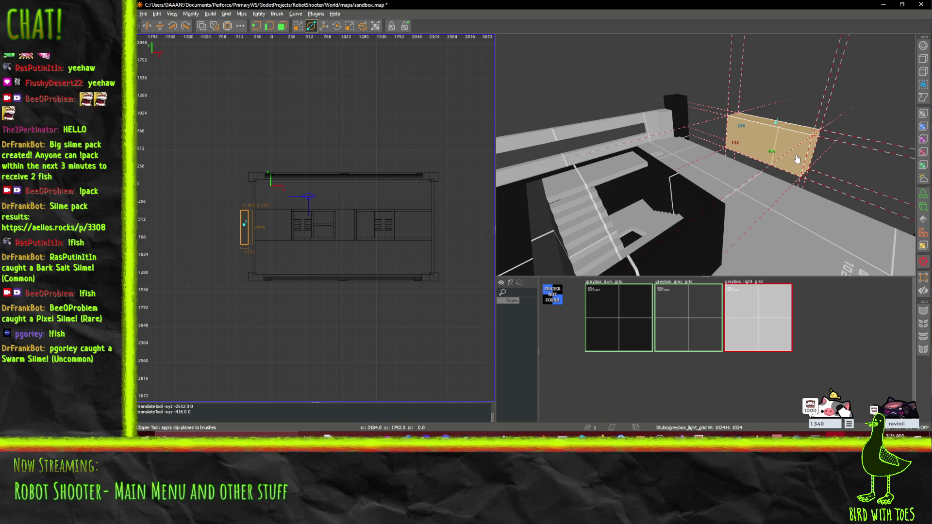
left_click(810, 157)
Try clipping the tan block twice, undoing each cut that left the wrong shape.
key("Return")
key("ctrl+z")
left_click_drag(705, 154, 712, 144)
left_click_drag(670, 95, 715, 150)
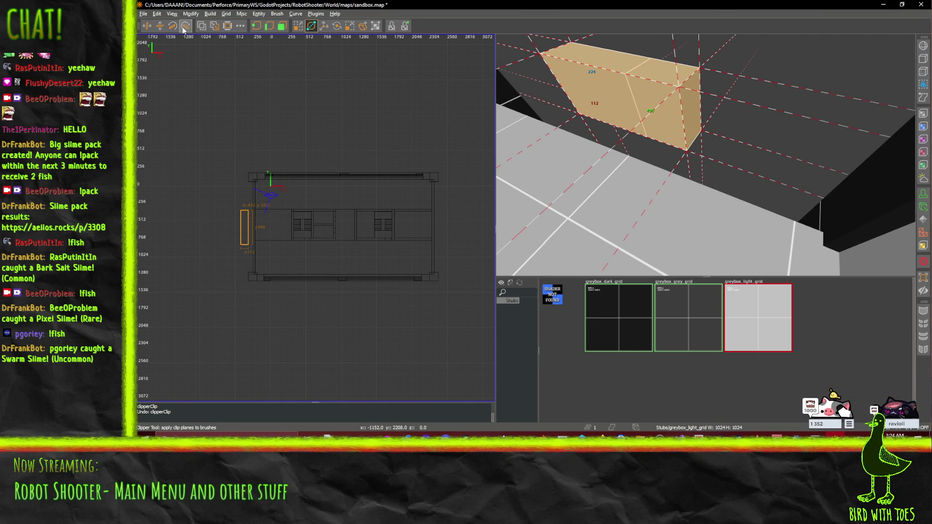
left_click(311, 27)
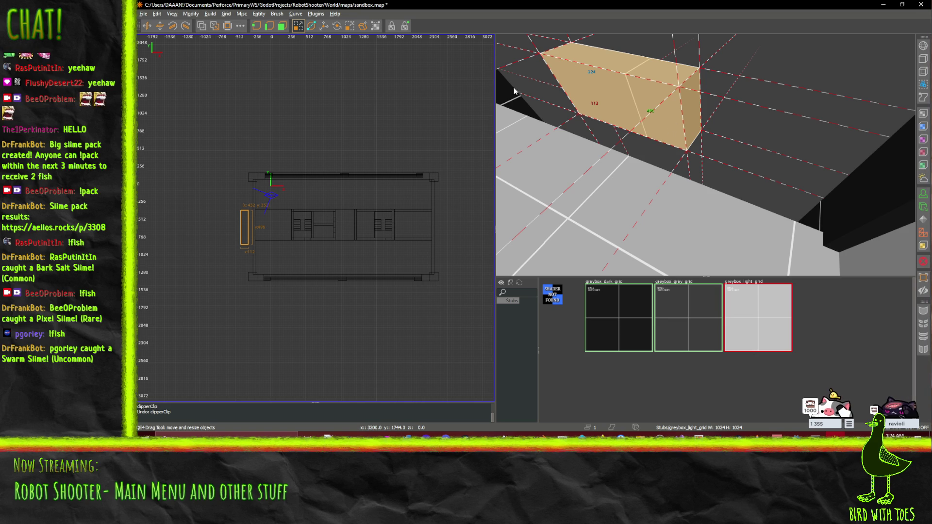
left_click(311, 27)
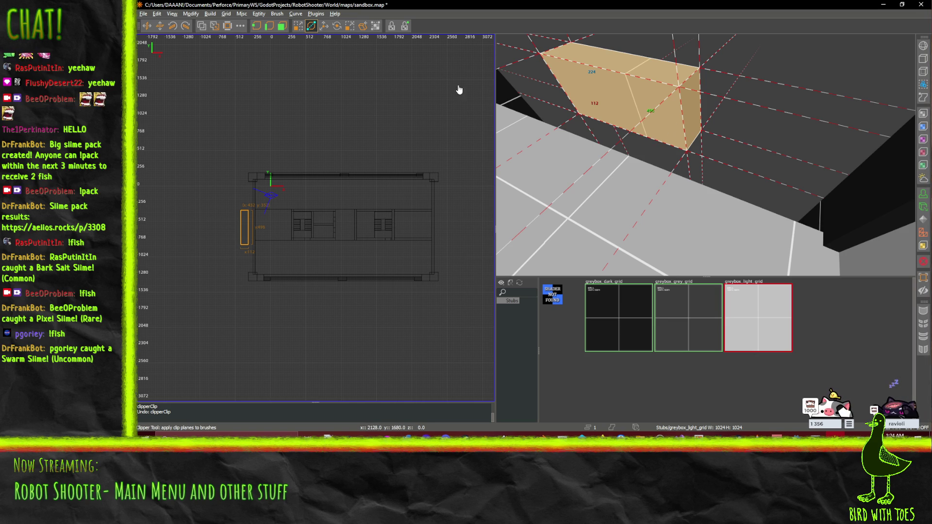
left_click(685, 135)
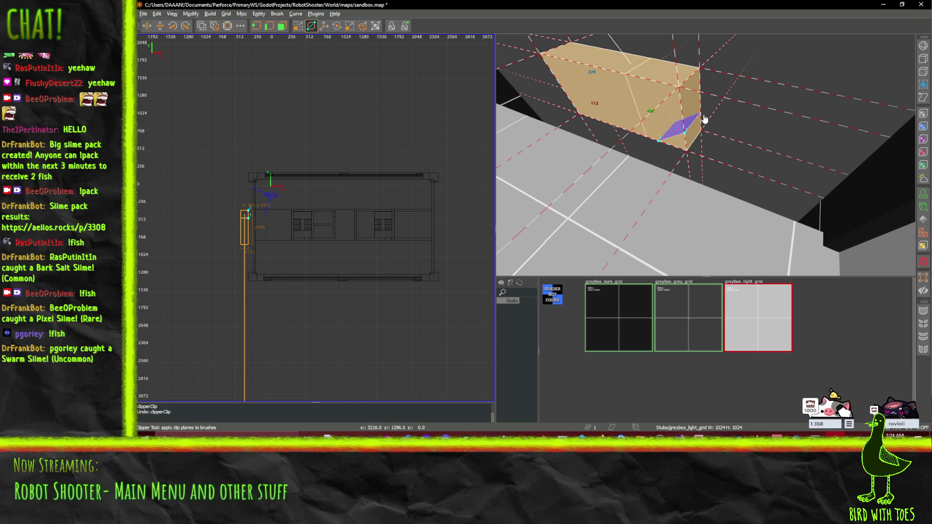
key("Return")
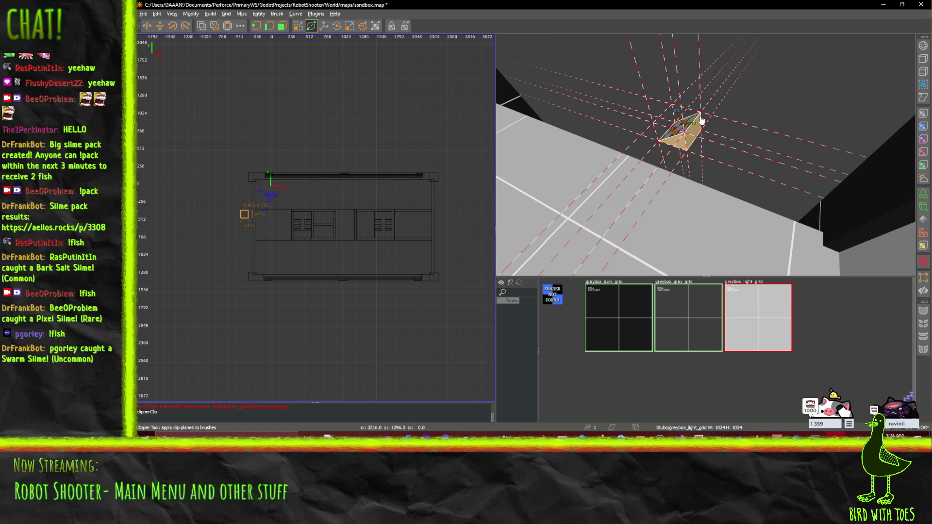
key("ctrl+z")
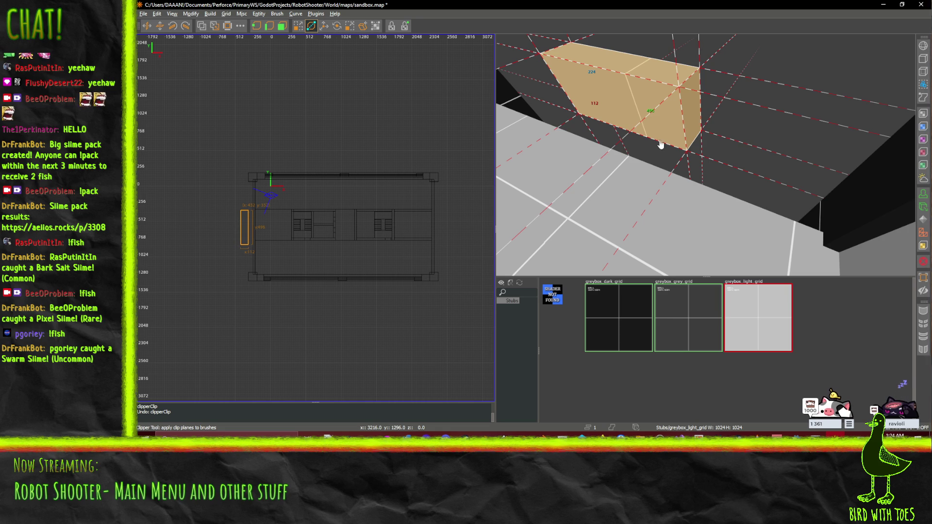
Cut off the tan block's lower-right corner and fly the camera around to check it.
key("x")
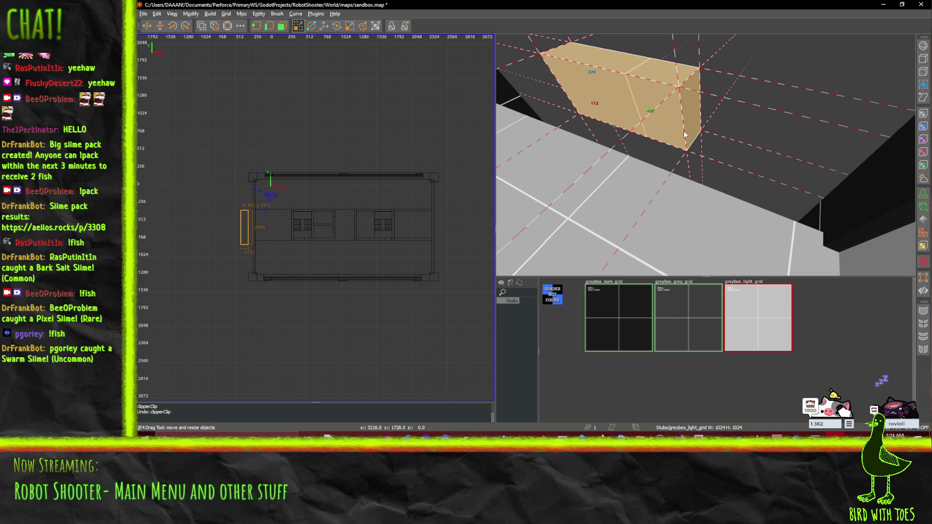
left_click(311, 25)
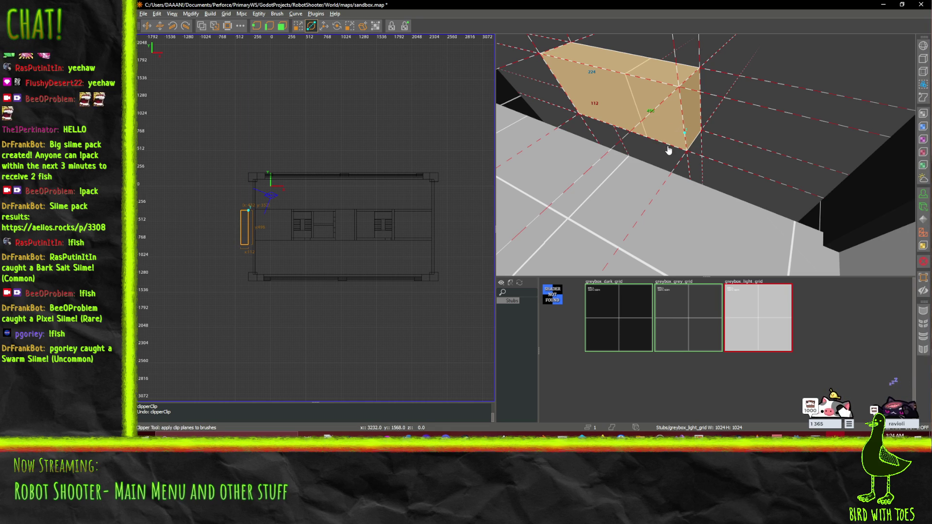
key("Return")
right_click(680, 150)
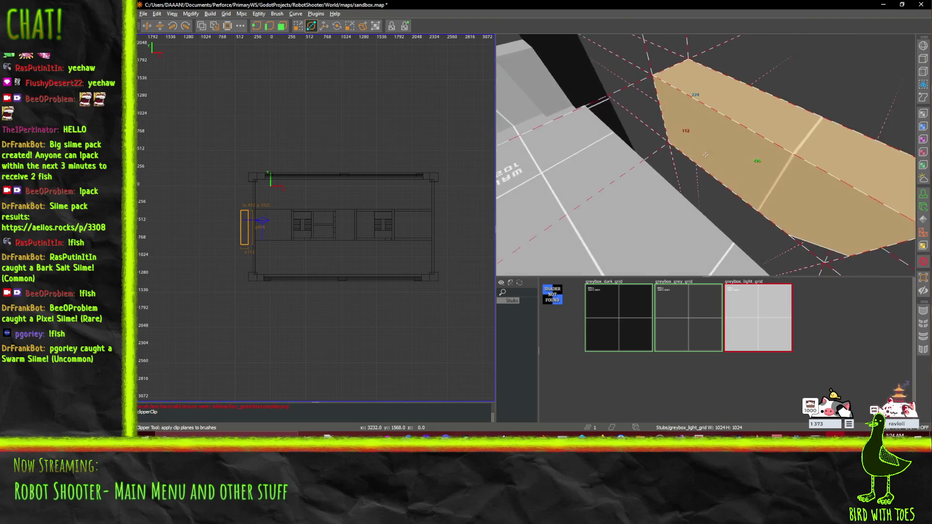
key("w")
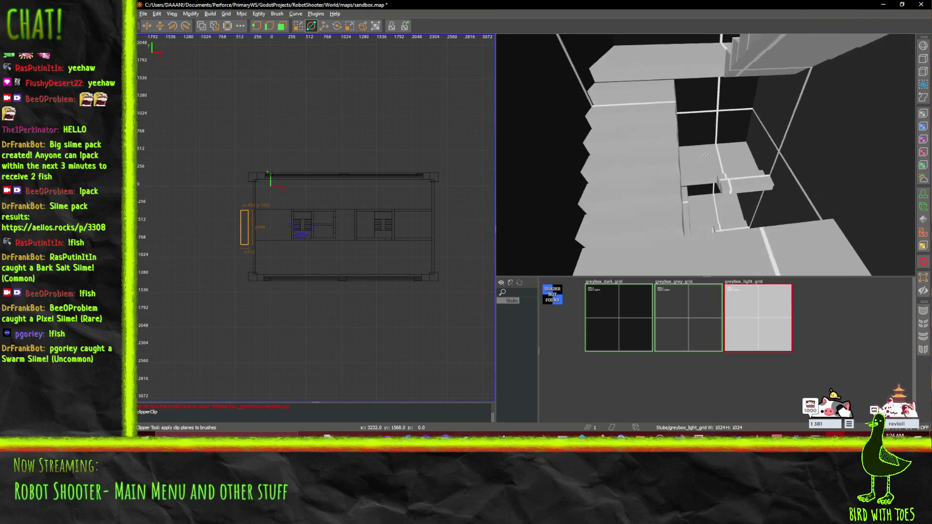
left_click_drag(706, 154, 723, 162)
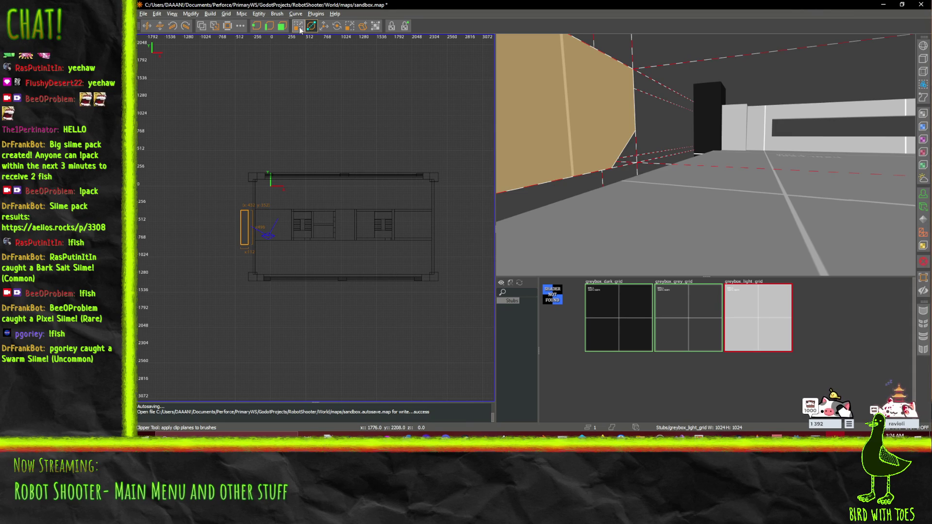
left_click_drag(580, 94, 581, 95)
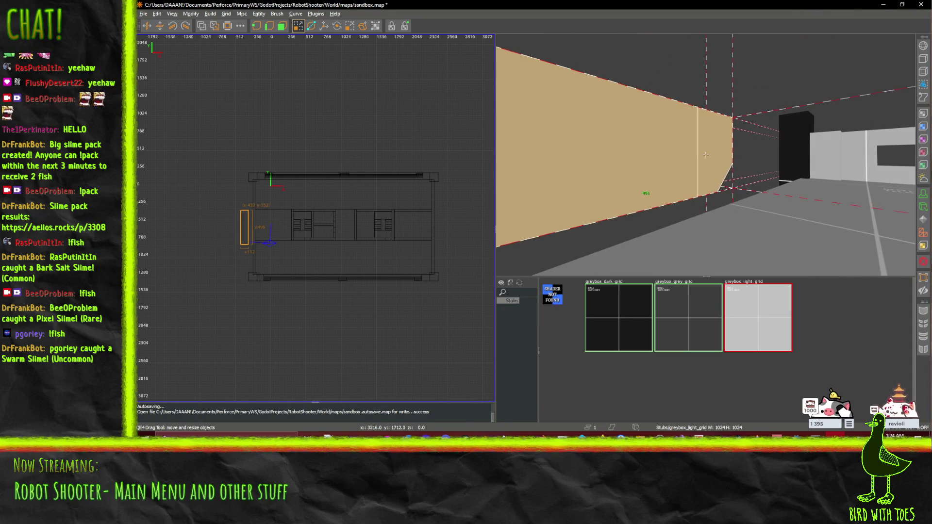
Lower the slanted tan block 224 units and check its placement from several camera angles.
left_click(326, 27)
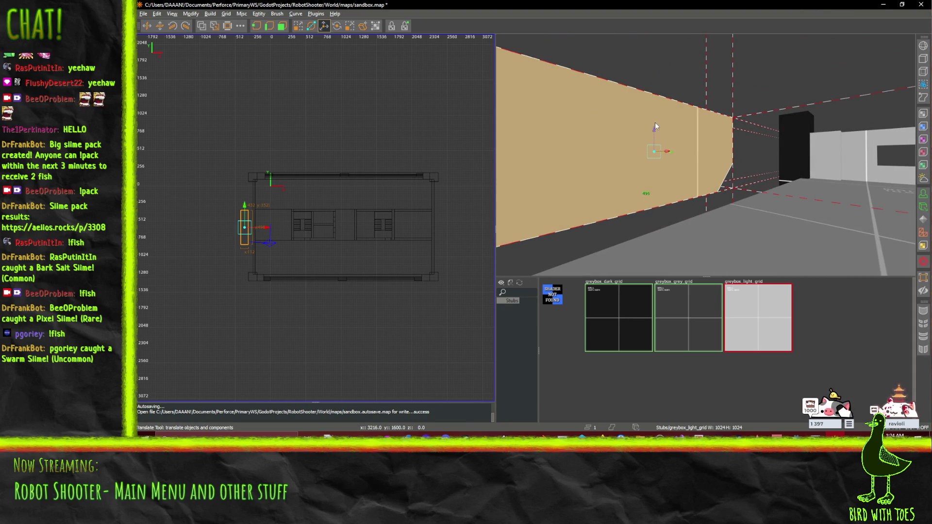
left_click_drag(656, 134, 651, 232)
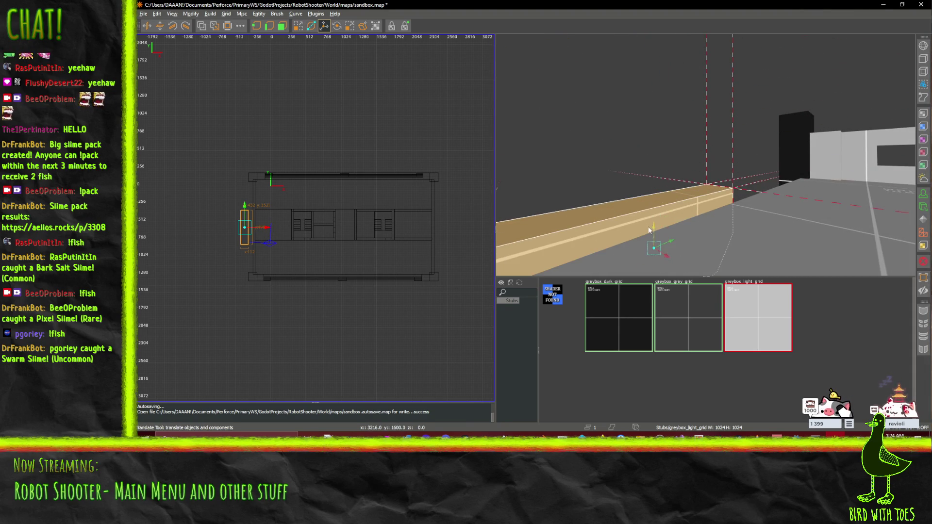
left_click_drag(705, 155, 706, 155)
key("d")
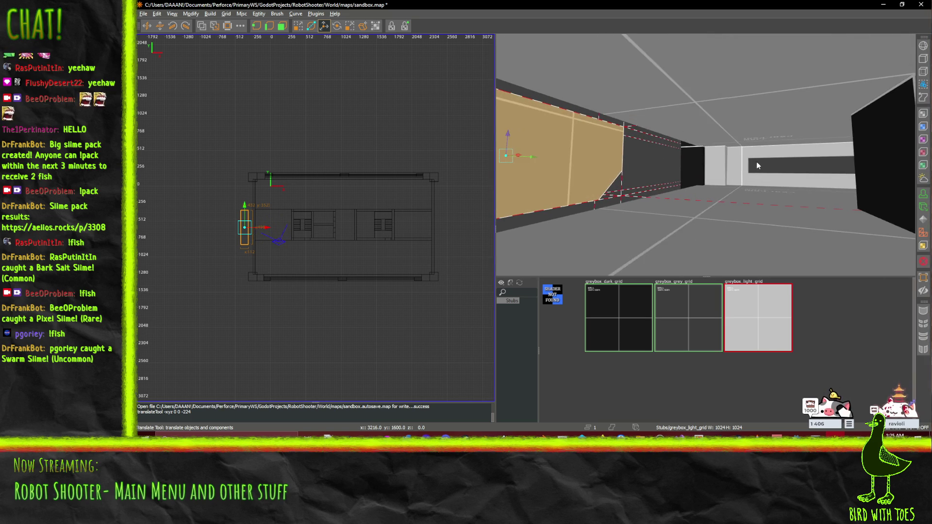
key("w")
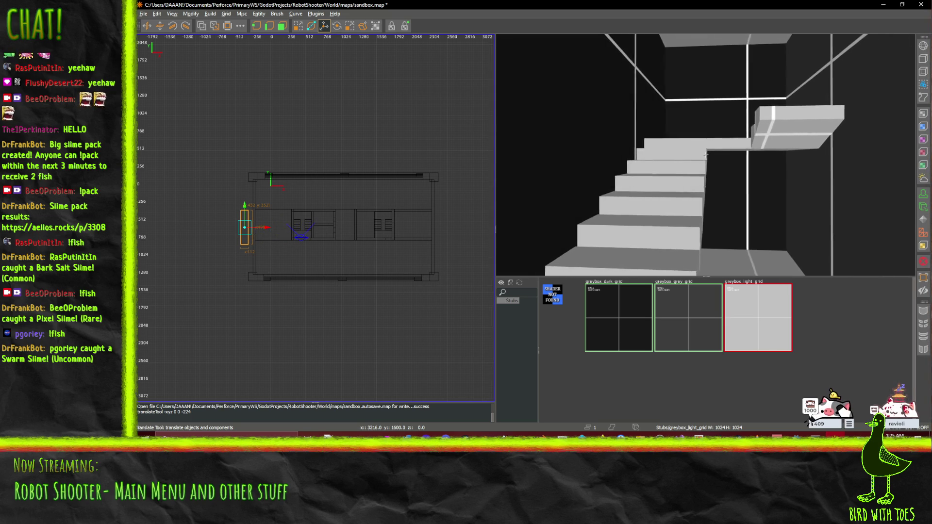
mouse_move(705, 155)
left_mouse_down()
mouse_move(675, 158)
mouse_move(675, 142)
mouse_move(673, 152)
mouse_move(705, 154)
mouse_move(711, 136)
mouse_move(727, 139)
left_mouse_up()
right_click(706, 155)
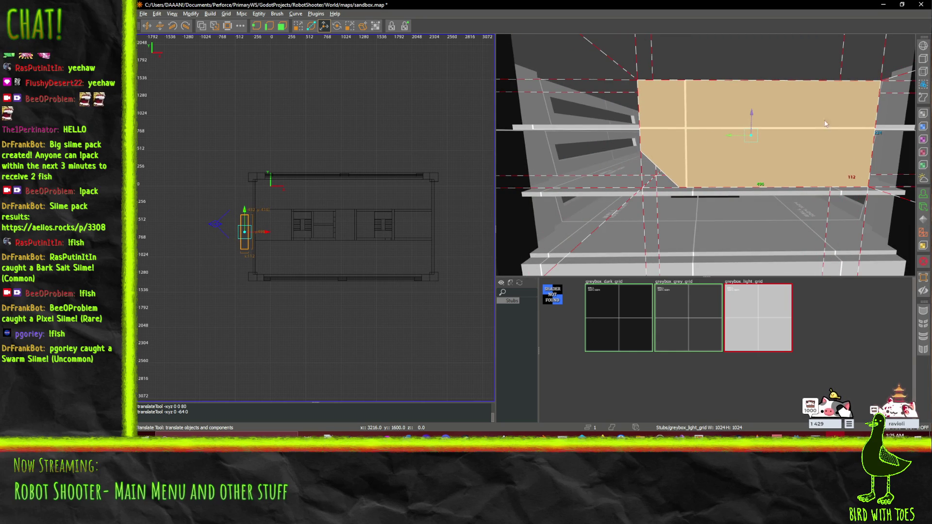
left_click(301, 29)
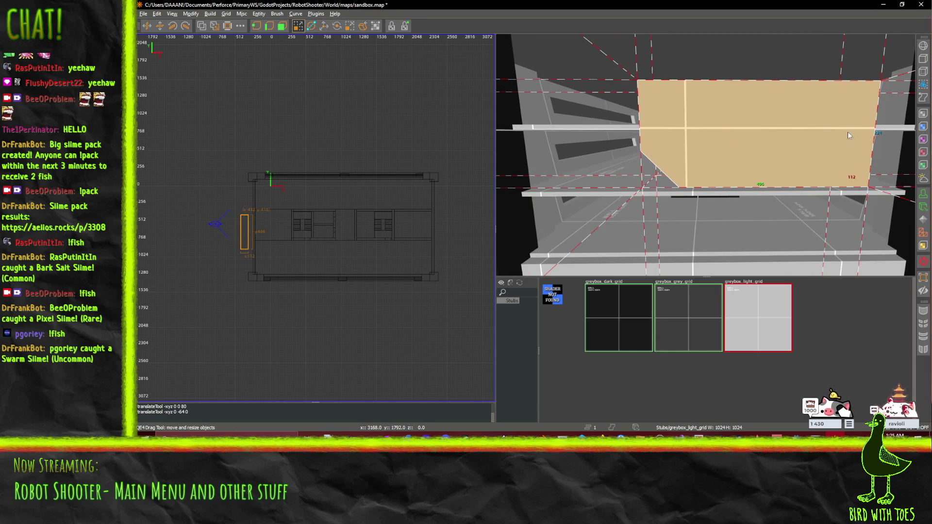
Narrow the tan block's width from 496 to 192 units.
left_click_drag(899, 132, 775, 128)
right_click(681, 82)
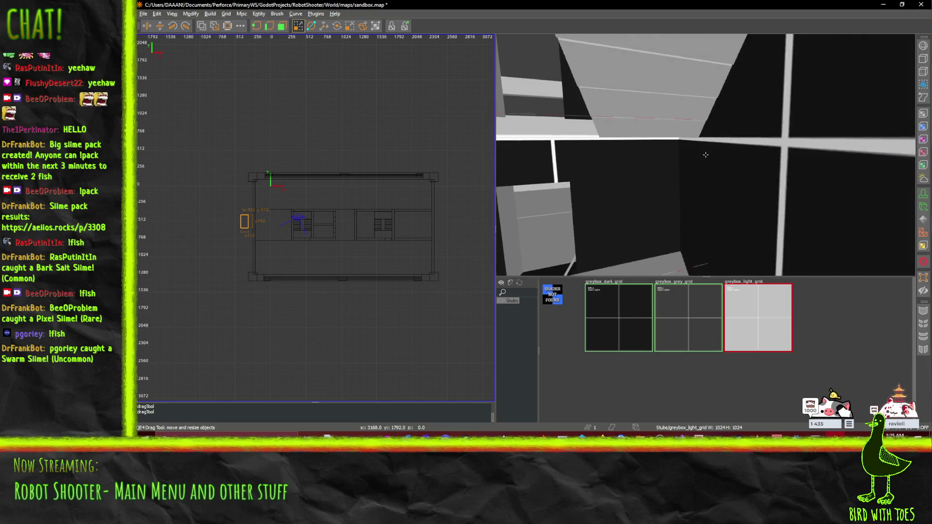
key("s")
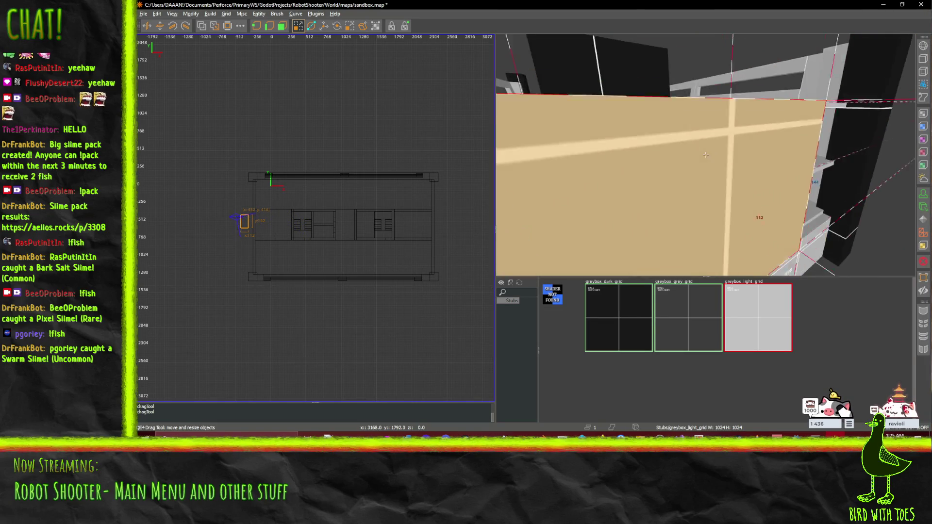
key("a")
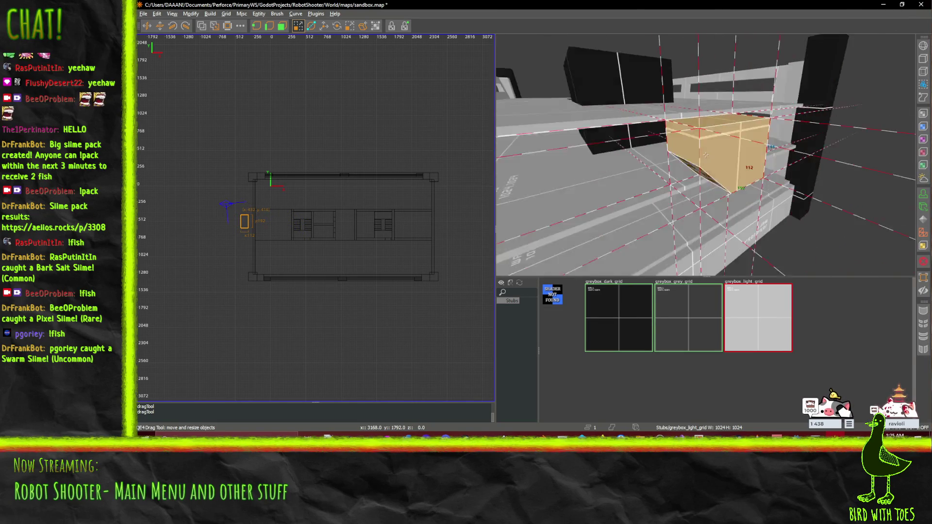
key("w")
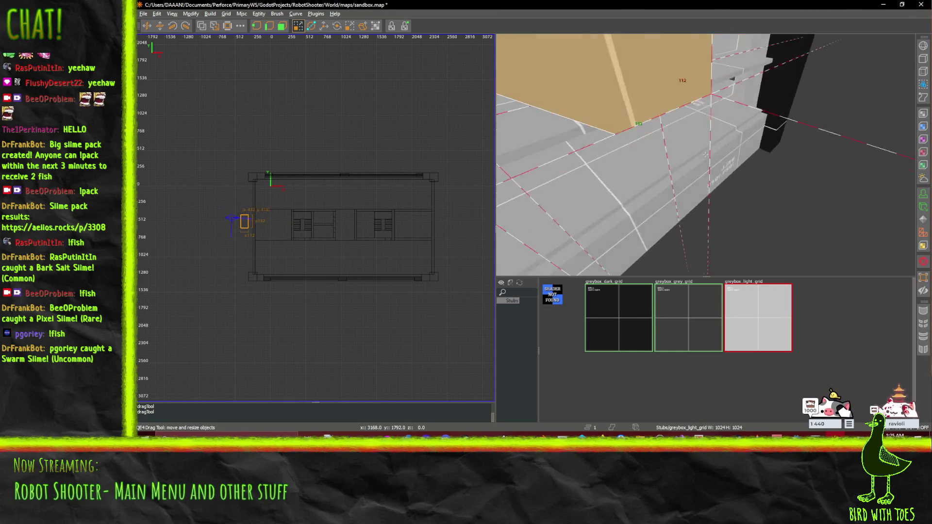
key("s")
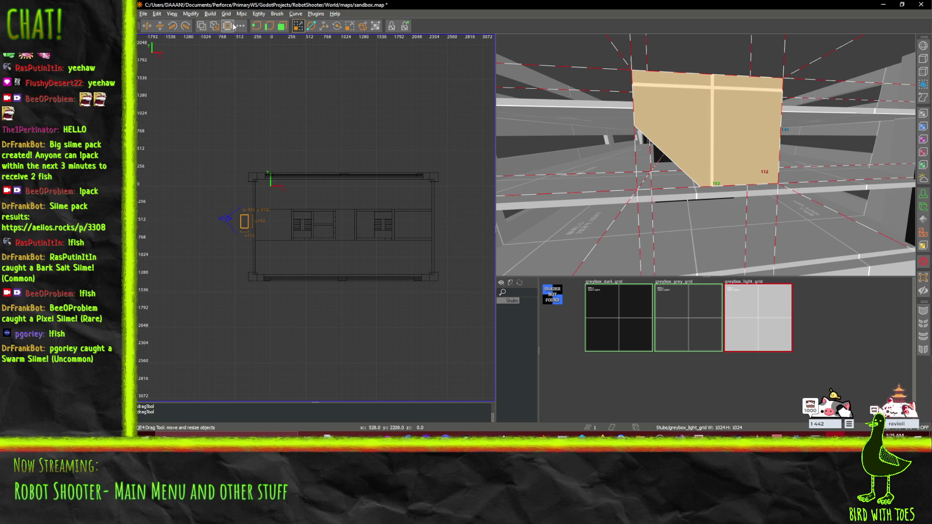
Clip off the block's lower-right corner with a repositioned clip plane.
left_click(311, 25)
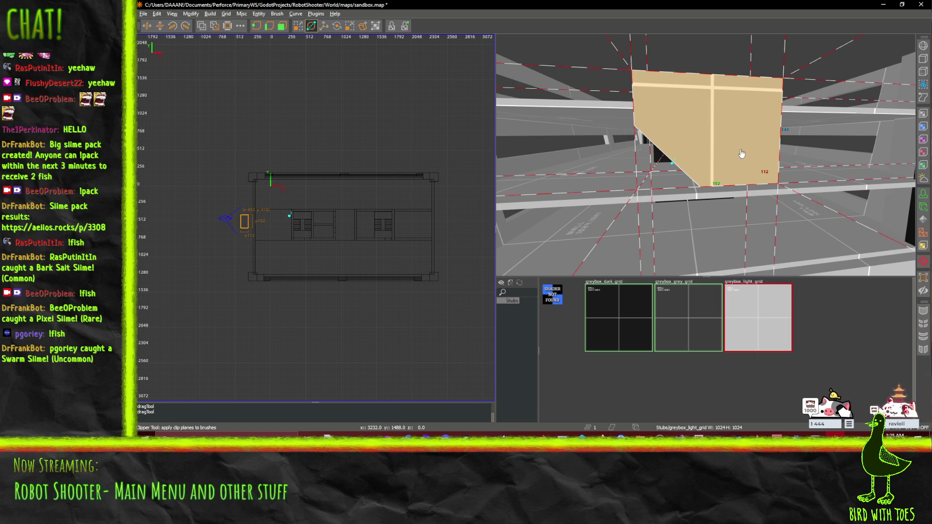
left_click(780, 141)
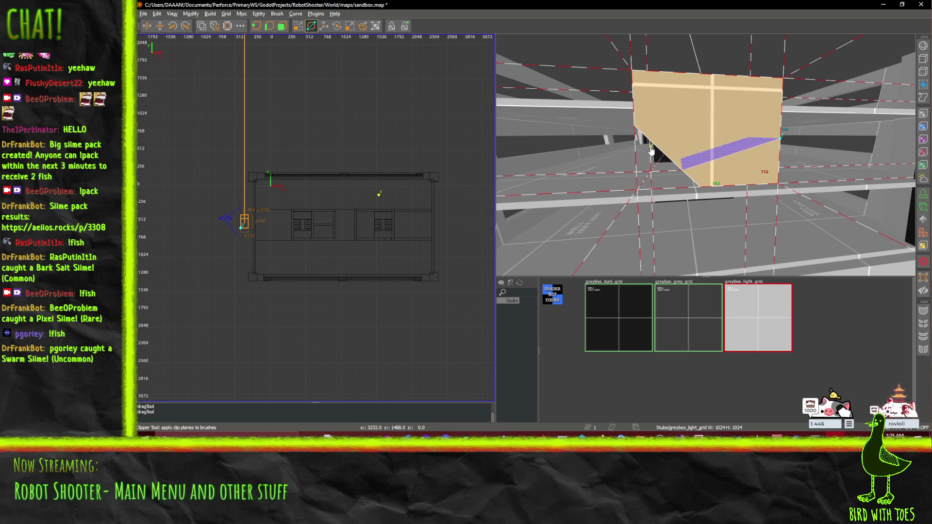
key("Return")
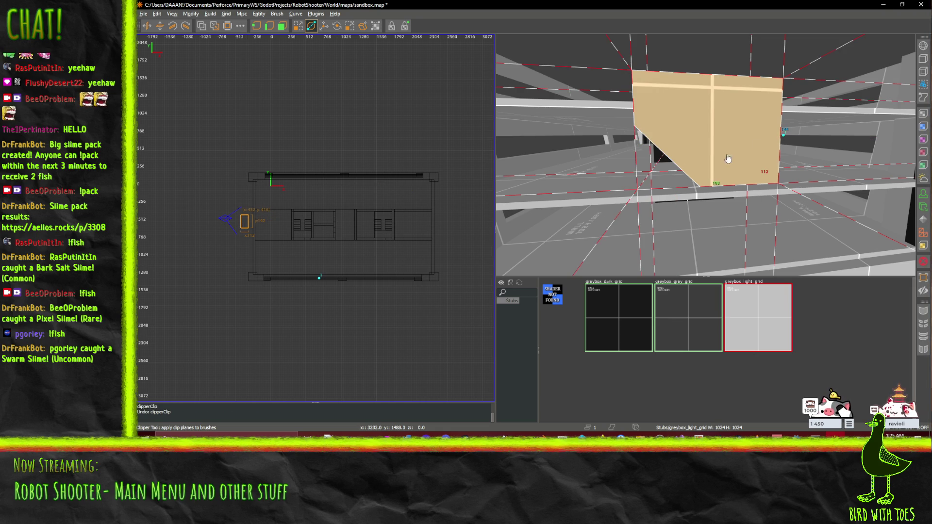
left_click_drag(669, 160, 677, 169)
left_click(782, 137)
left_click_drag(682, 178, 691, 180)
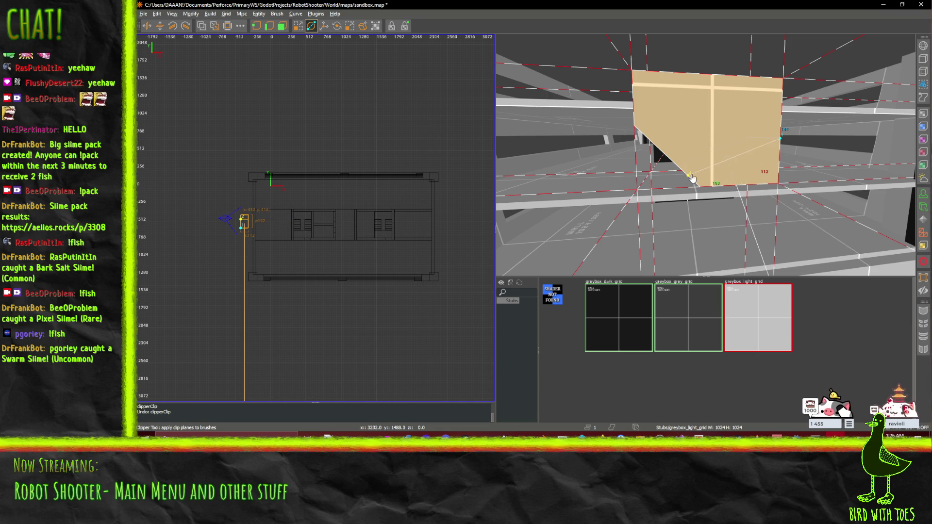
key("Return")
Cut the opposite lower edge at an angle so the block tapers to a point.
left_click_drag(758, 121, 762, 125)
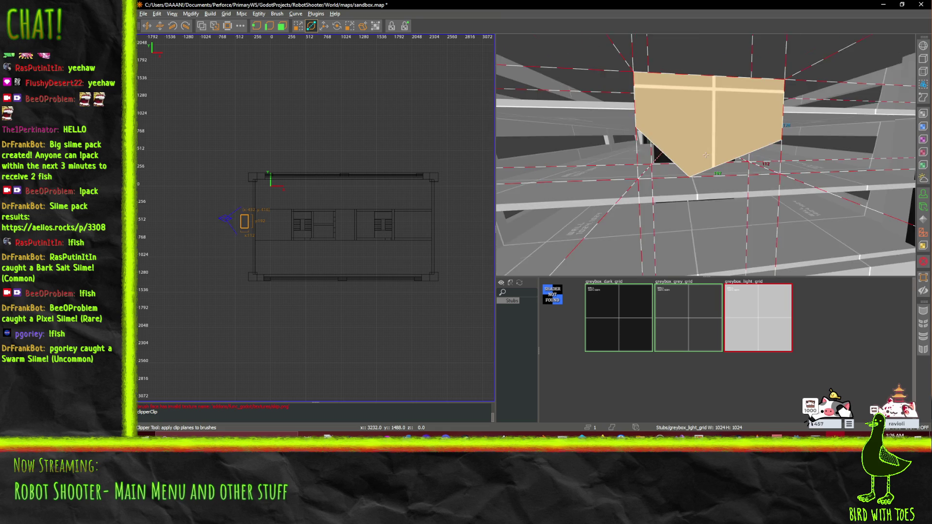
left_click_drag(705, 155, 706, 159)
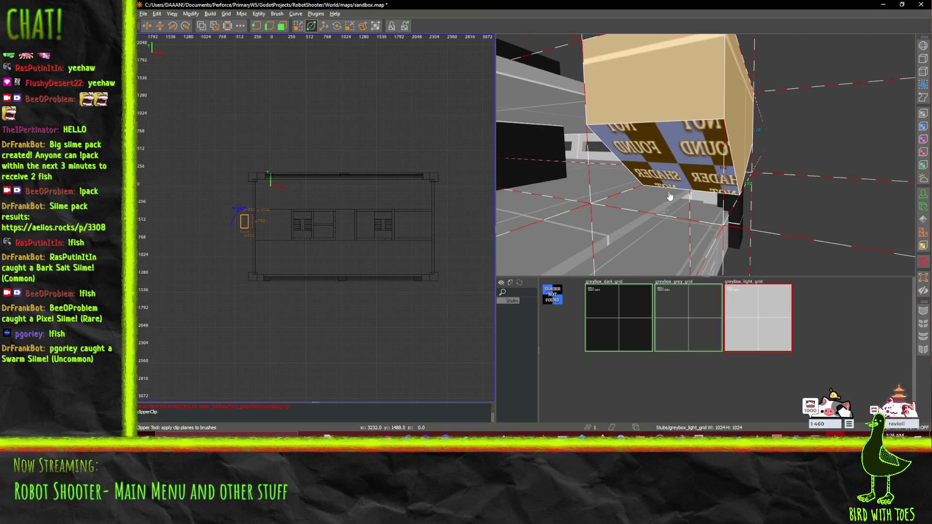
left_click(731, 148)
left_click_drag(768, 156, 704, 154)
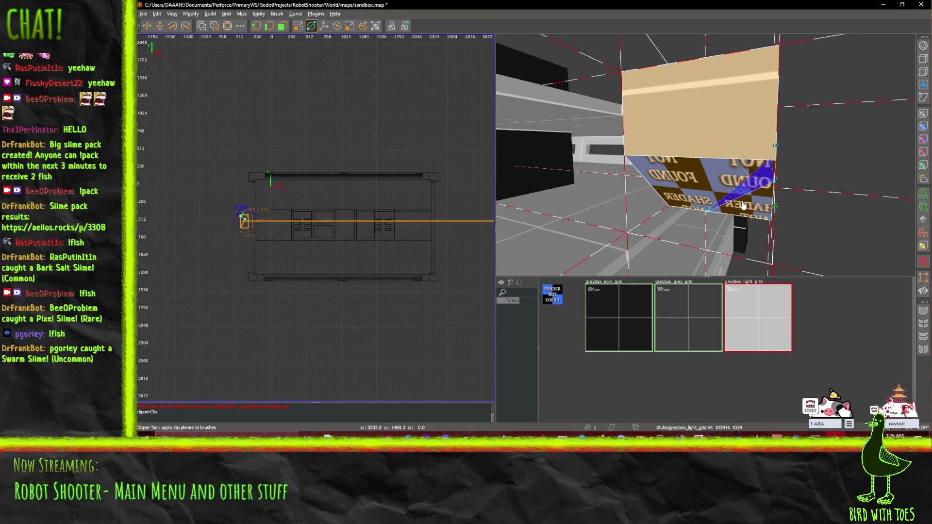
left_click_drag(743, 205, 786, 193)
key("ctrl+z")
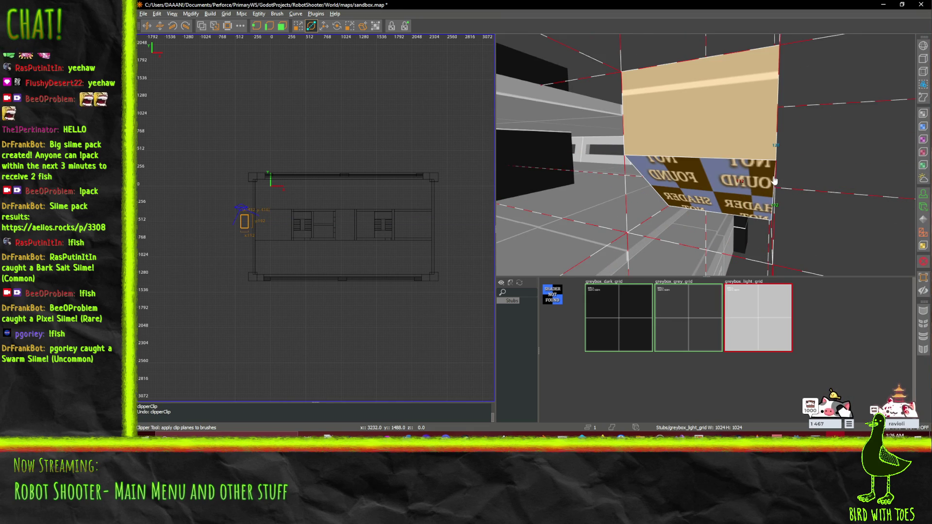
left_click(699, 212)
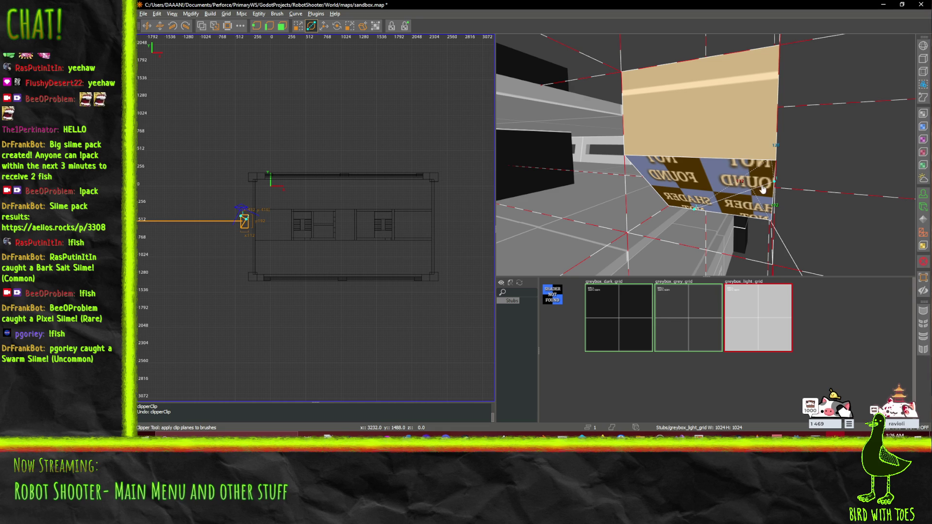
mouse_move(774, 180)
left_mouse_down()
mouse_move(705, 154)
mouse_move(698, 162)
left_mouse_up()
key("Return")
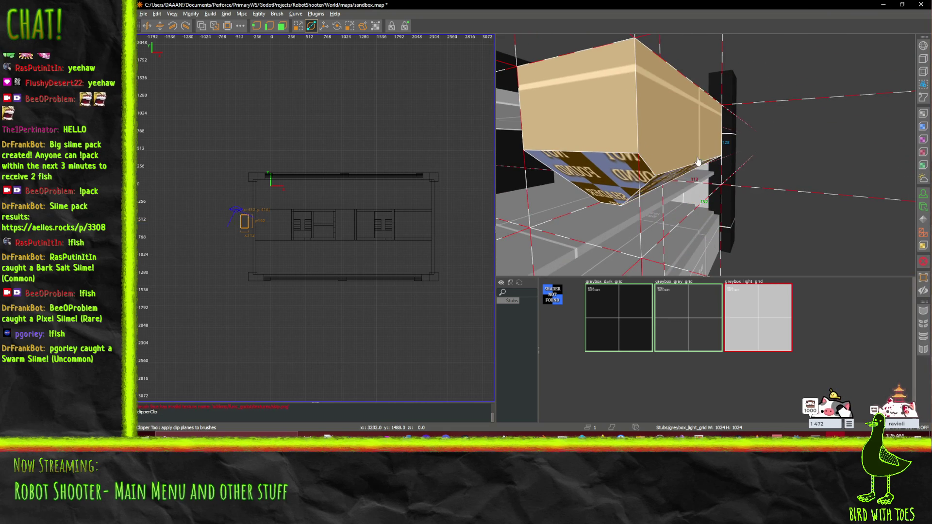
left_click_drag(775, 180, 707, 159)
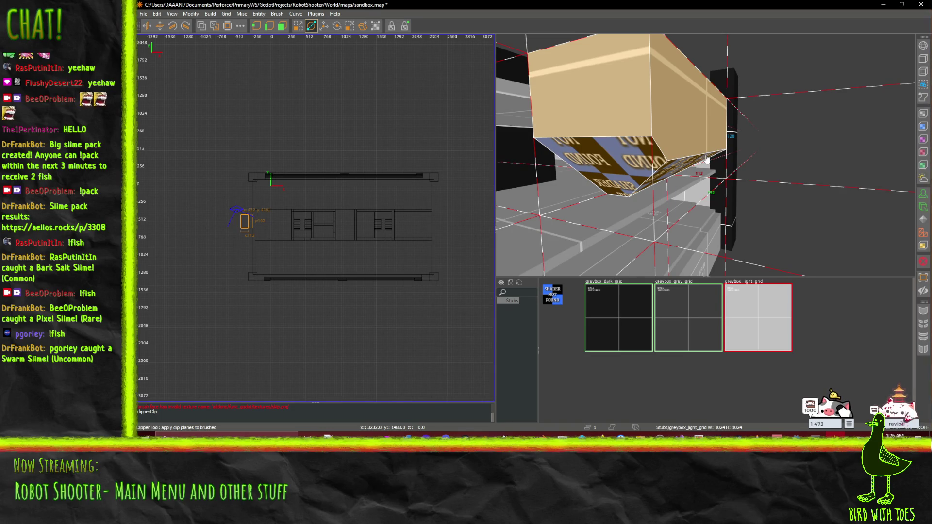
left_click_drag(705, 155, 651, 141)
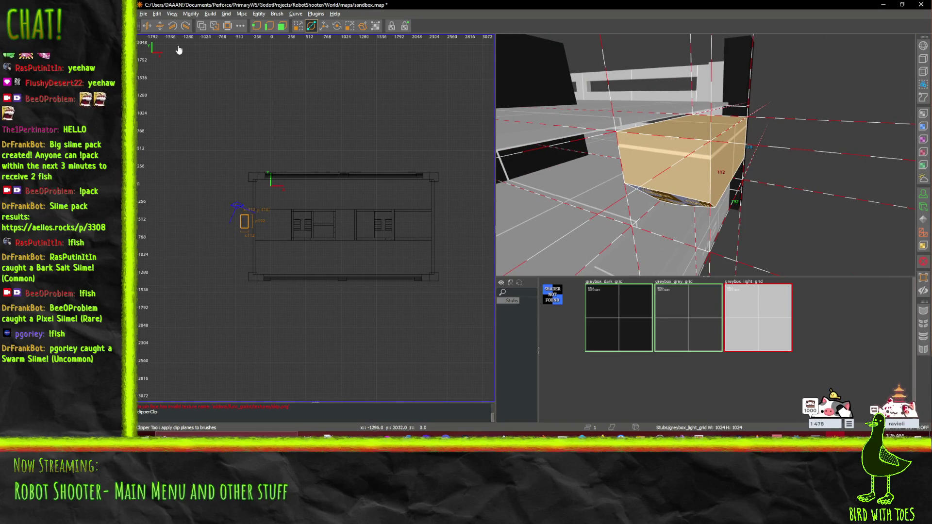
left_click_drag(705, 155, 706, 159)
Slide the clipped brush along x in successive 480, 320 and 224-unit moves.
key("w")
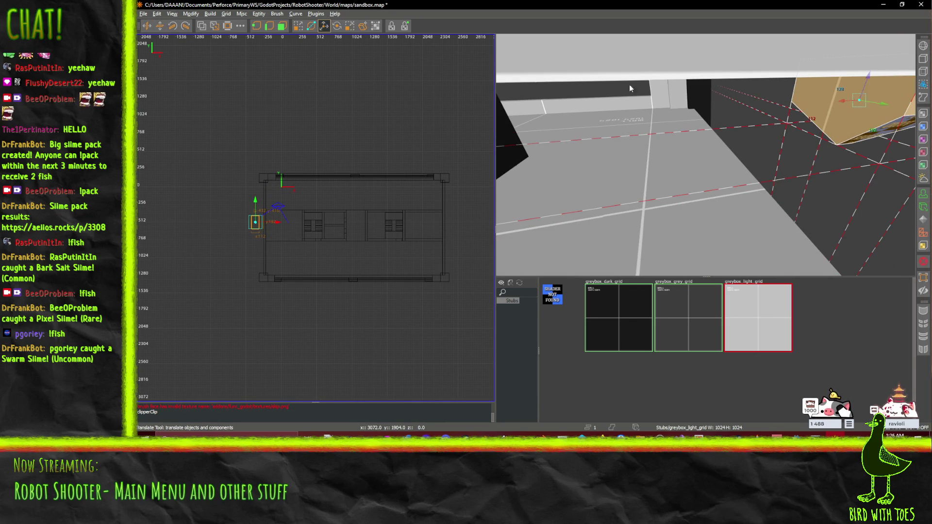
left_click_drag(837, 104, 500, 108)
right_click(500, 109)
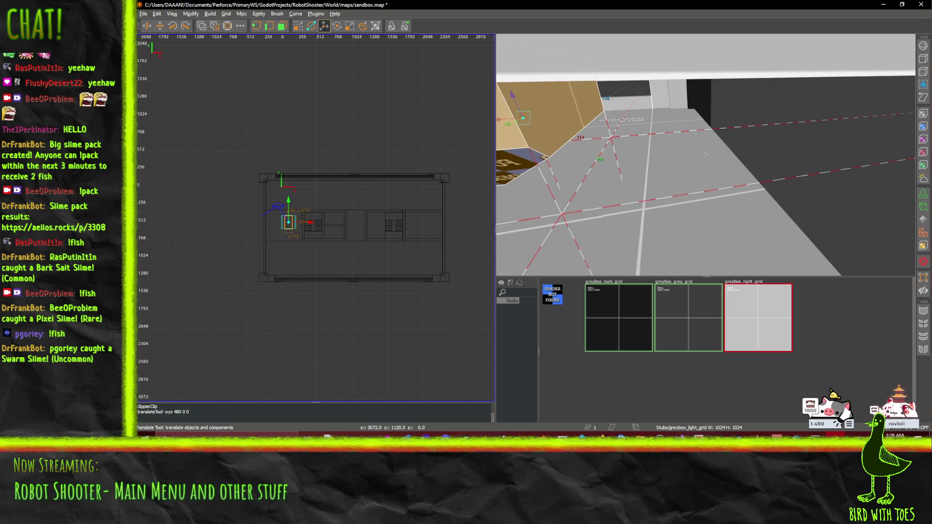
mouse_move(705, 154)
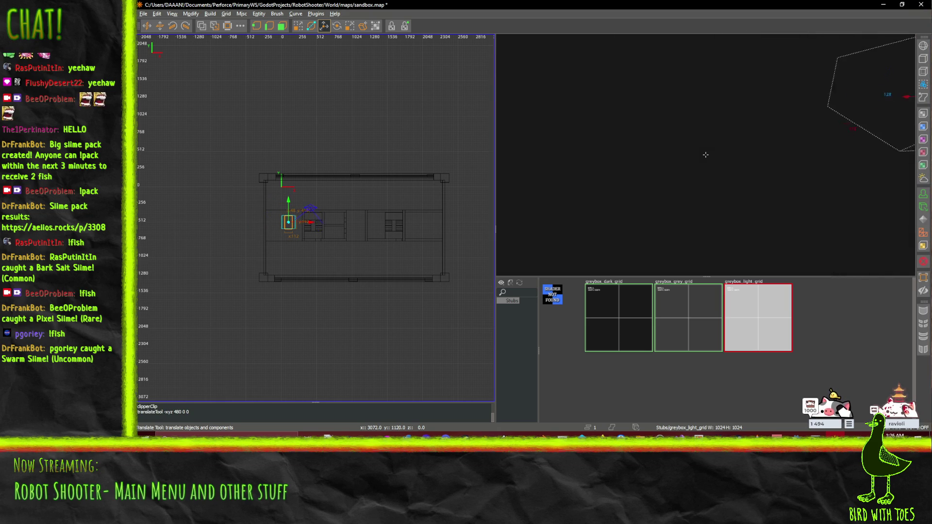
right_click(792, 114)
left_click_drag(794, 97, 606, 104)
right_click(607, 105)
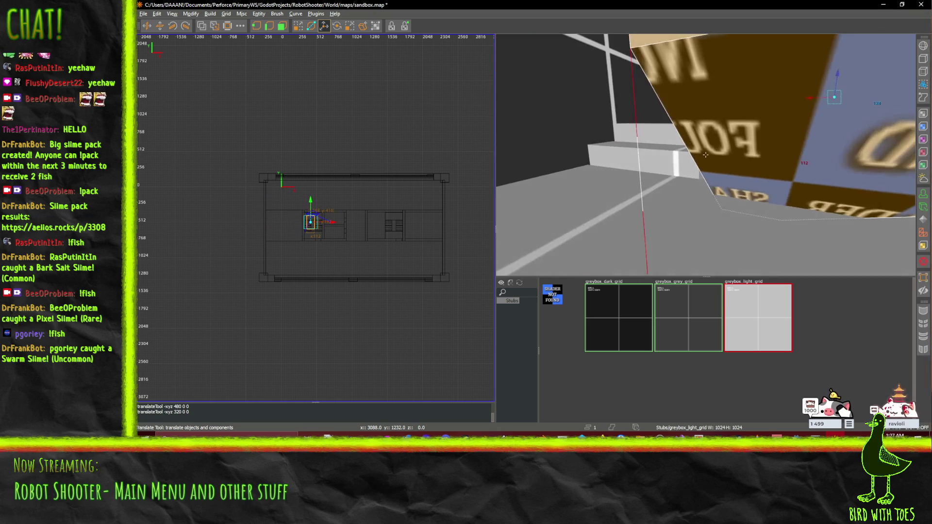
right_click(762, 167)
left_click_drag(791, 142, 518, 135)
scroll(609, 162, "up", 3)
Fly the camera up close to the moved brush, leaving it in place.
right_click(868, 131)
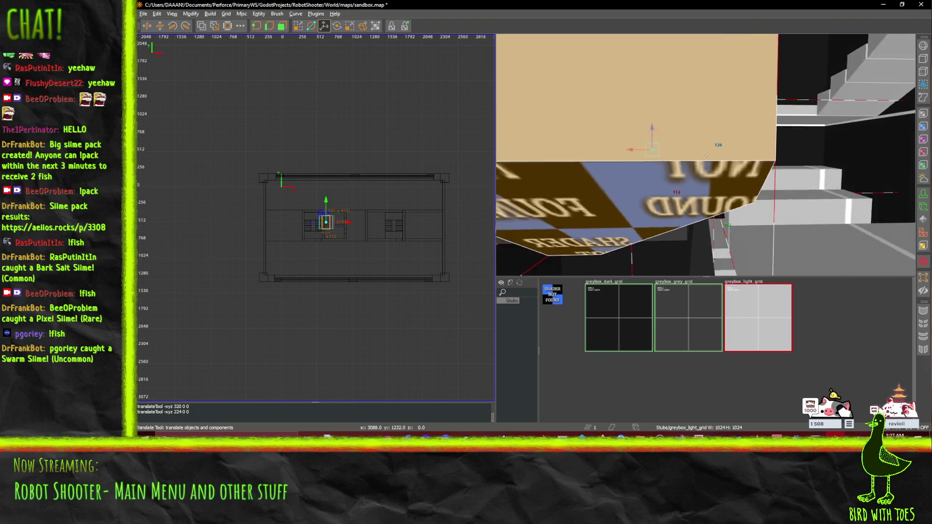
key("w")
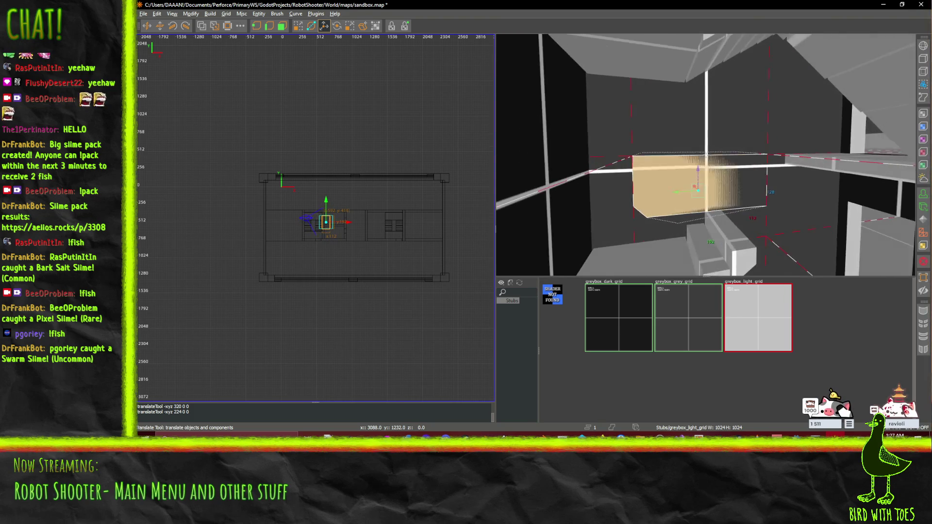
key("w")
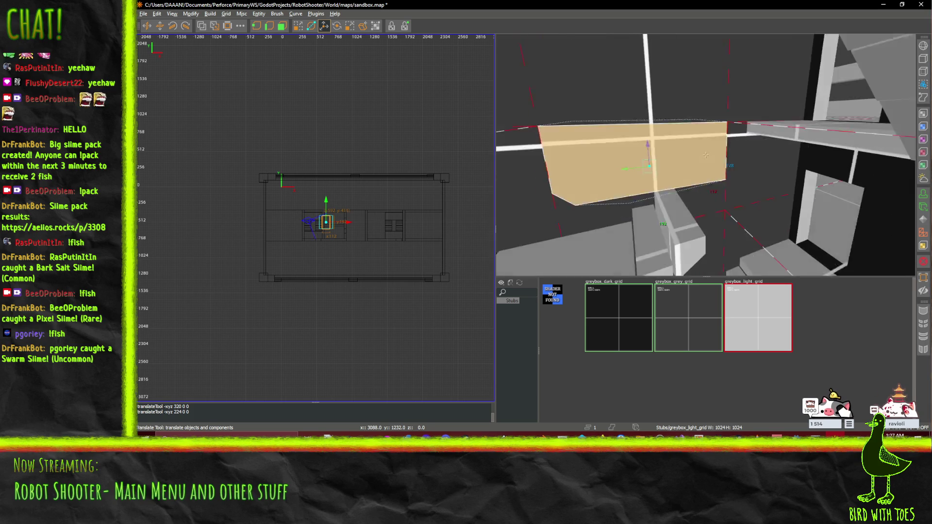
key("w")
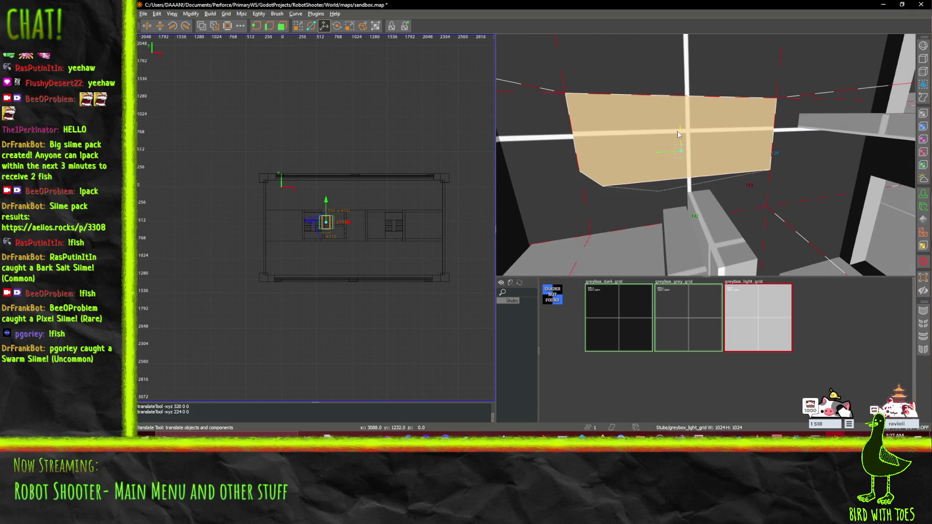
key("d")
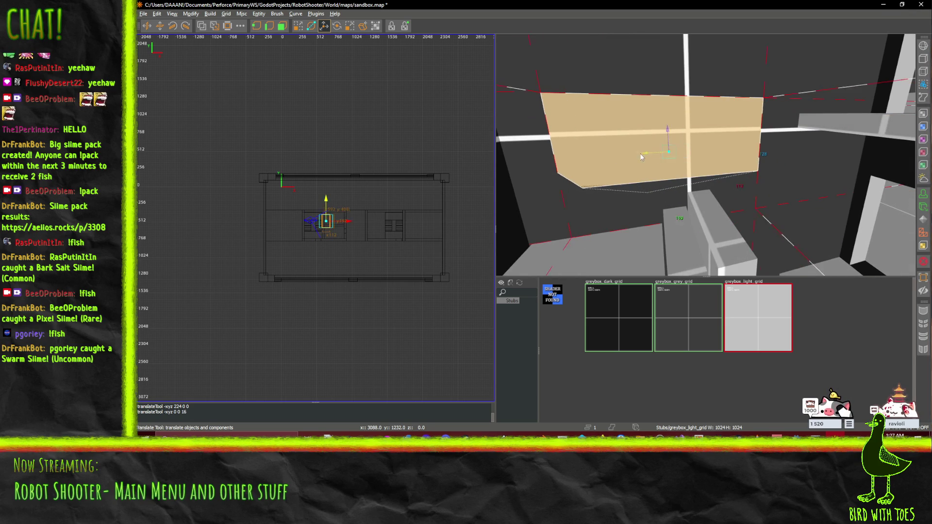
key("q")
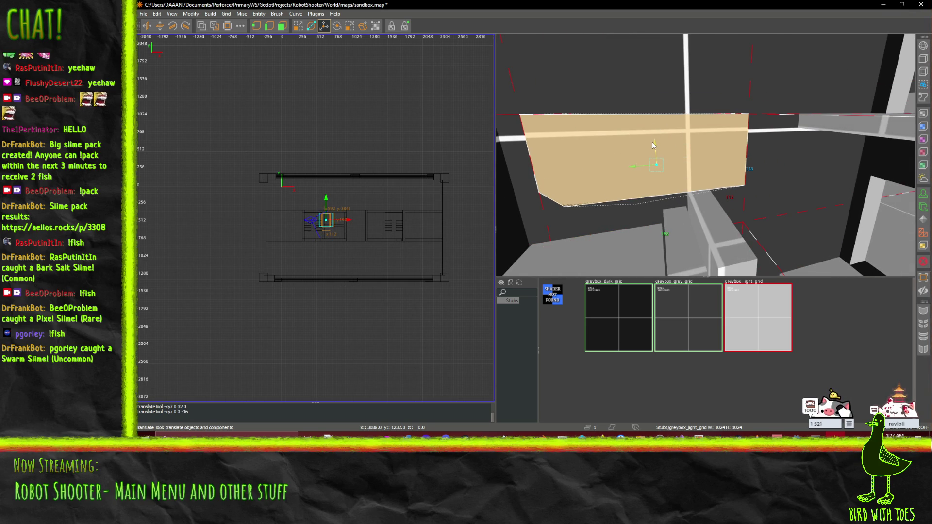
mouse_move(628, 165)
left_mouse_down()
mouse_move(610, 165)
mouse_move(626, 164)
left_mouse_up()
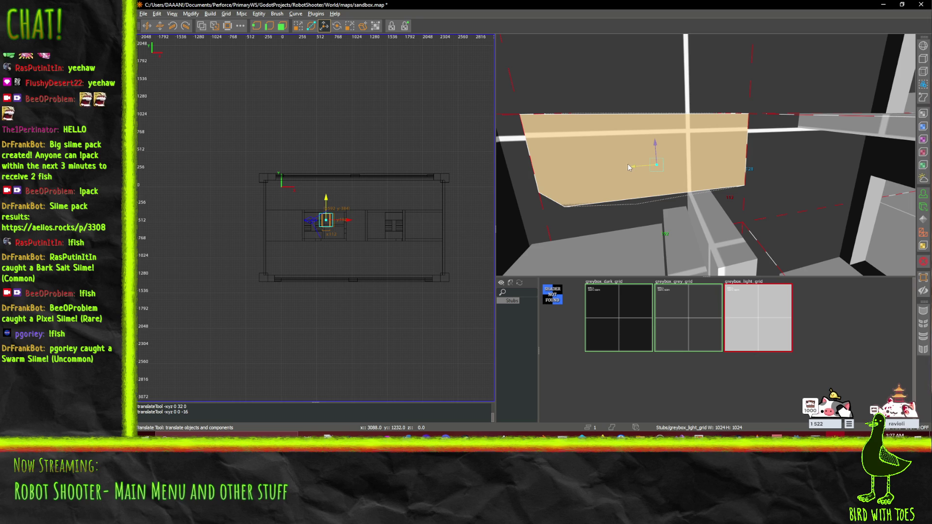
Delete the clipped brush, restore it with undo, and select the grey brush in front.
left_click(312, 28)
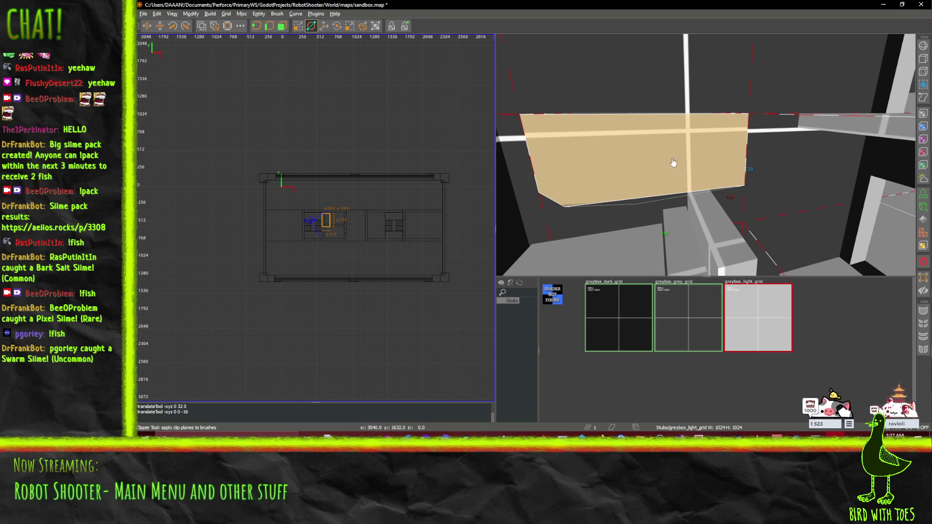
left_click(645, 198)
key("BackSpace")
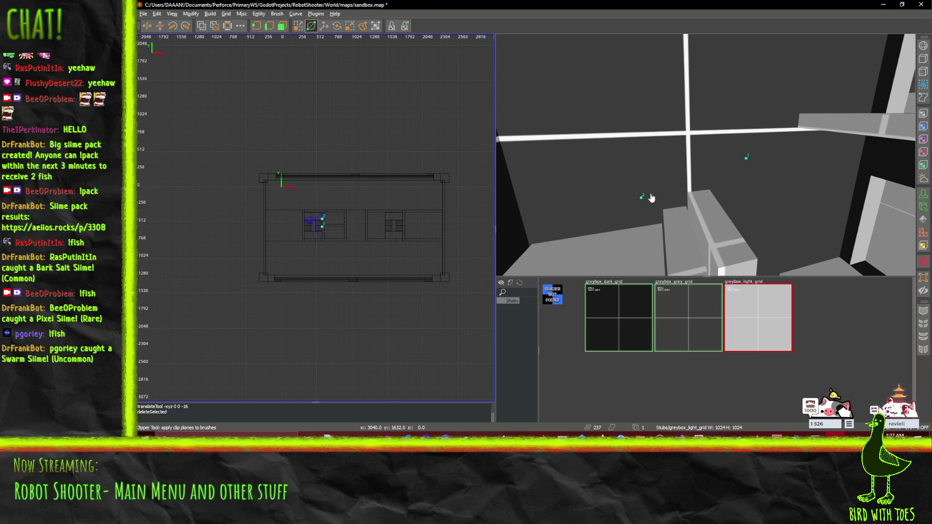
key("ctrl+z")
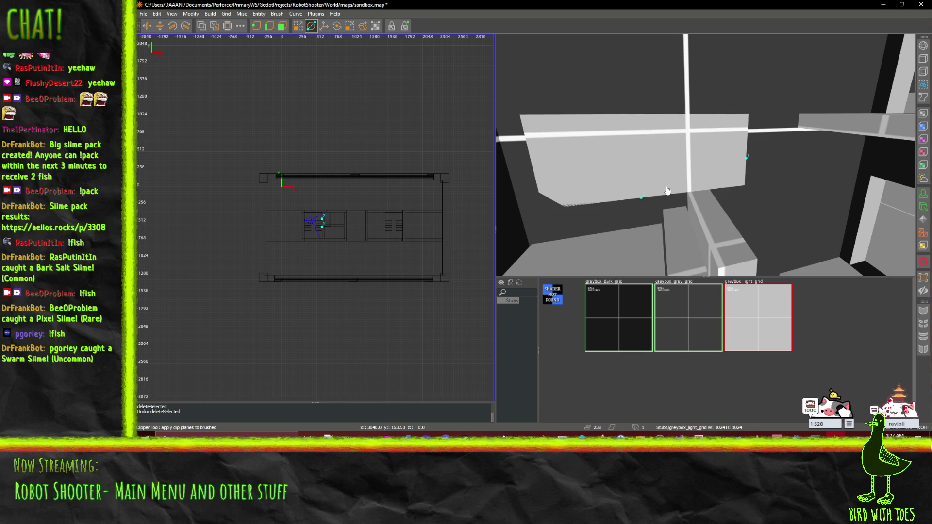
left_click_drag(697, 194, 715, 169)
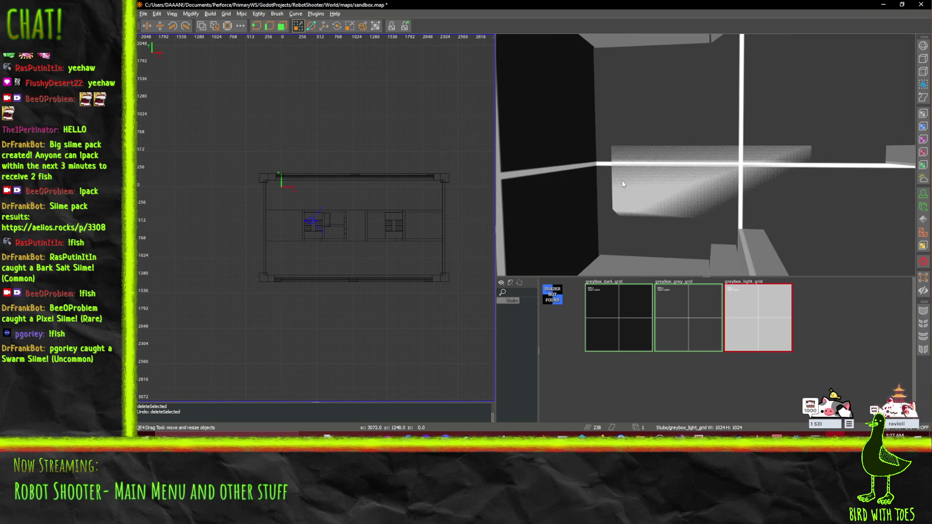
left_click(323, 26)
left_click(683, 185)
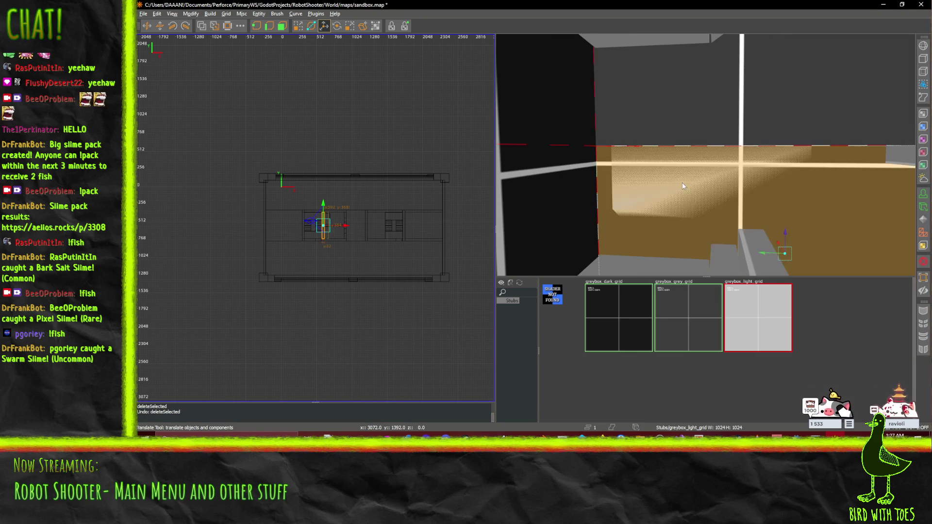
scroll(313, 237, "up", 10)
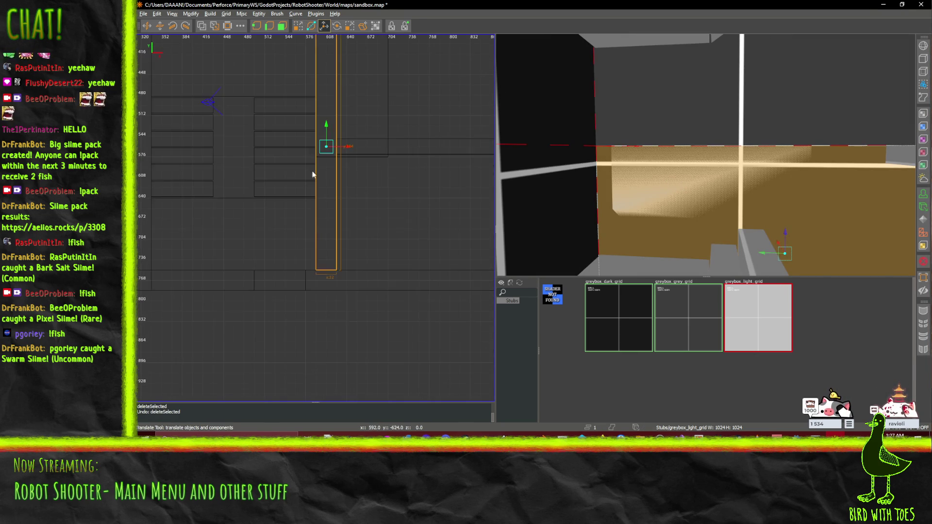
left_click(381, 122)
mouse_move(705, 154)
left_mouse_down()
mouse_move(699, 160)
mouse_move(705, 155)
left_mouse_up()
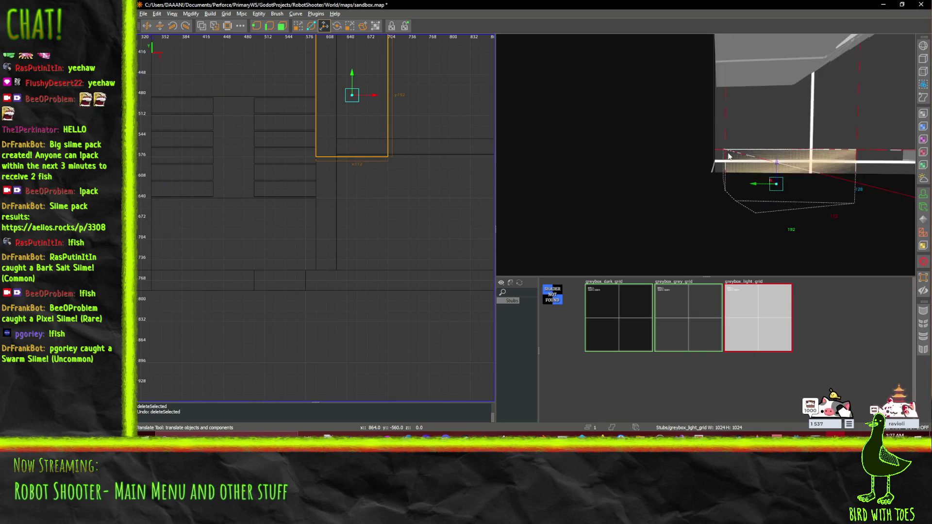
right_click(706, 158)
key("s")
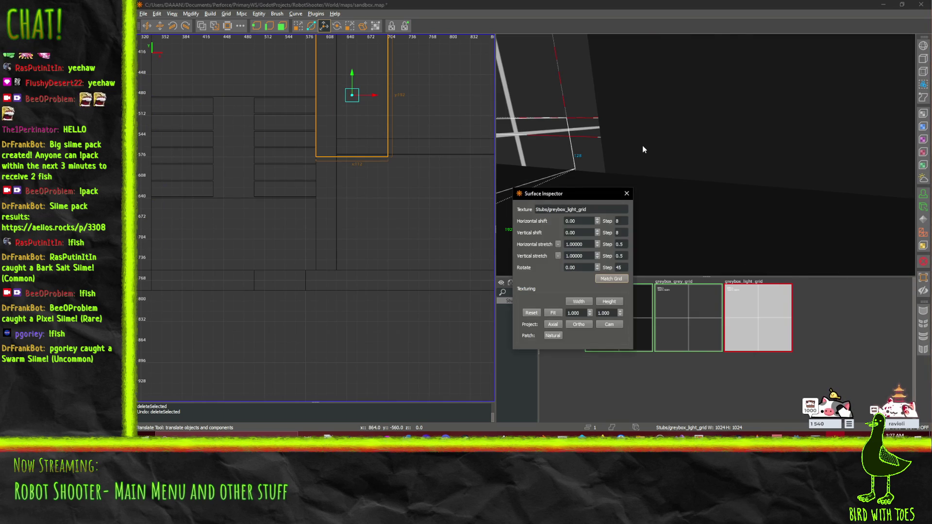
right_click(639, 150)
left_click(626, 194)
right_click(626, 146)
right_click(705, 154)
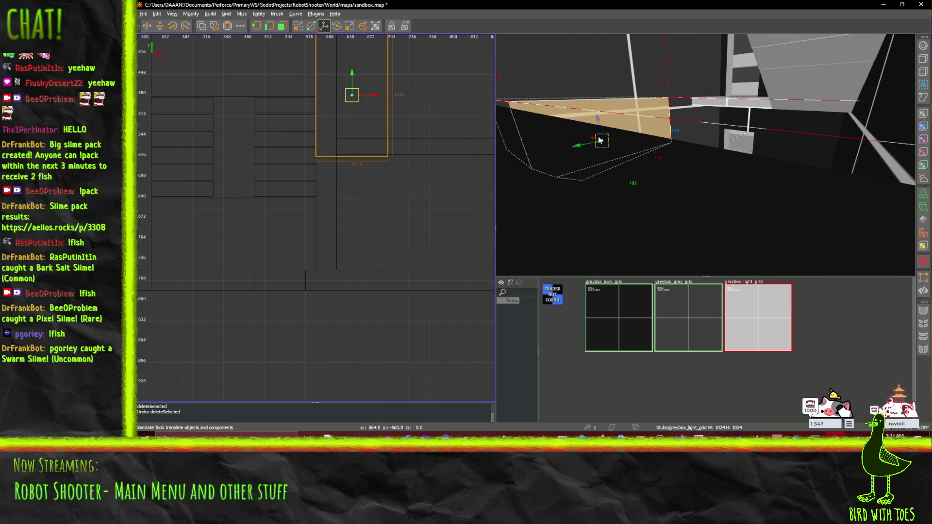
mouse_move(593, 141)
left_mouse_down()
mouse_move(739, 181)
mouse_move(911, 204)
left_mouse_up()
right_click(821, 175)
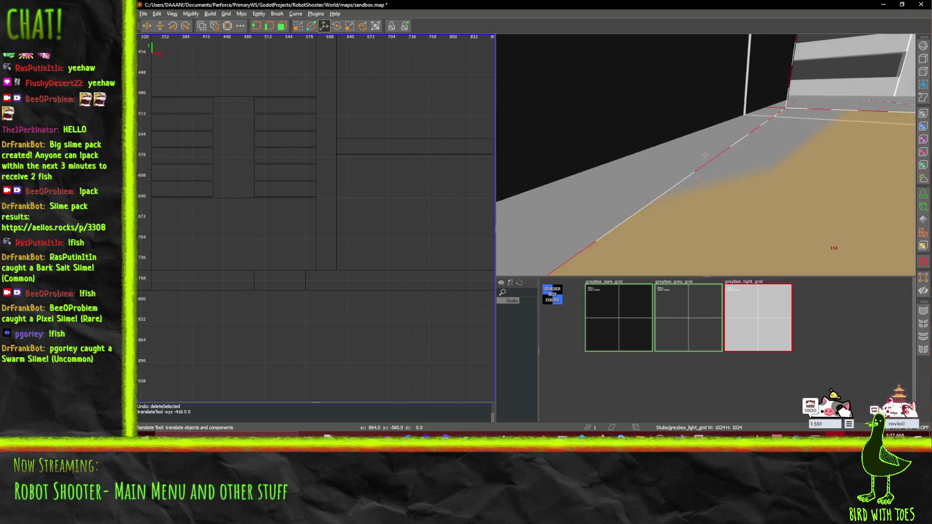
scroll(705, 154, "down", 5)
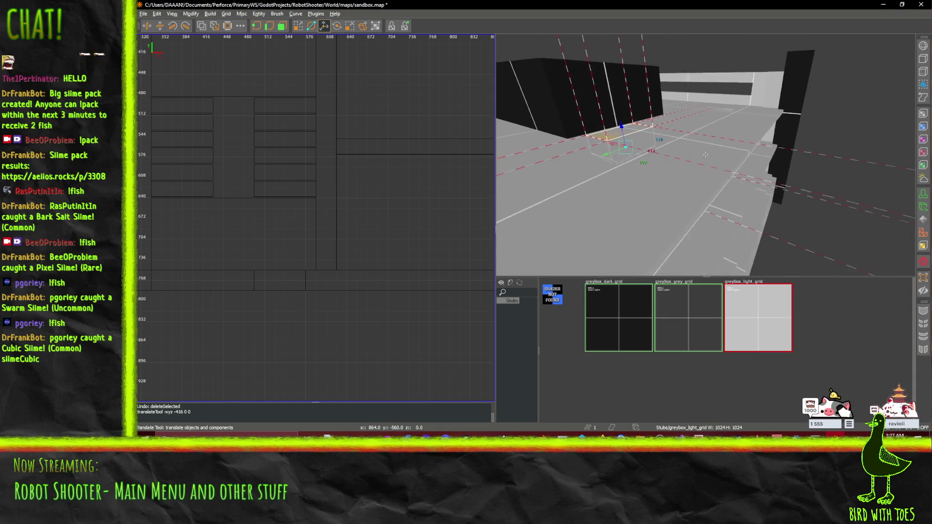
left_click(807, 422)
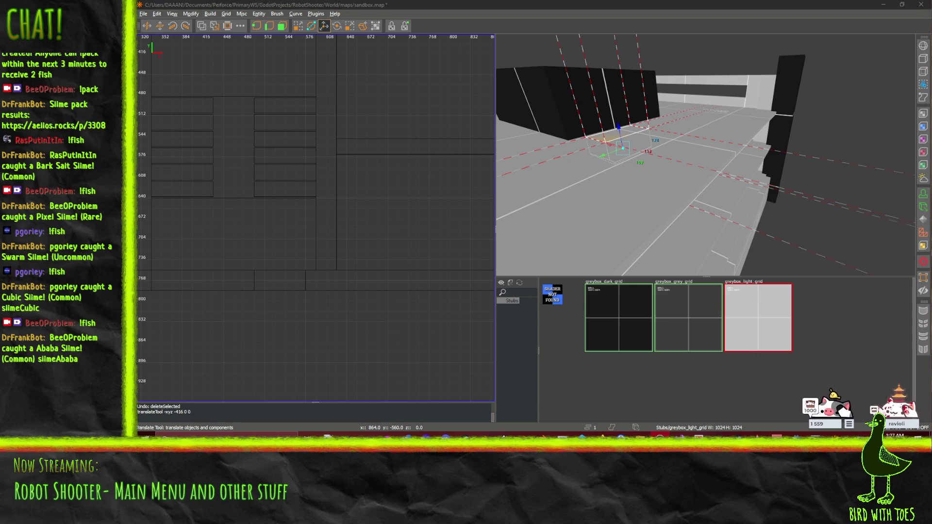
left_click(608, 141)
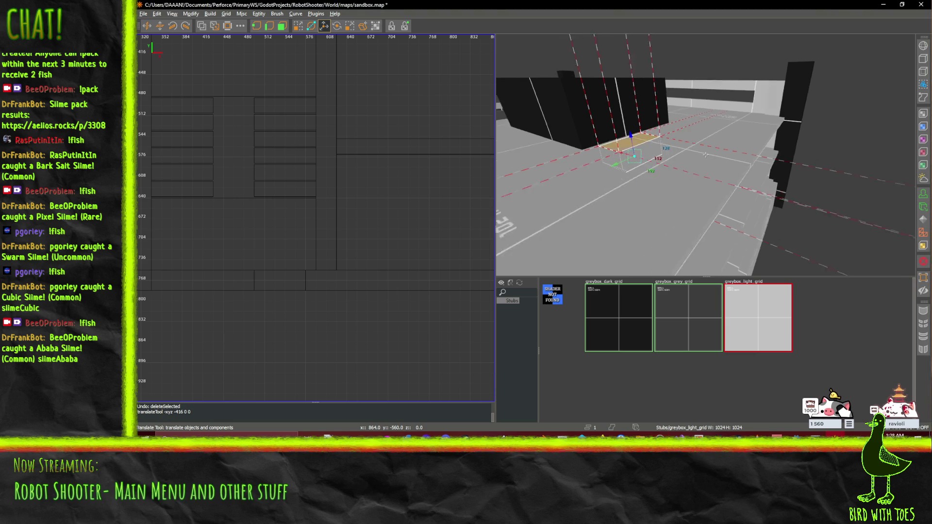
scroll(655, 148, "up", 5)
left_click_drag(705, 155, 678, 159)
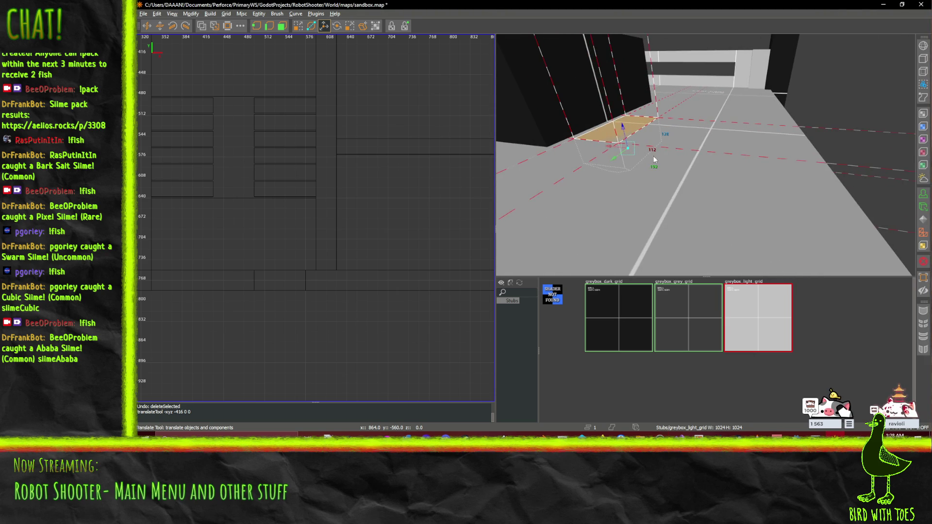
mouse_move(611, 151)
left_mouse_down()
mouse_move(834, 156)
mouse_move(705, 154)
left_mouse_up()
key("Right")
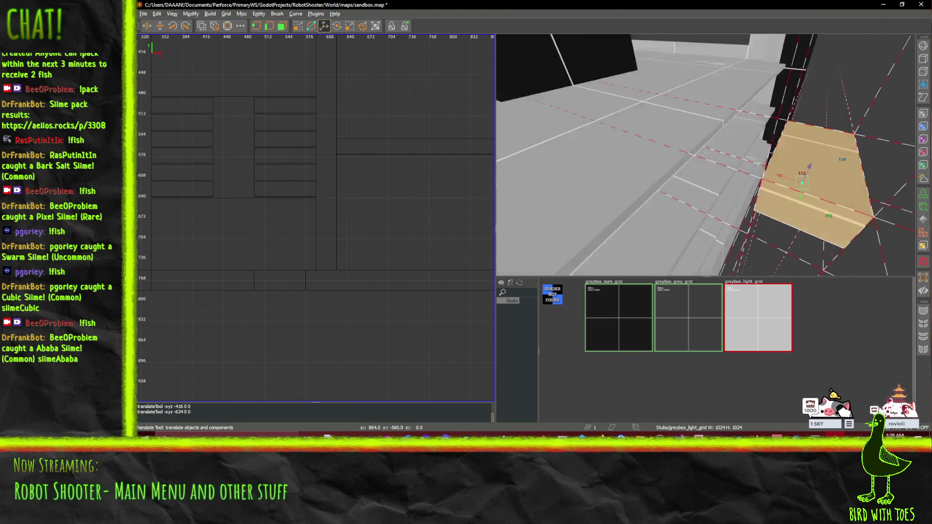
right_click(705, 154)
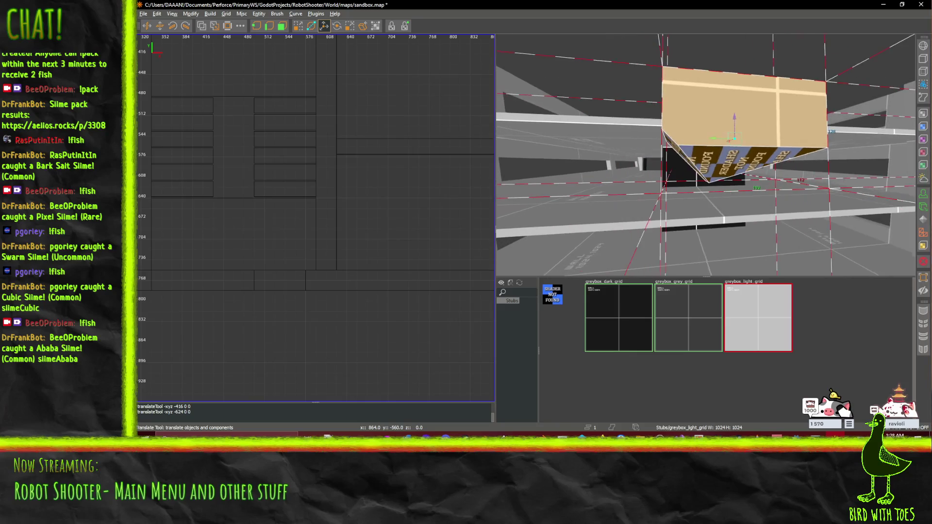
key("w")
key("s")
key("x")
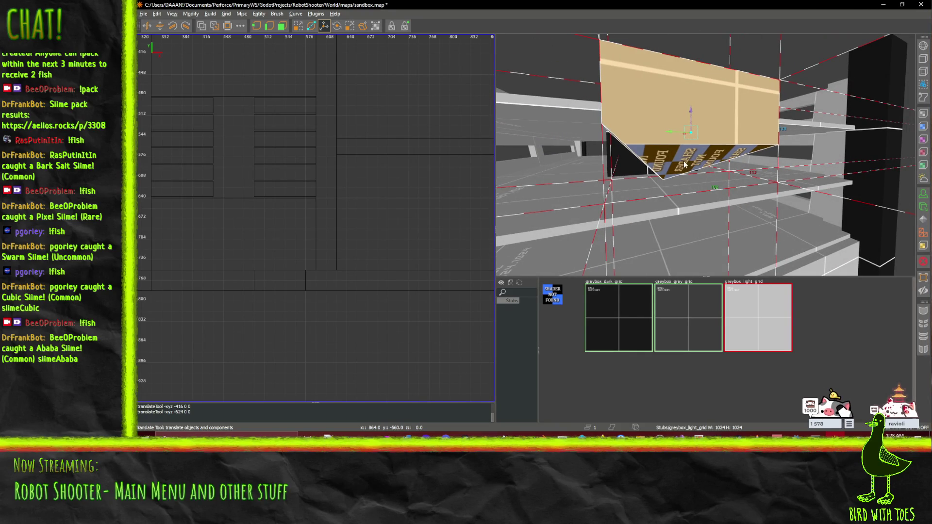
left_click(311, 26)
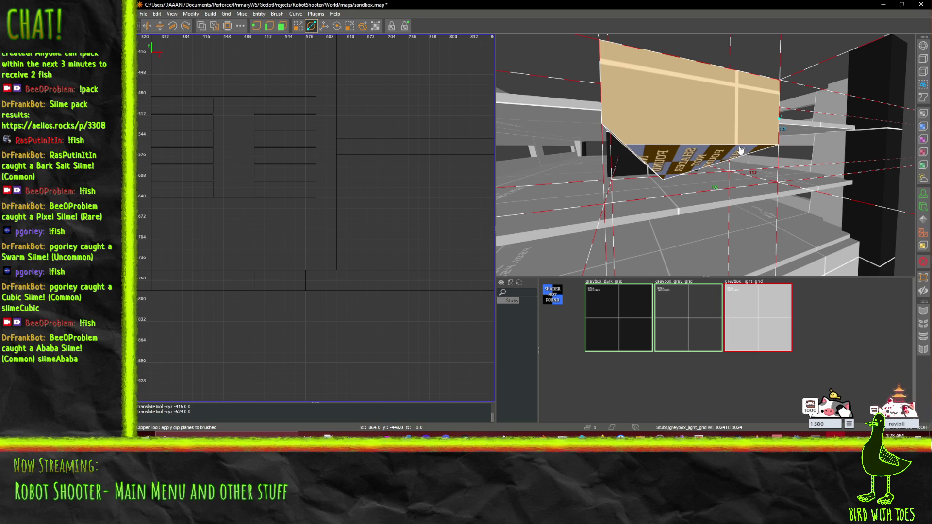
Apply the clip to the tan brush and raise its top with a face drag.
key("Return")
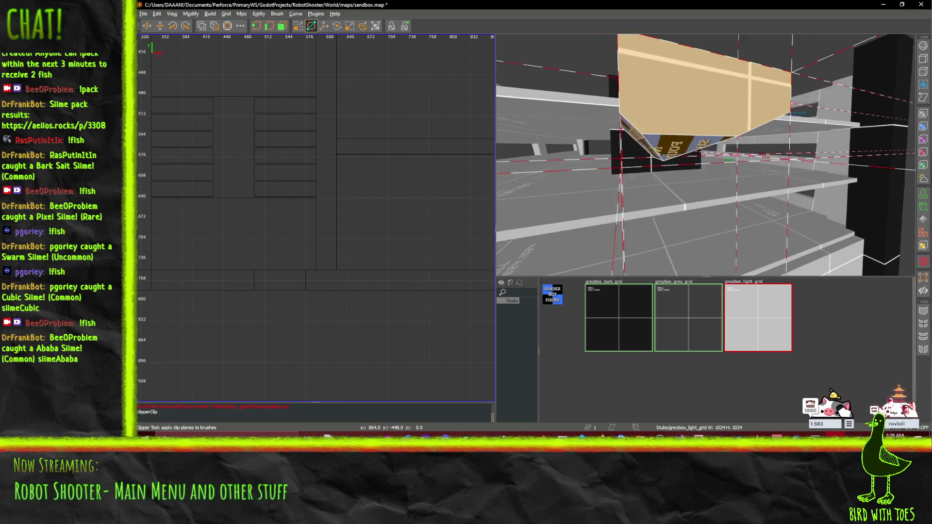
mouse_move(705, 155)
left_mouse_down()
mouse_move(712, 149)
mouse_move(707, 157)
left_mouse_up()
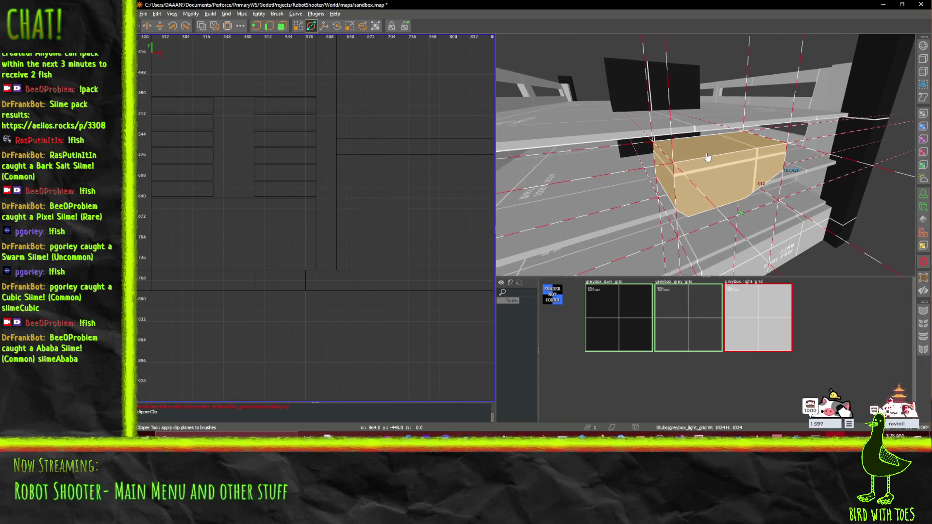
left_click(323, 26)
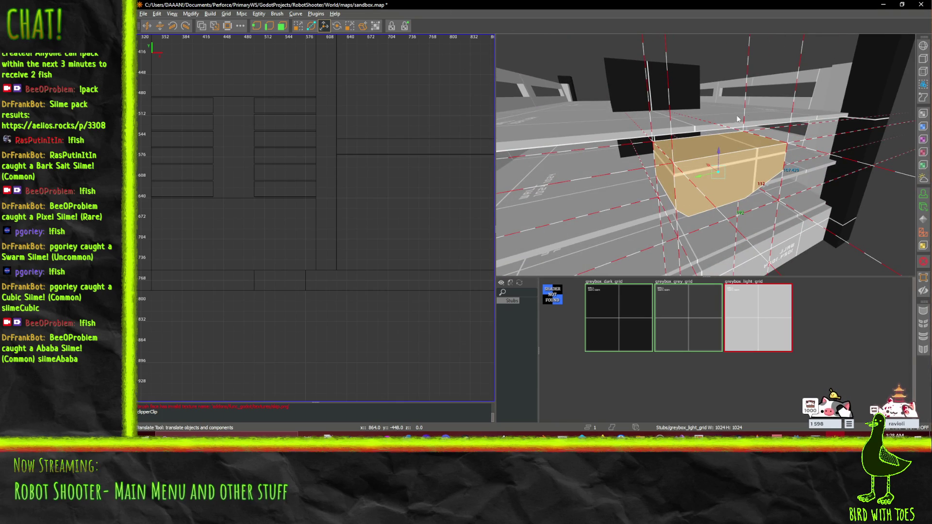
key("q")
left_click_drag(713, 97, 711, 75)
right_click(710, 75)
left_click_drag(705, 155, 581, 116)
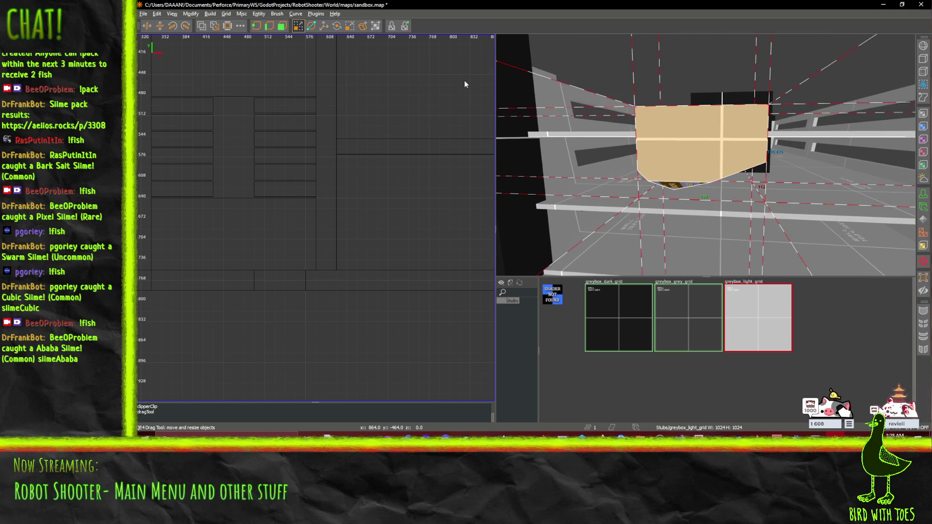
Clip off the brush's top-left corner after undoing misplaced cuts.
key("x")
left_click(635, 117)
key("Return")
key("ctrl+z")
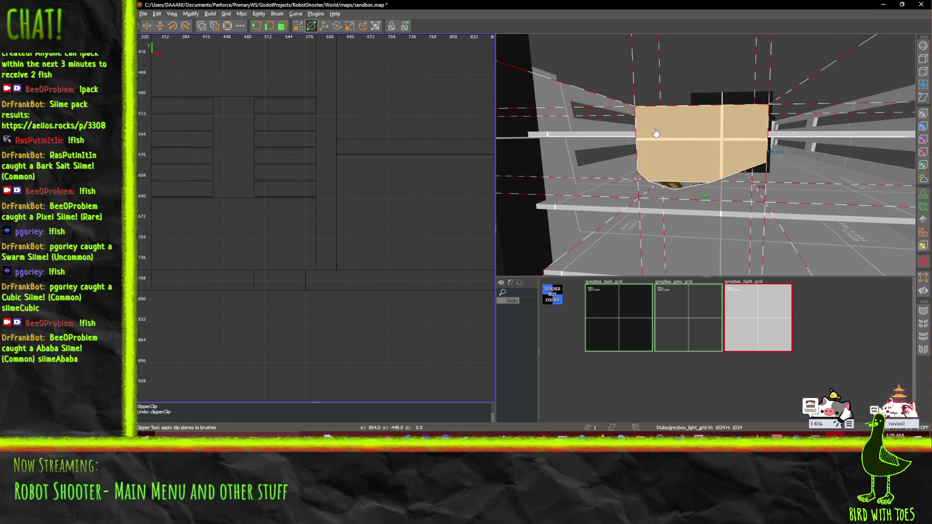
left_click(643, 114)
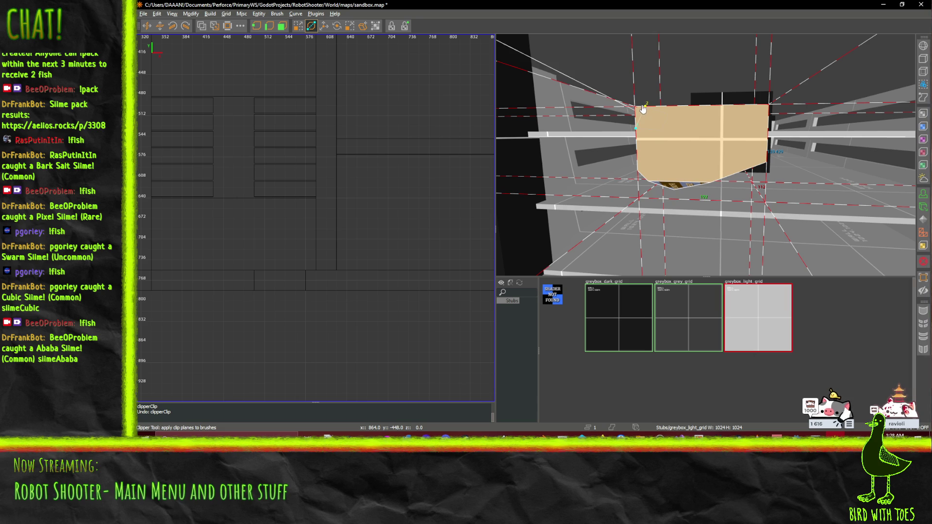
key("Return")
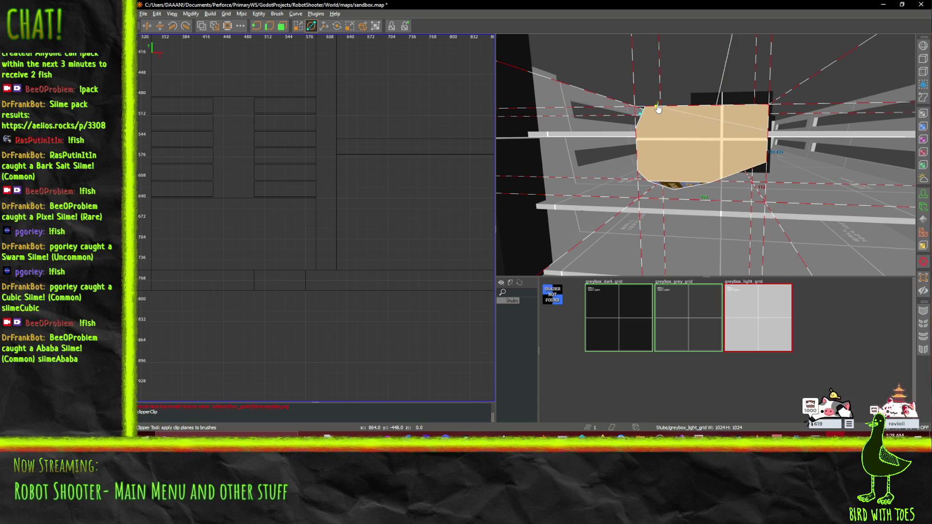
key("Return")
key("ctrl+z")
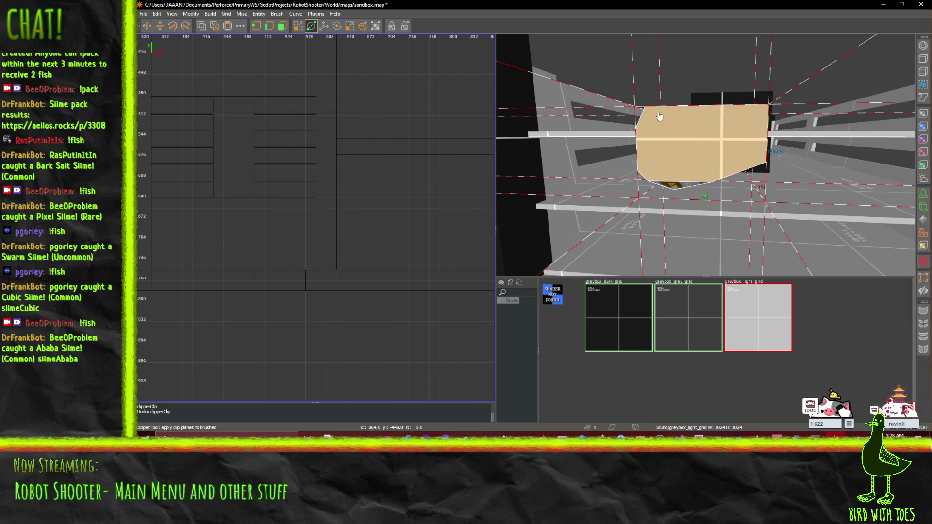
left_click(668, 104)
key("Return")
Try cutting a strip along the brush top, undoing the attempts that left a wedge.
left_click(749, 104)
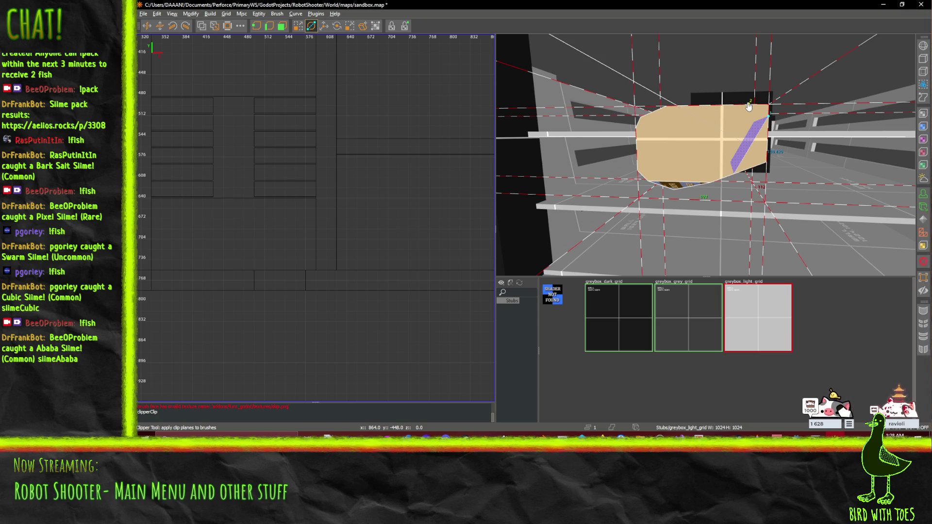
left_click_drag(748, 109, 747, 105)
key("Return")
key("ctrl+z")
left_click(769, 125)
left_click(746, 101)
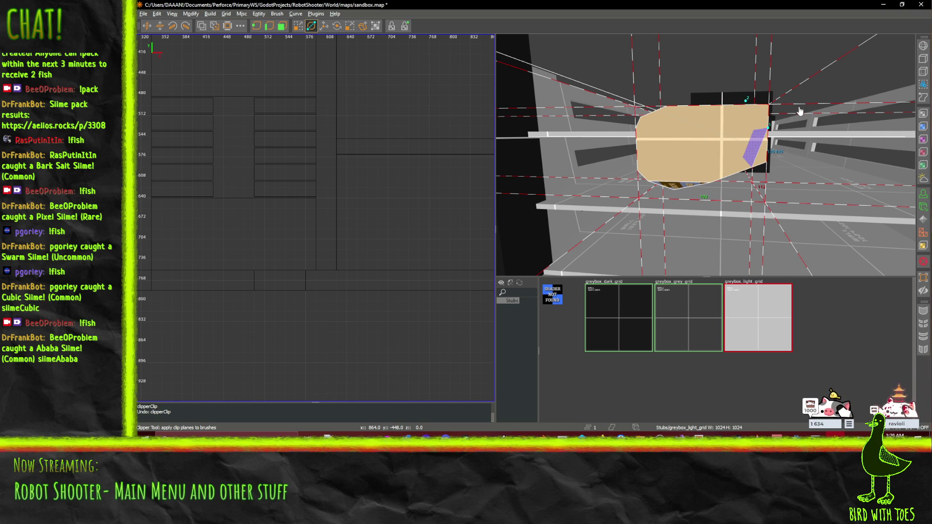
left_click_drag(794, 105, 705, 155)
key("d")
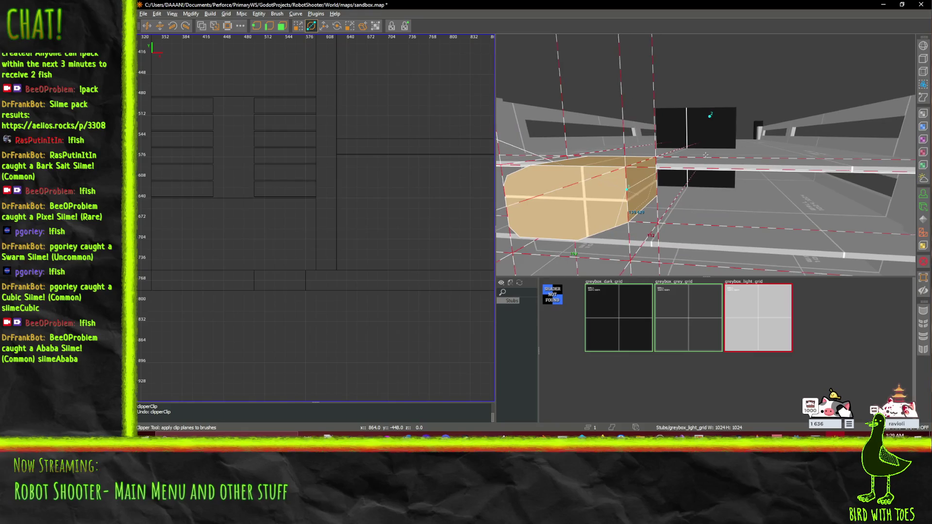
mouse_move(712, 121)
left_mouse_down()
mouse_move(593, 167)
mouse_move(638, 159)
mouse_move(607, 169)
mouse_move(638, 169)
left_mouse_up()
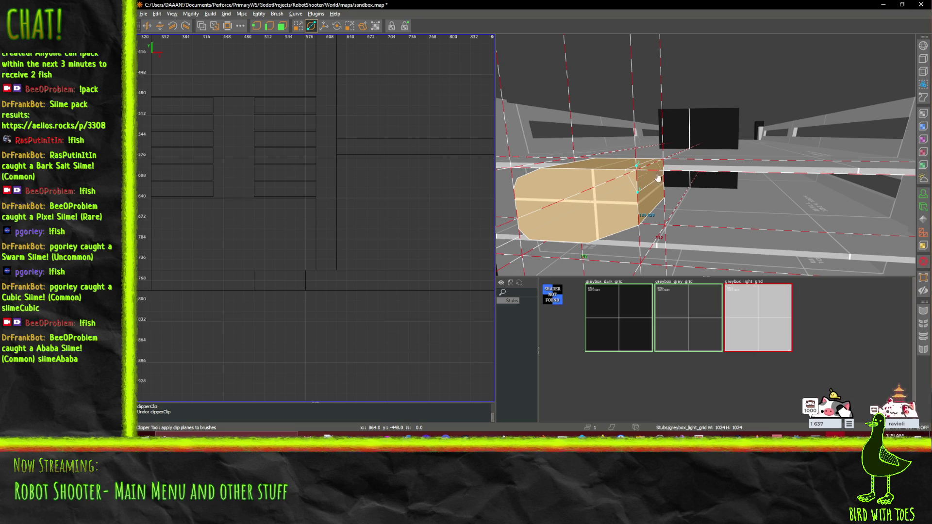
key("Return")
key("ctrl+z")
Cut off the remaining upper corner and top edge along new clip planes.
left_click(627, 170)
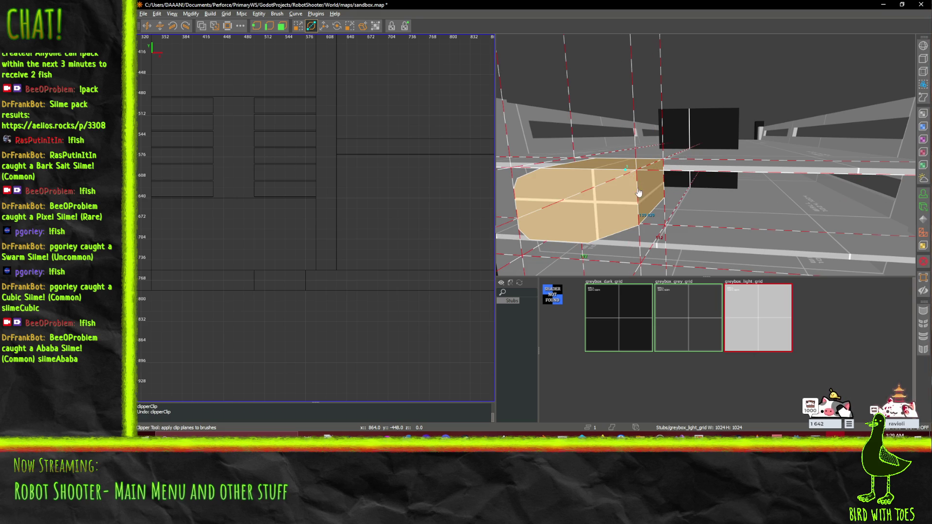
left_click(638, 192)
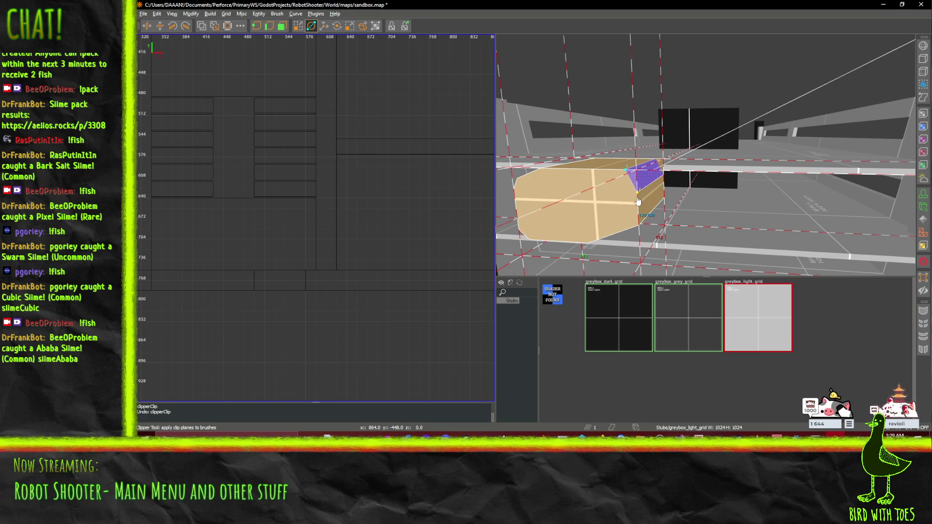
key("Return")
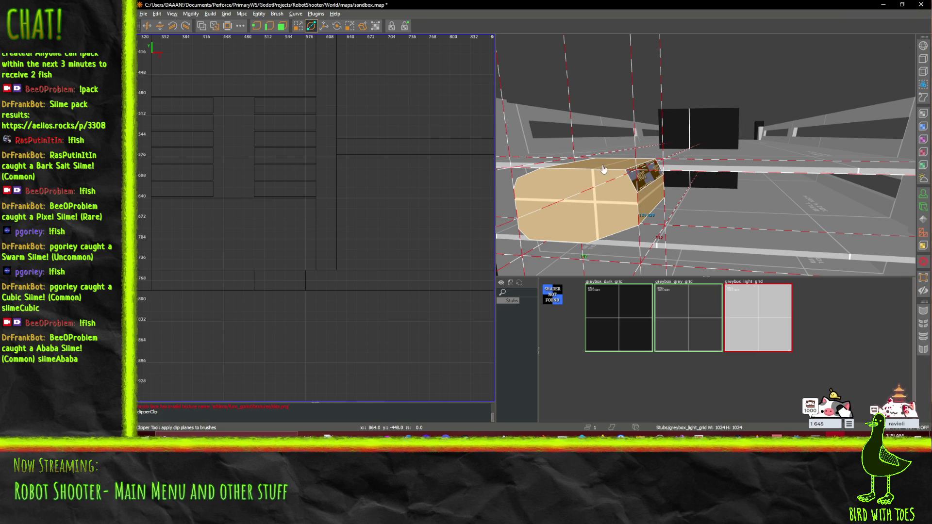
left_click(633, 181)
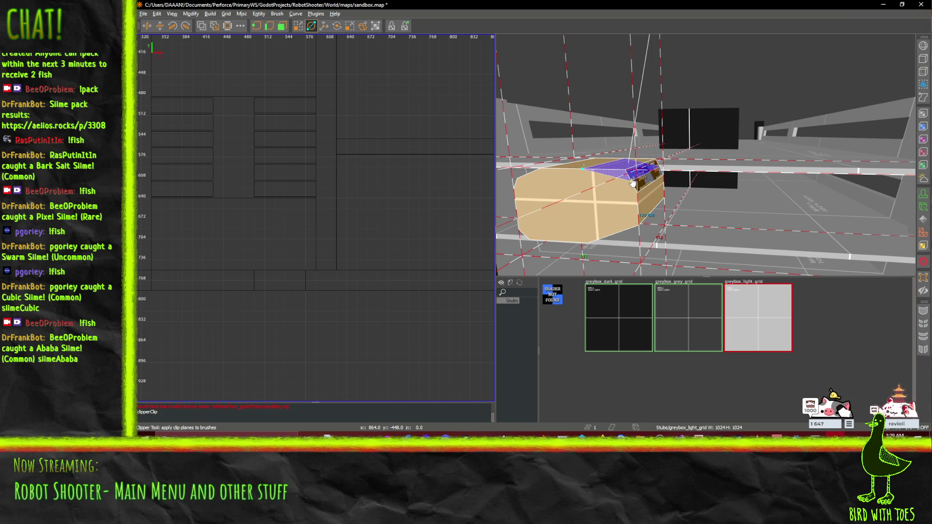
key("Return")
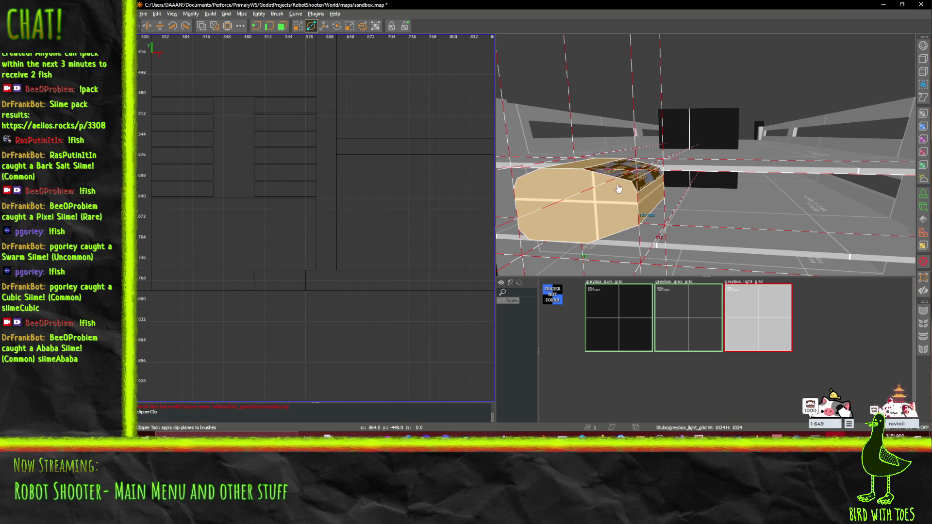
key("d")
left_click_drag(706, 155, 773, 203)
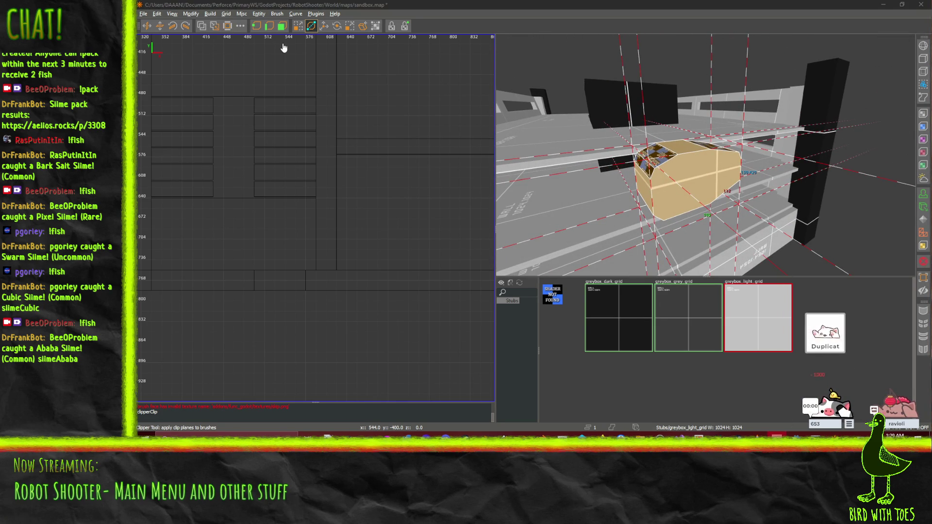
Slide the bevelled tan brush off the shelf, then 224 and 144 units along X beside the stairs.
left_click(324, 27)
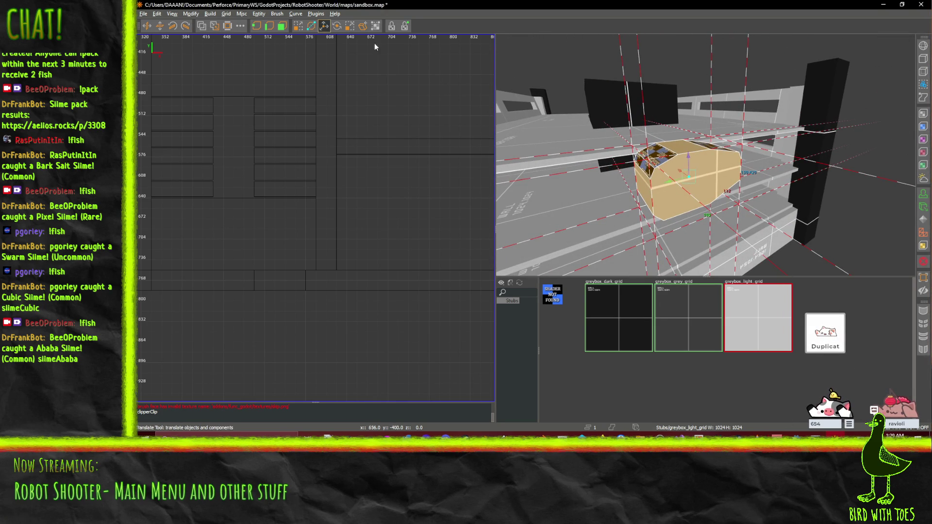
mouse_move(679, 173)
left_mouse_down()
mouse_move(623, 116)
mouse_move(629, 121)
left_mouse_up()
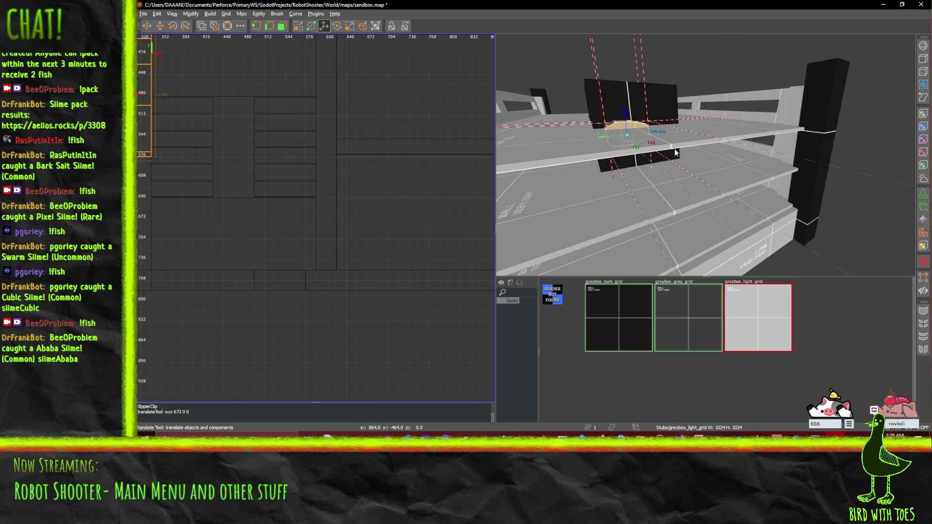
scroll(669, 147, "up", 10)
left_click_drag(705, 154, 705, 154)
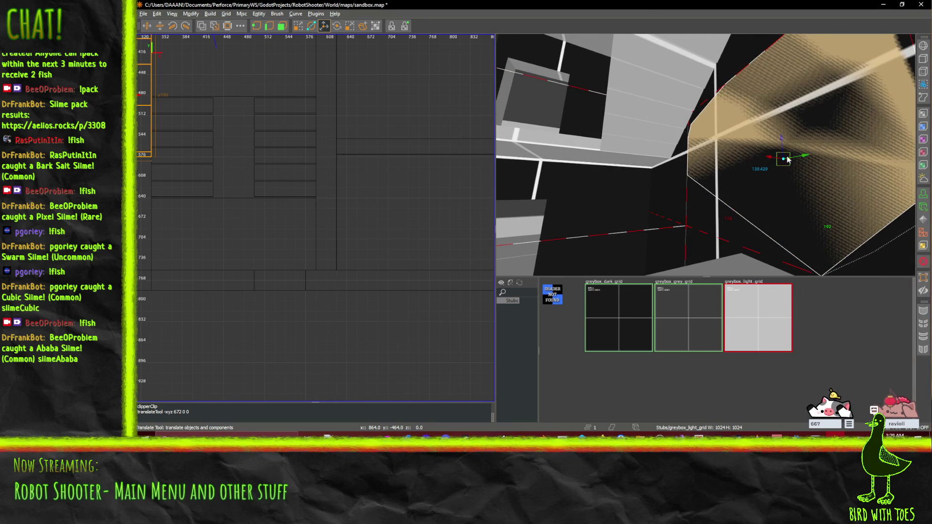
left_click_drag(768, 160, 388, 135)
left_click_drag(703, 164, 702, 164)
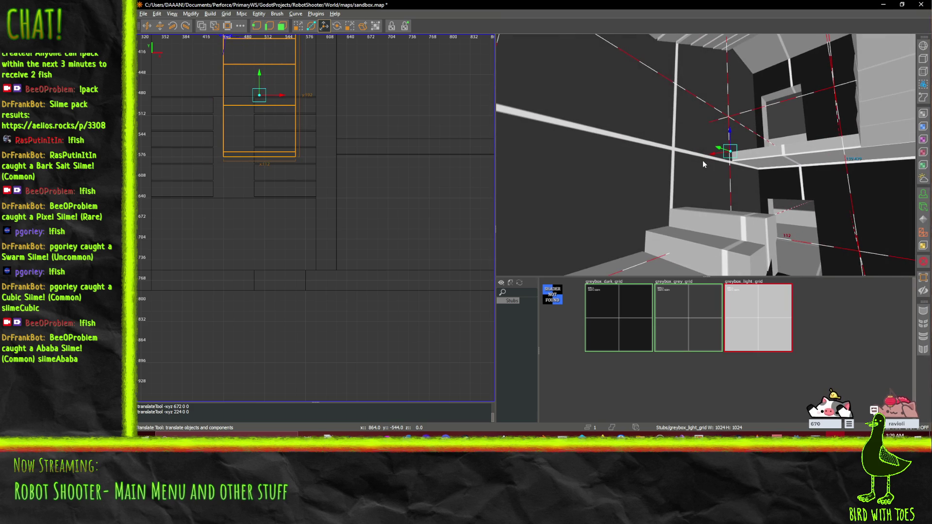
left_click_drag(281, 97, 379, 99)
left_click_drag(705, 155, 705, 154)
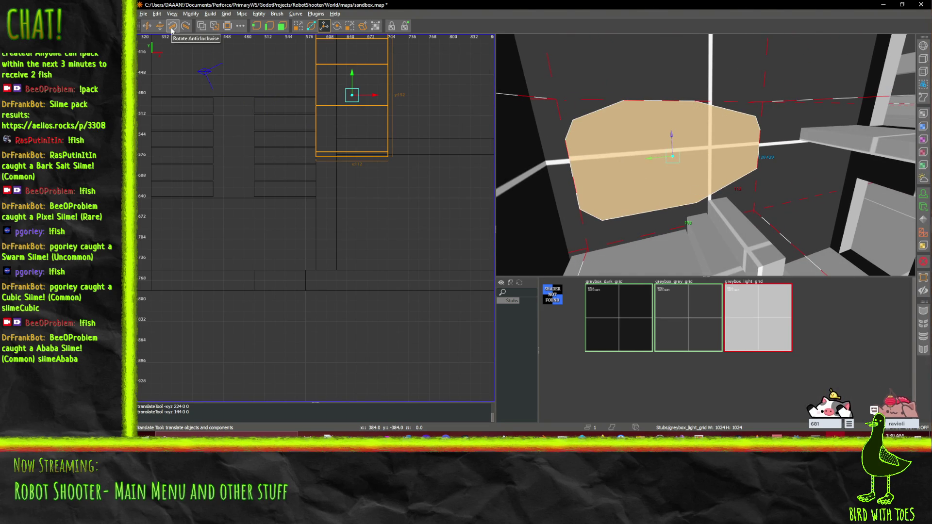
Tilt the tan brush slightly with the Rotate tool and nudge it into position.
left_click(337, 26)
left_click_drag(692, 139, 682, 134)
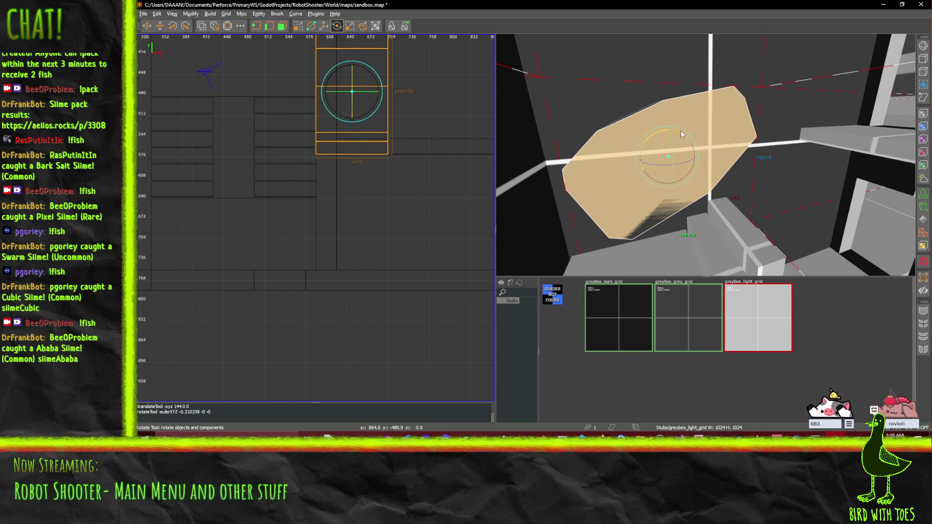
left_click(324, 25)
mouse_move(632, 163)
left_mouse_down()
mouse_move(654, 163)
mouse_move(679, 131)
left_mouse_up()
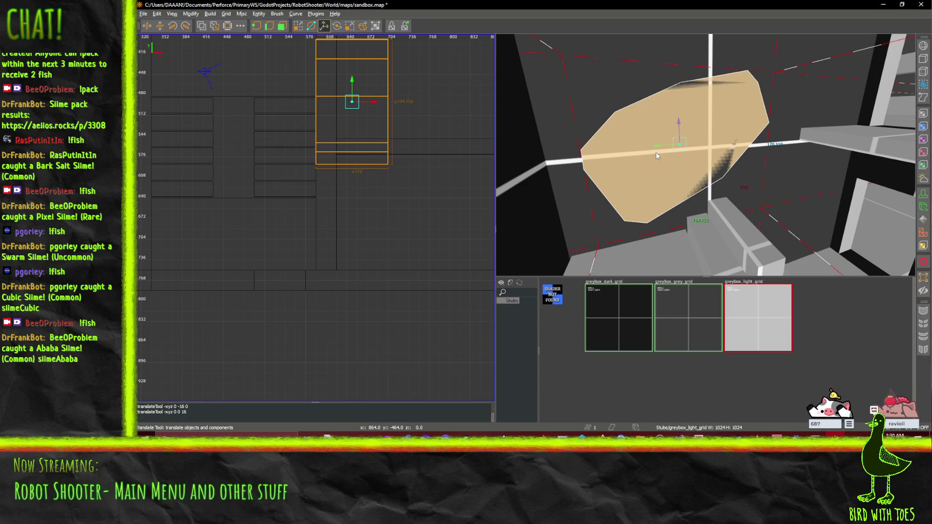
left_click_drag(648, 148, 678, 152)
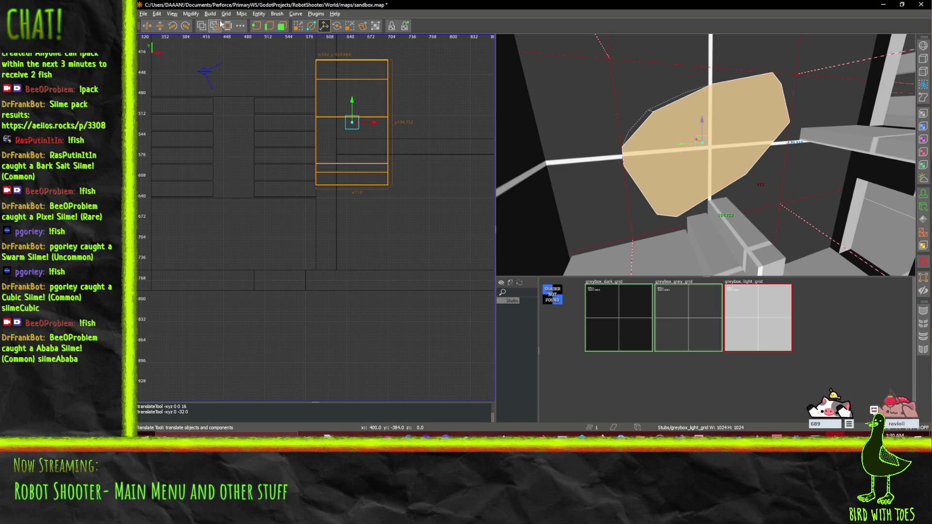
CSG-subtract the tan brush from the stairwell walls, leaving an angled opening.
left_click(202, 30)
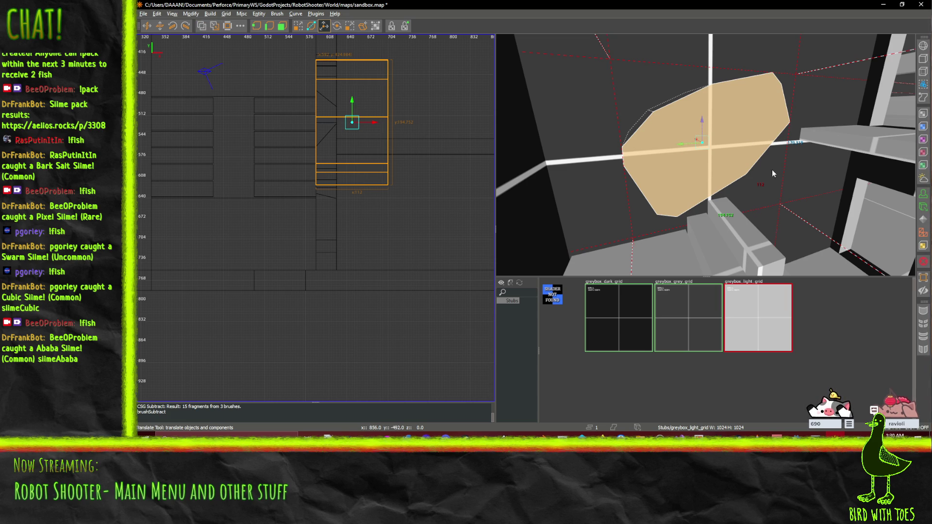
scroll(709, 171, "up", 10)
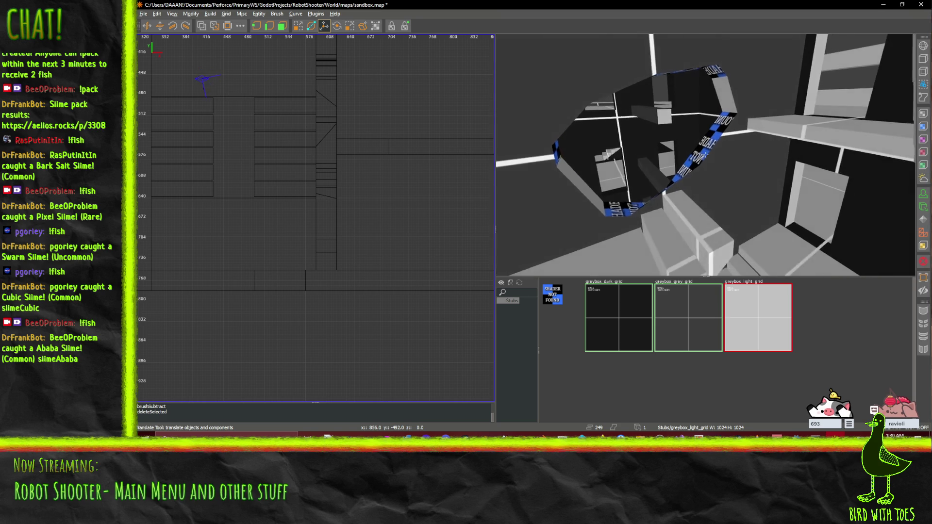
scroll(705, 155, "down", 8)
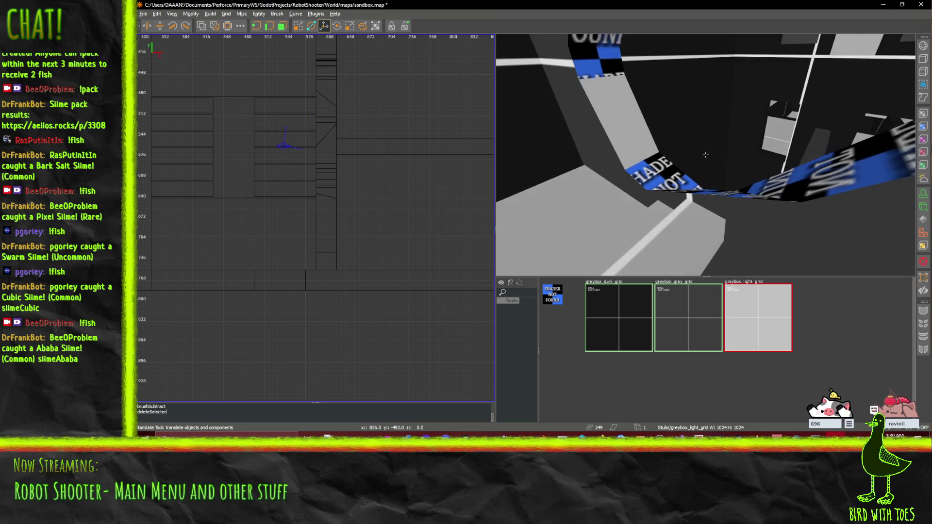
scroll(705, 155, "up", 10)
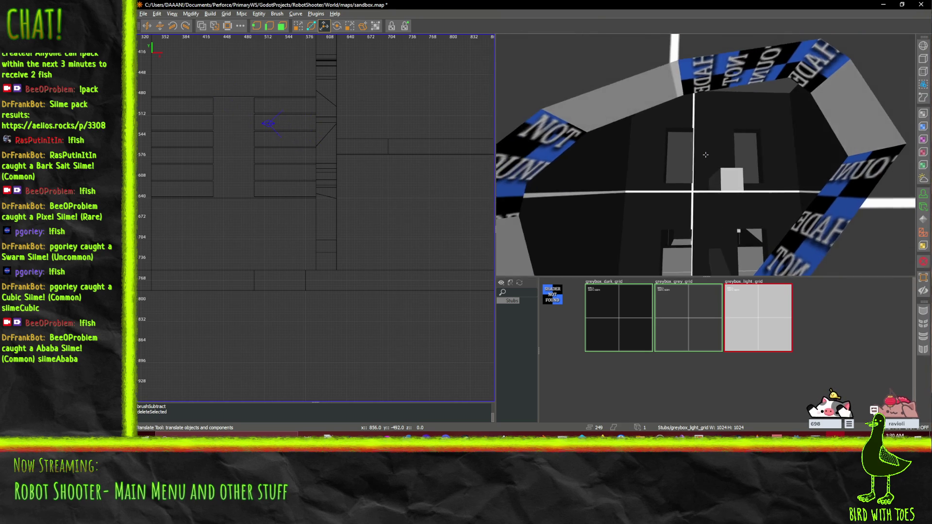
Fly the camera through the checker-banded opening into the tower interior, then save sandbox.map.
scroll(705, 154, "up", 10)
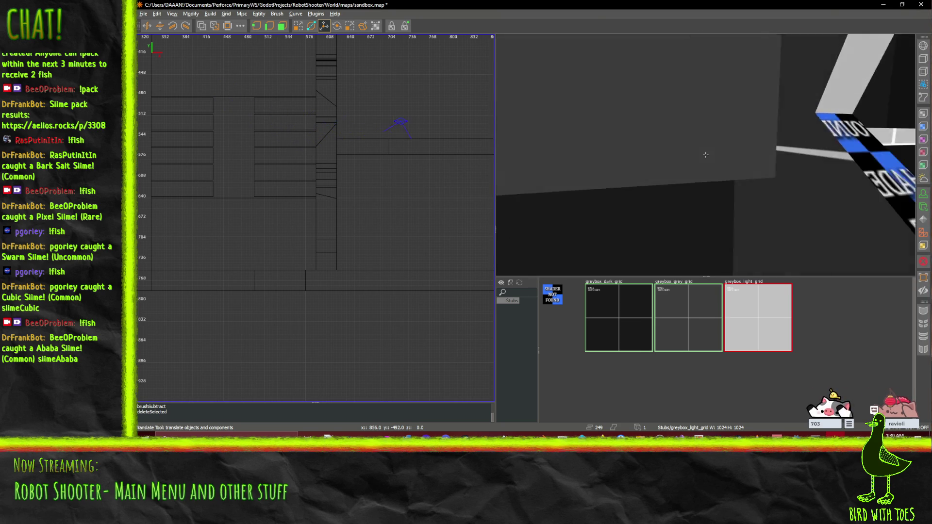
scroll(705, 154, "down", 6)
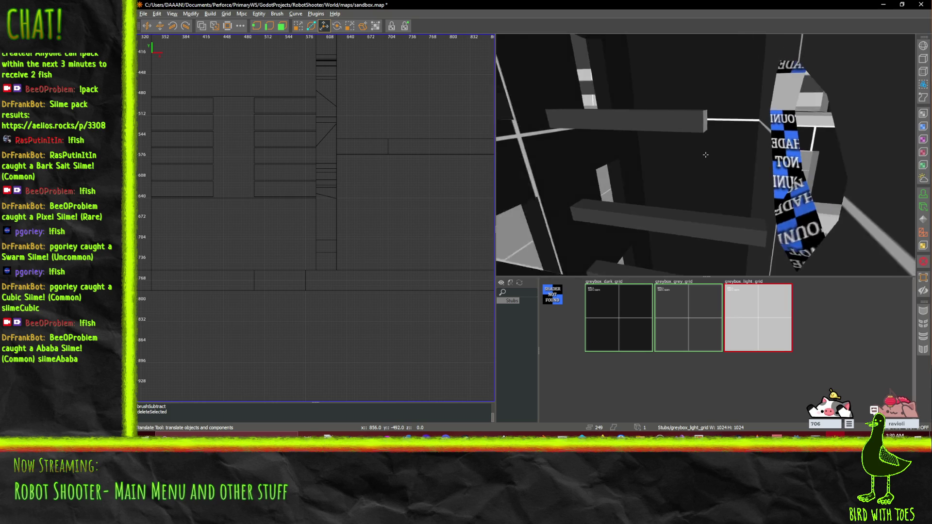
scroll(705, 154, "up", 8)
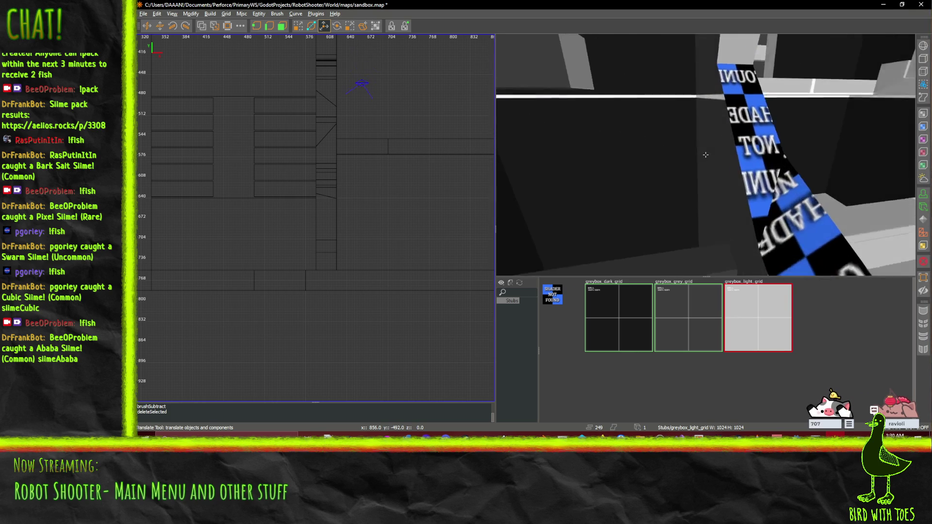
scroll(705, 154, "down", 8)
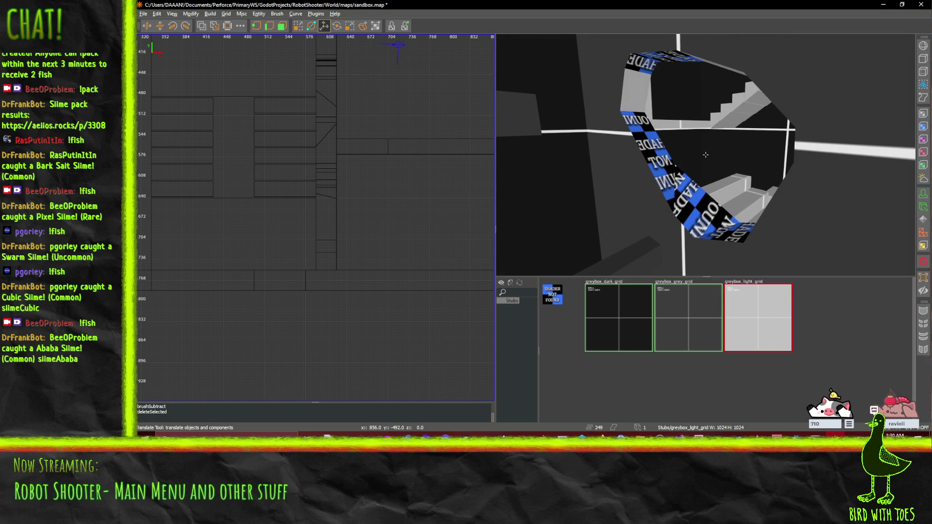
scroll(705, 155, "up", 10)
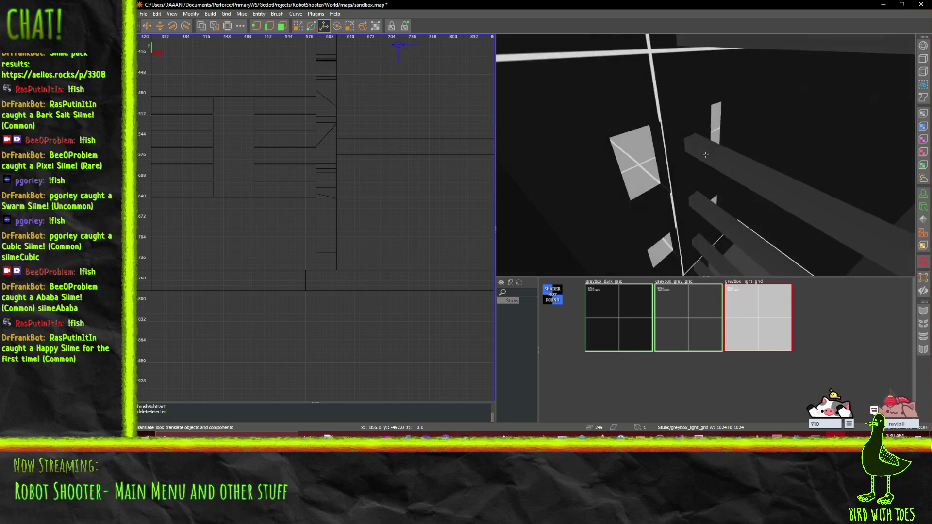
scroll(705, 155, "down", 5)
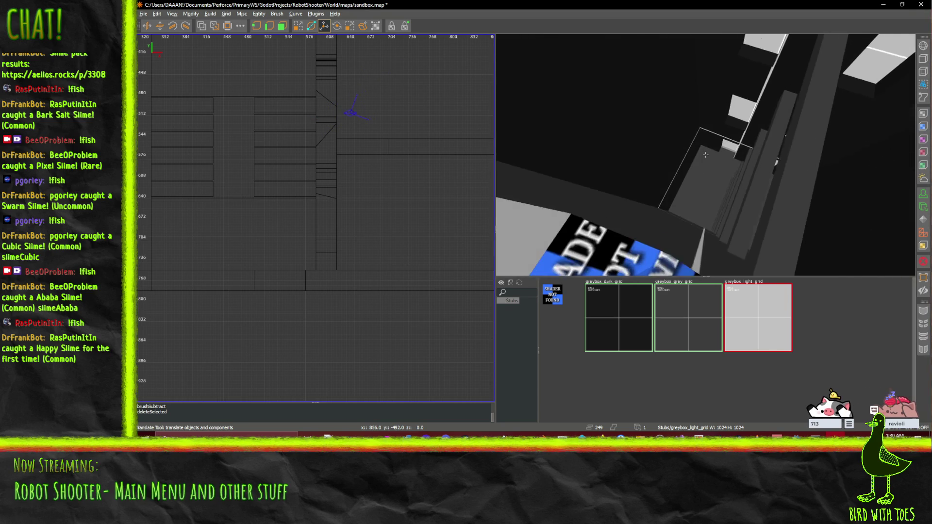
scroll(705, 154, "down", 5)
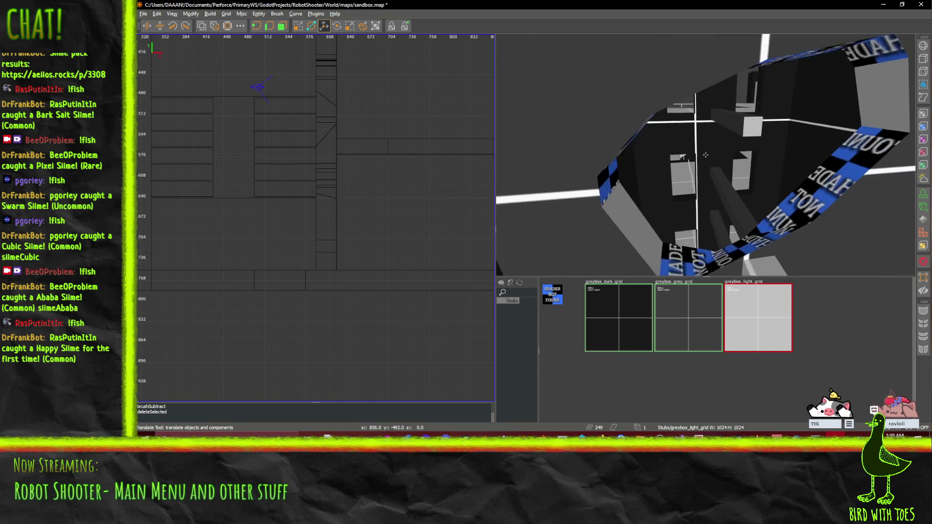
scroll(705, 155, "up", 5)
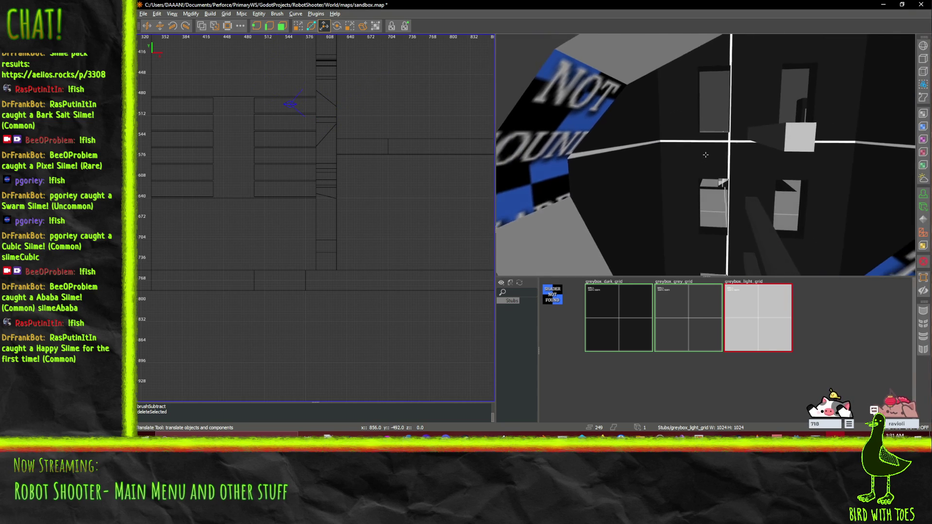
scroll(705, 154, "up", 5)
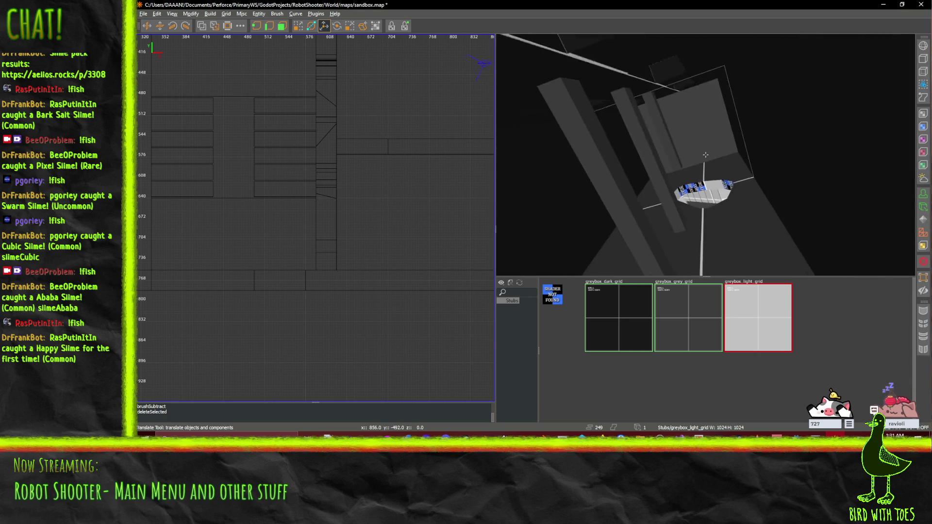
key("w")
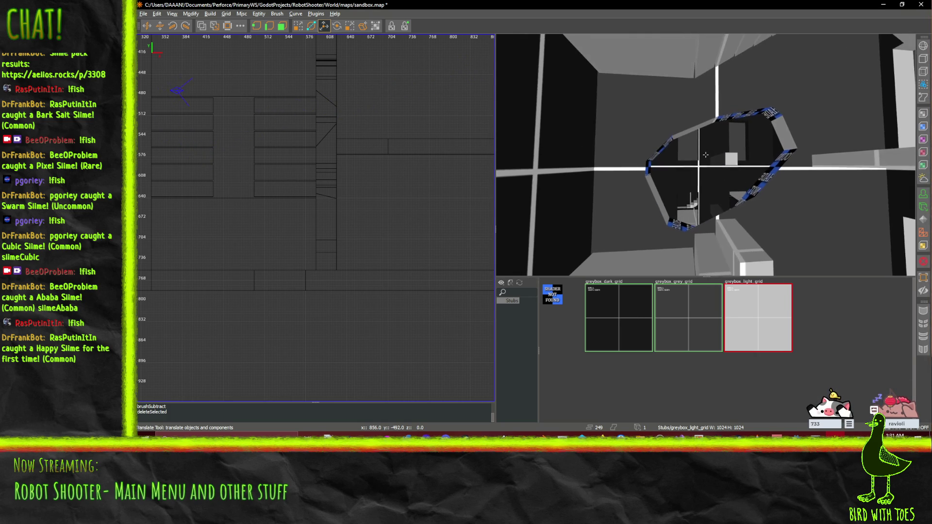
key("ctrl+s")
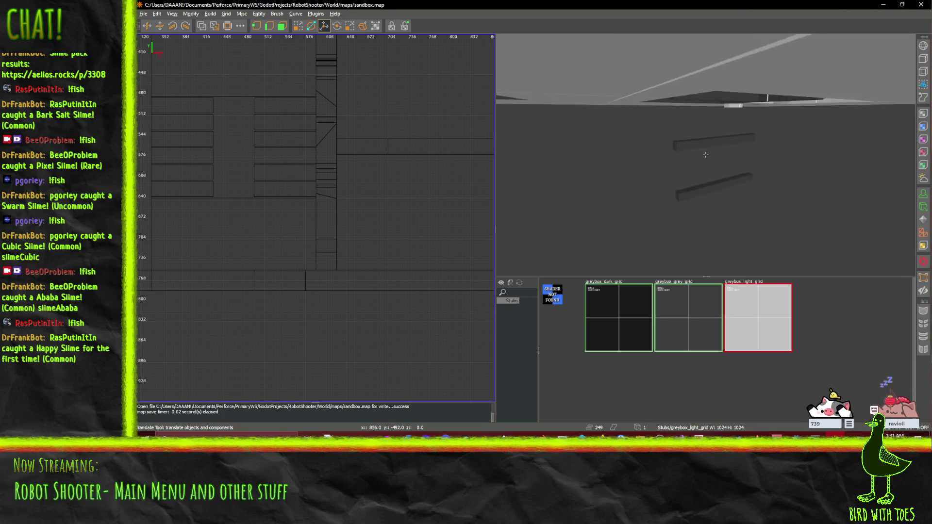
Tour the tower's walls, pillar, stairs and ceiling beams, then bring up the Robot Shooter wiki in Firefox.
key("w")
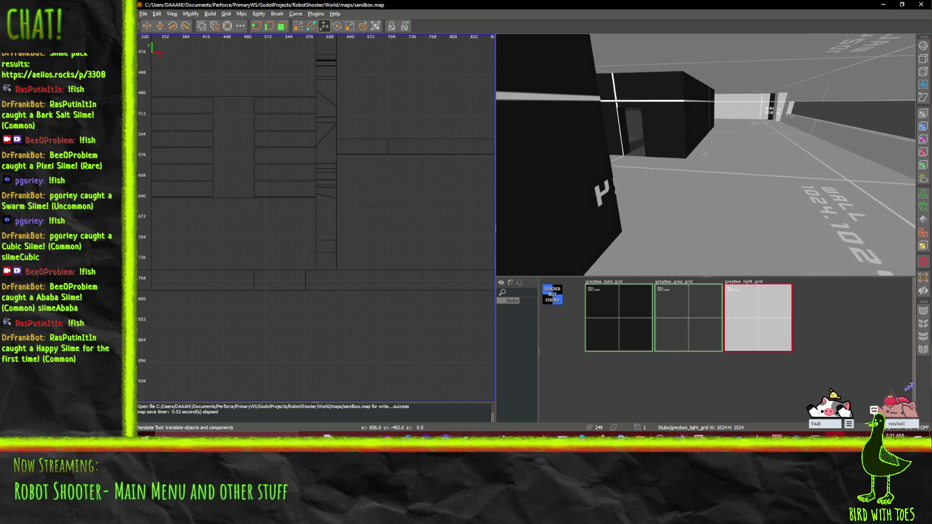
key("w")
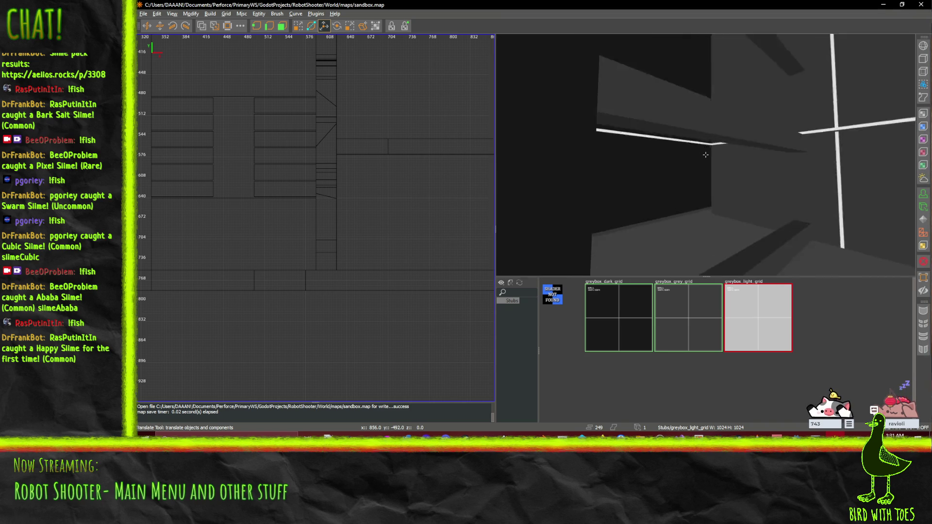
key("w")
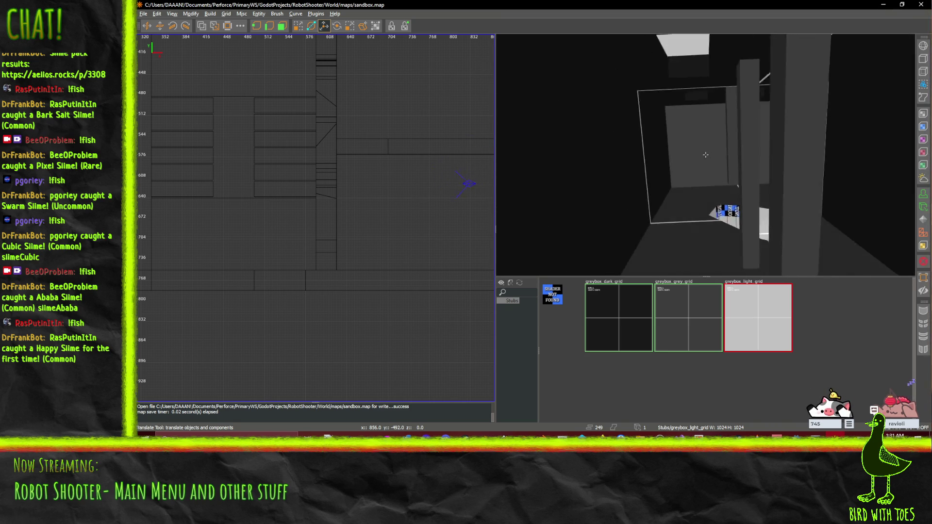
key("w")
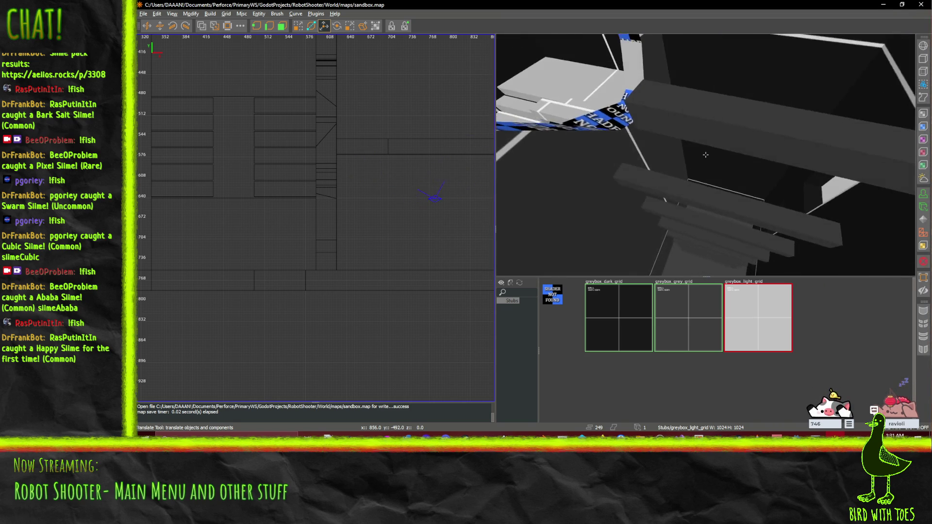
key("w")
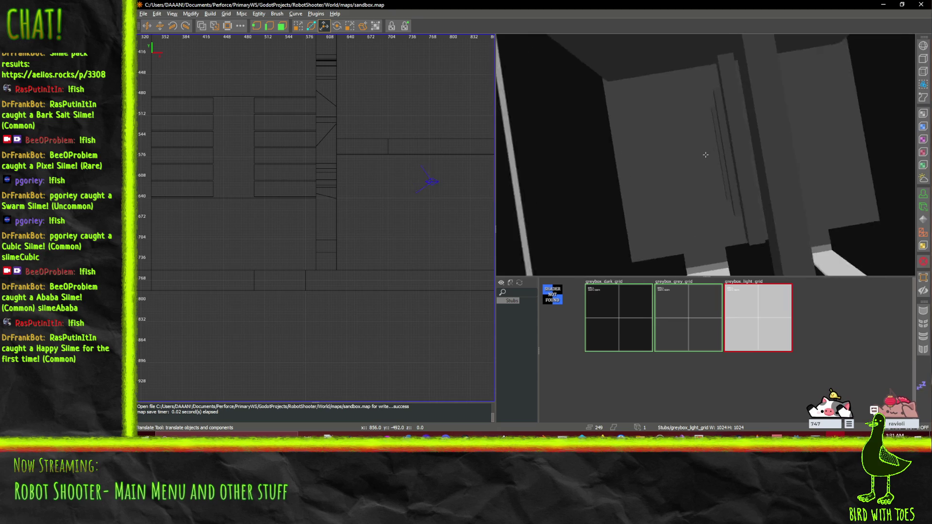
key("w")
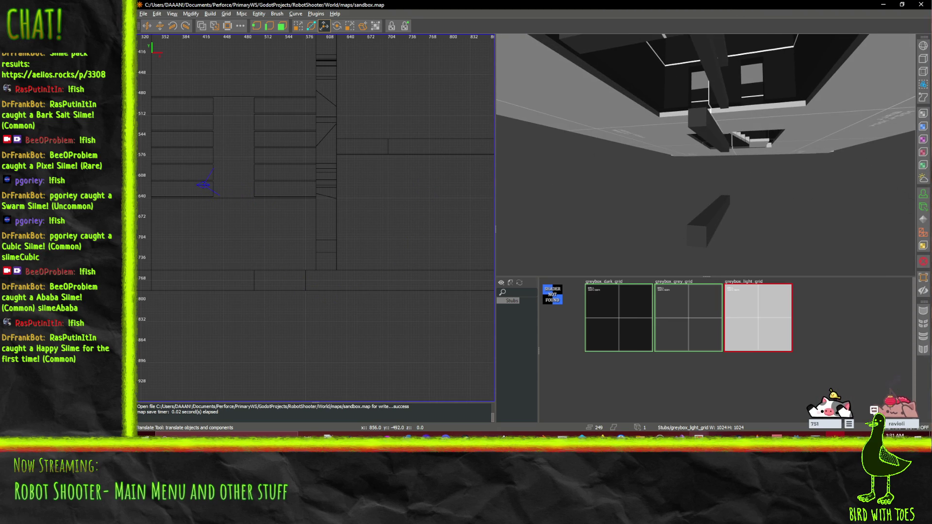
left_click(601, 433)
left_click(510, 399)
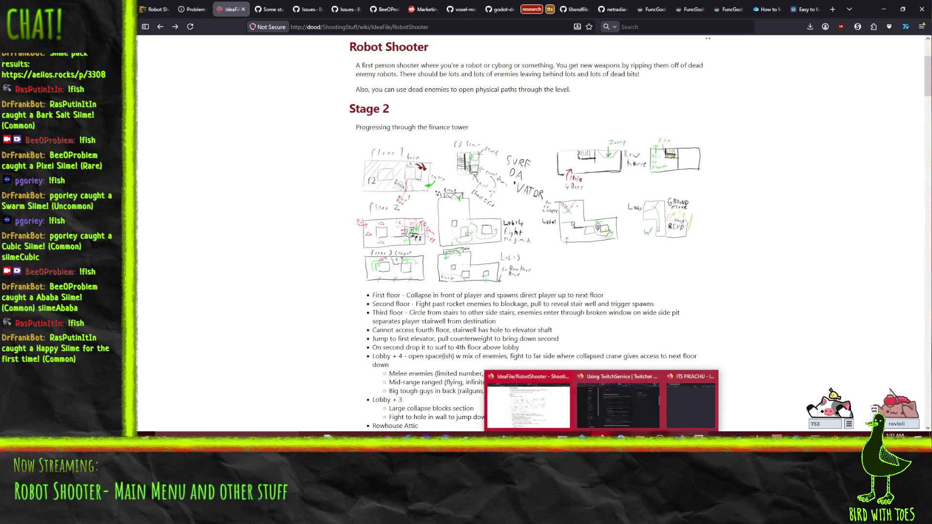
Maximize Godot and frame the FinanceTower in the World scene's 3D view.
left_click(757, 451)
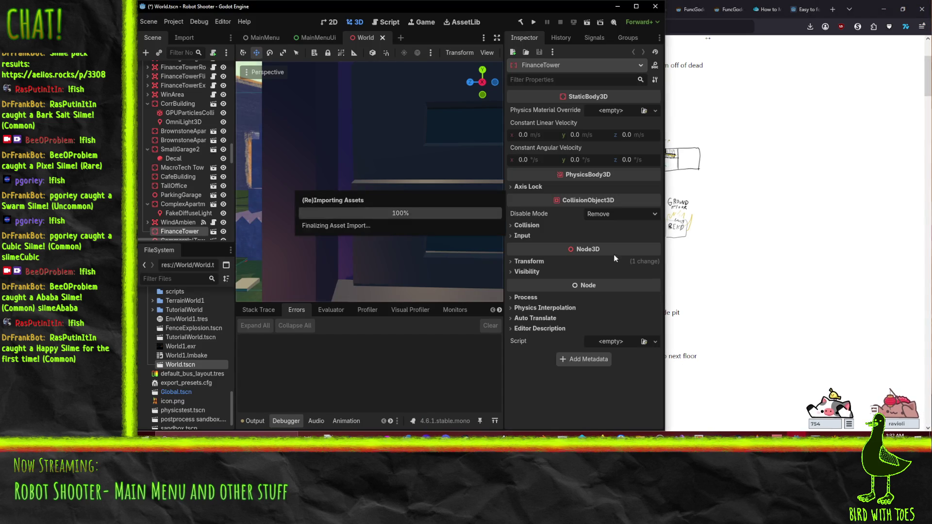
left_click(636, 7)
key("f")
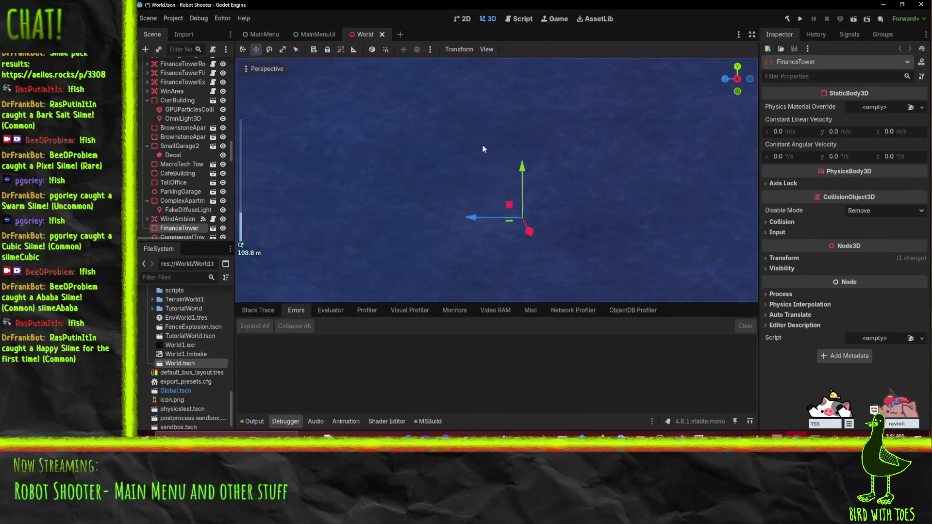
scroll(481, 146, "down", 5)
scroll(482, 146, "up", 3)
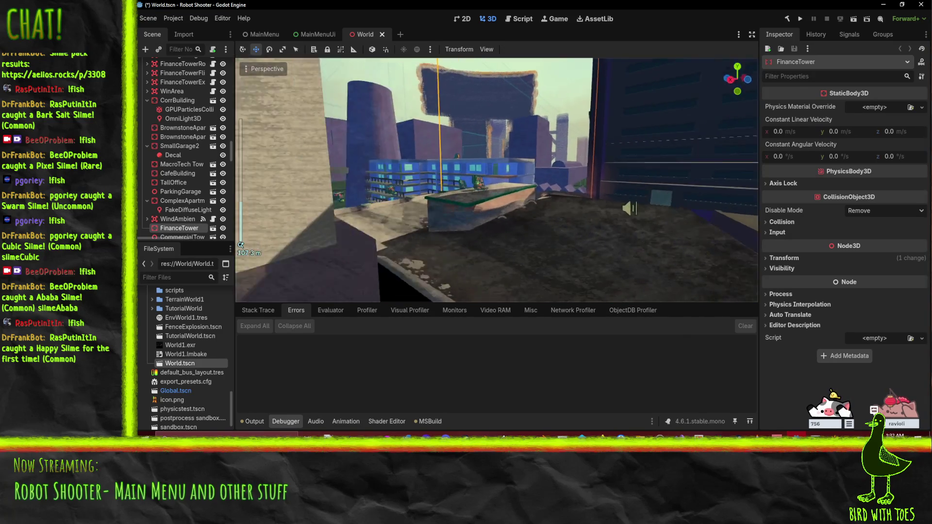
mouse_move(571, 221)
left_mouse_down()
mouse_move(514, 226)
mouse_move(482, 203)
mouse_move(521, 203)
mouse_move(515, 220)
left_mouse_up()
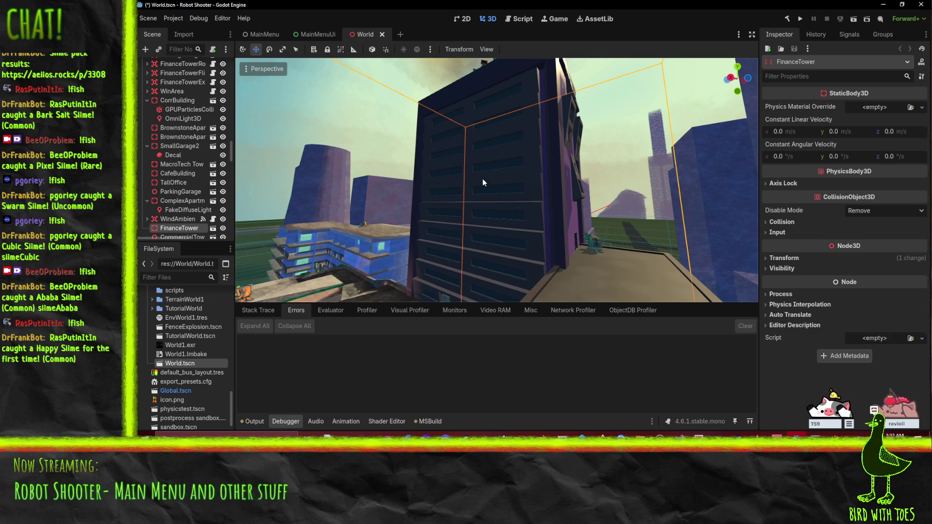
Orbit around the FinanceTower down to its base to compare it with surrounding buildings.
key("a")
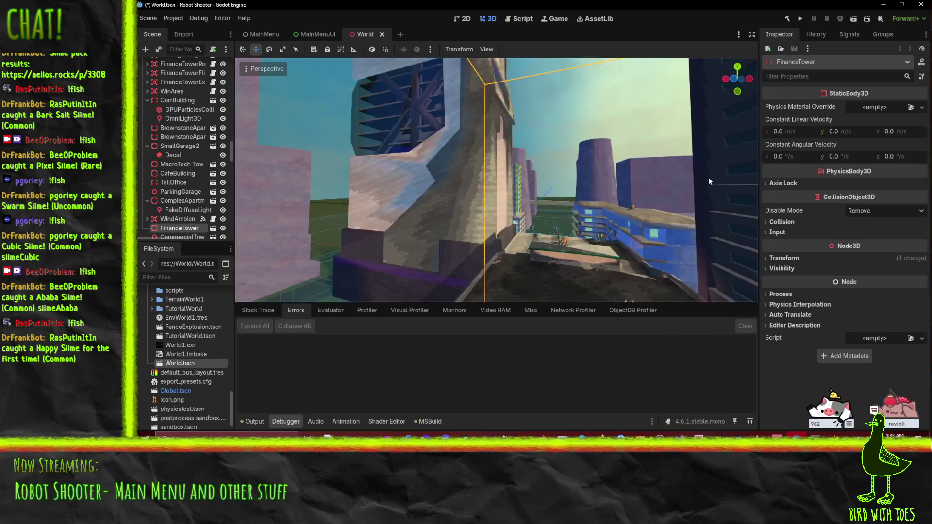
scroll(563, 174, "down", 5)
key("f")
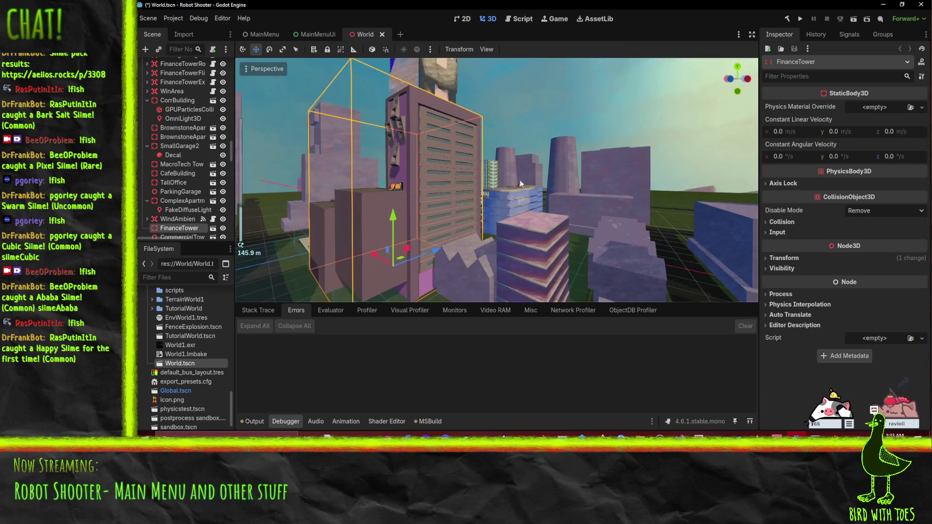
left_click_drag(601, 193, 536, 197)
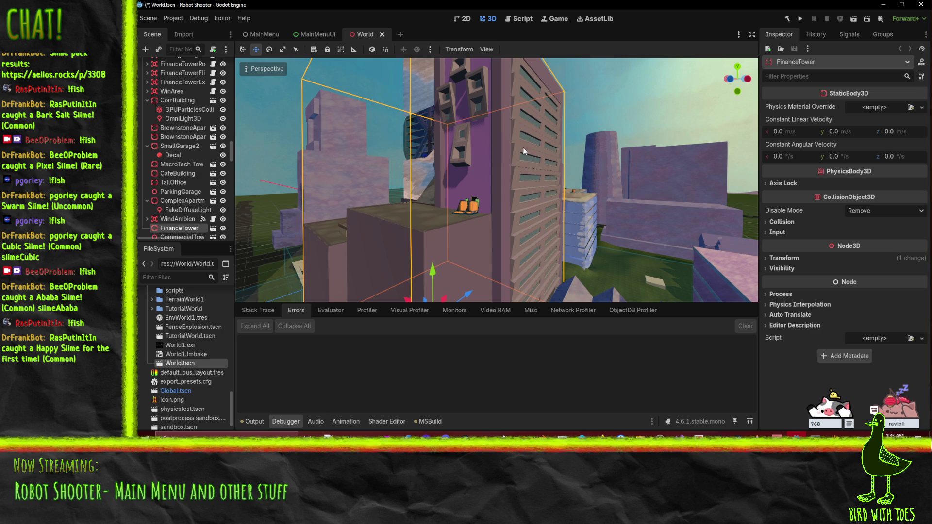
mouse_move(525, 148)
left_mouse_down()
mouse_move(512, 139)
mouse_move(534, 98)
mouse_move(527, 127)
left_mouse_up()
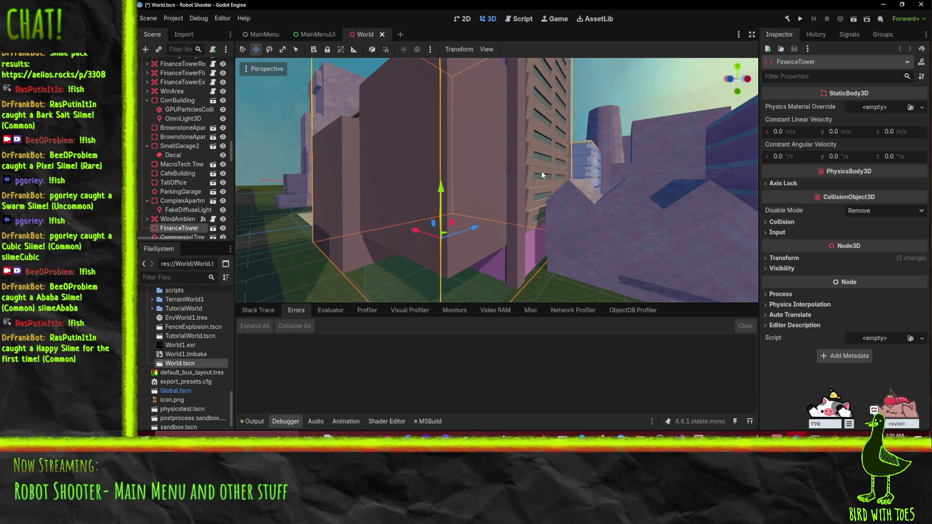
left_click_drag(542, 157, 506, 237)
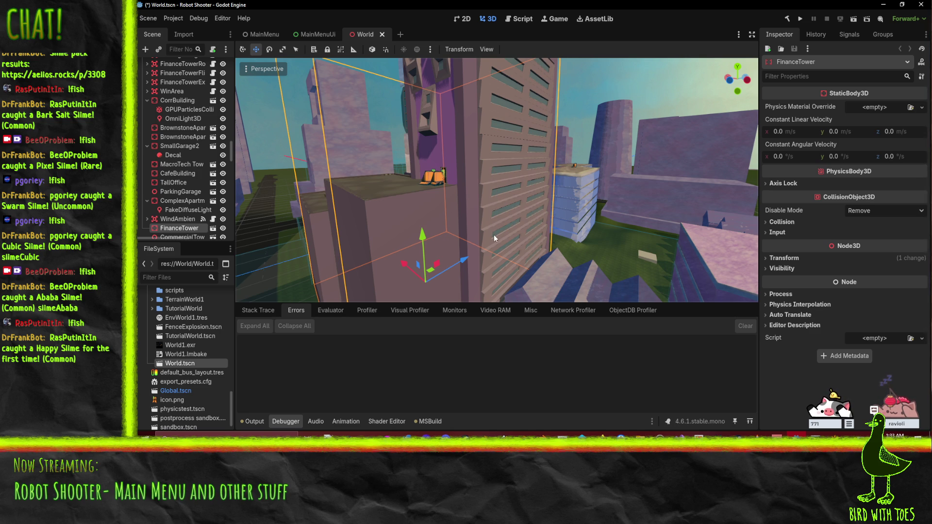
left_click_drag(493, 235, 511, 161)
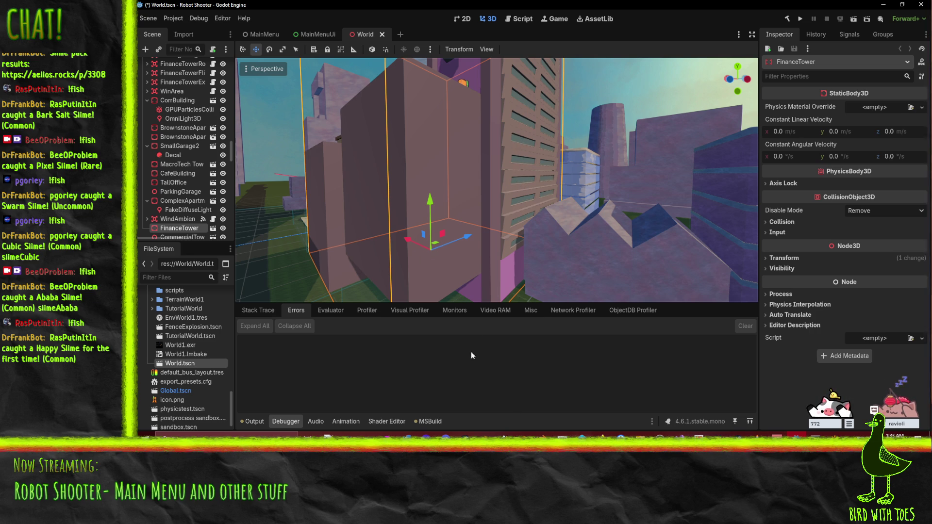
Return to NetRadiant, pull the camera back from the ceiling and select a wall brush.
key("alt+Tab")
mouse_move(644, 215)
left_mouse_down()
mouse_move(676, 198)
mouse_move(745, 190)
mouse_move(705, 154)
left_mouse_up()
left_click(668, 108)
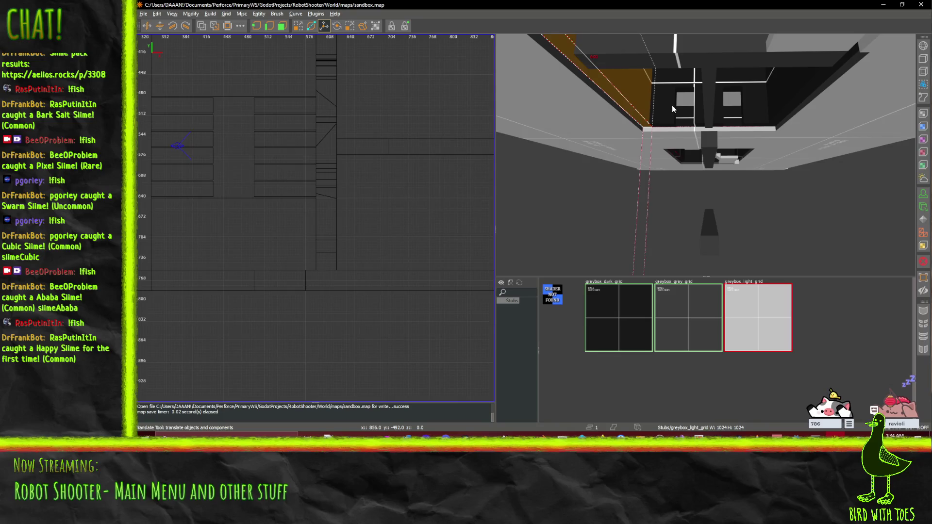
Select the ceiling beams, both slanted ceiling panels and the vertical beam.
left_click(670, 88)
left_click(686, 81, "ctrl")
left_click(710, 110, "ctrl")
left_click(705, 109, "ctrl")
left_click(753, 111, "ctrl")
left_click(793, 89, "ctrl")
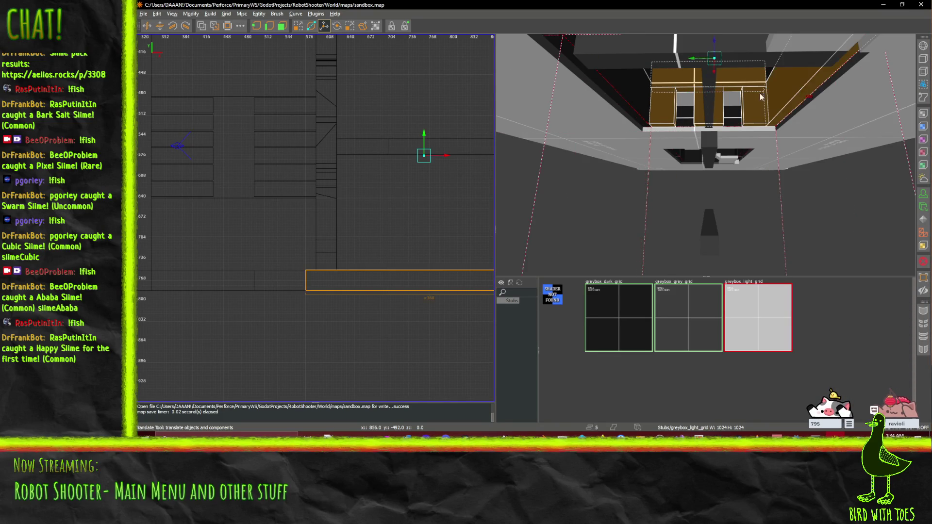
left_click(637, 95, "ctrl")
scroll(668, 122, "down", 2)
scroll(717, 144, "up", 3)
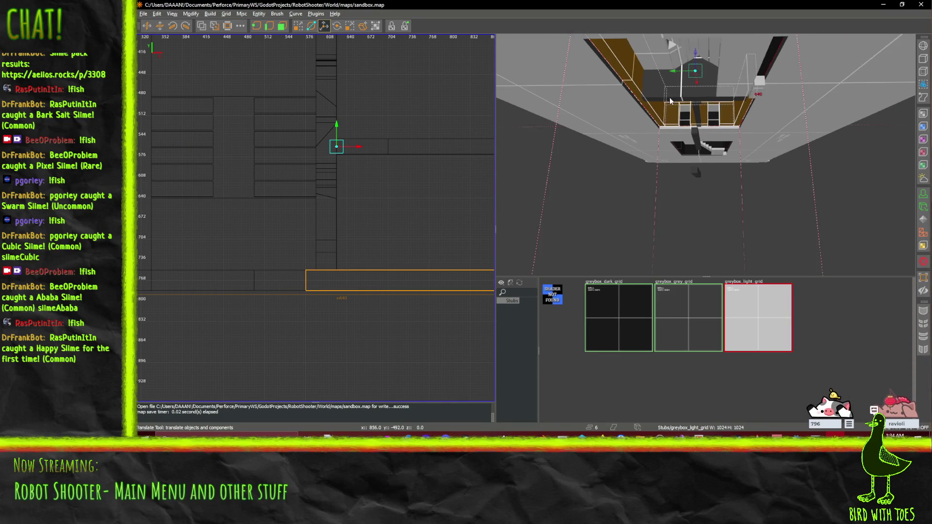
left_click(706, 102, "ctrl")
scroll(679, 116, "up", 3)
scroll(705, 154, "up", 4)
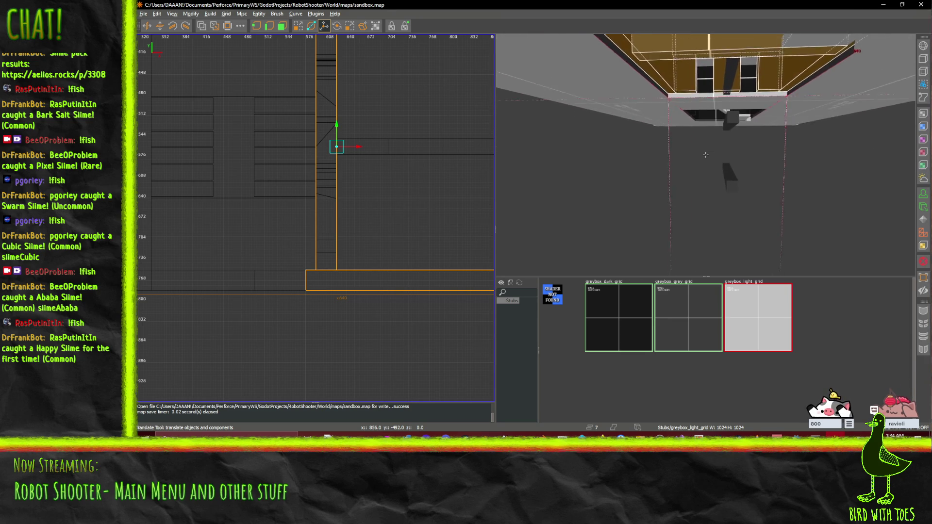
scroll(705, 155, "down", 5)
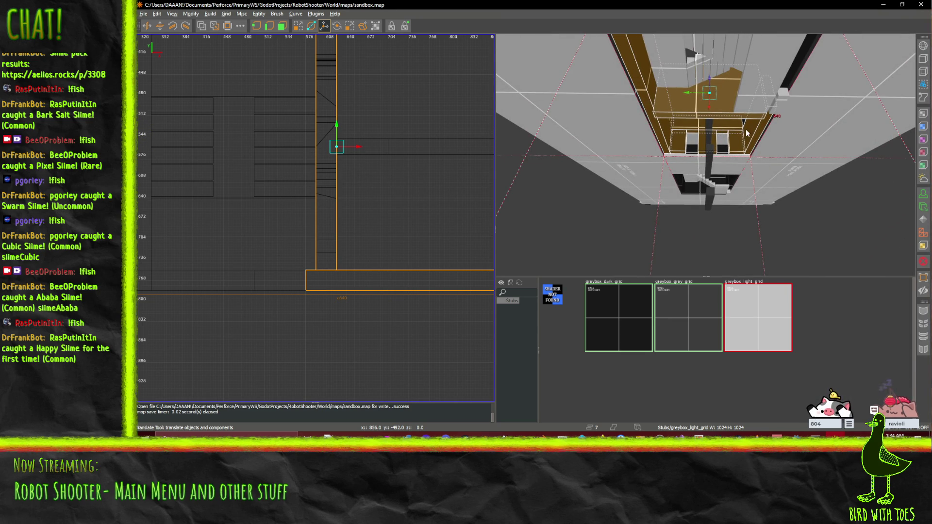
Paste a copy of the floor slab and lower it 240 units along Z.
key("ctrl+v")
left_click_drag(709, 78, 712, 90)
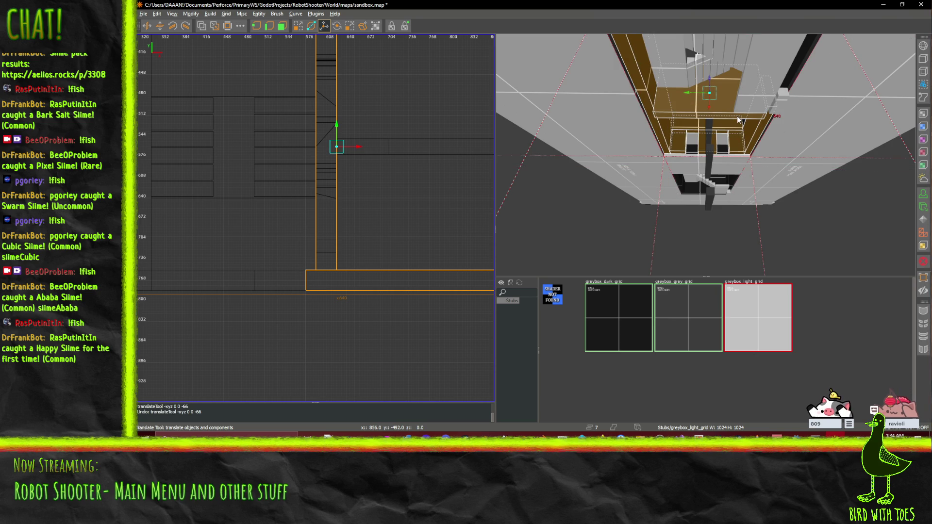
scroll(723, 111, "up", 5)
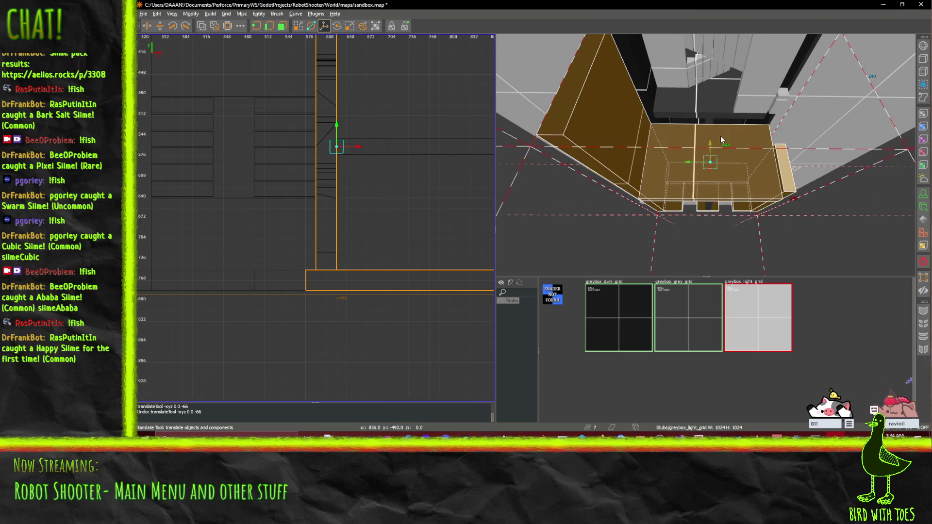
scroll(720, 130, "down", 3)
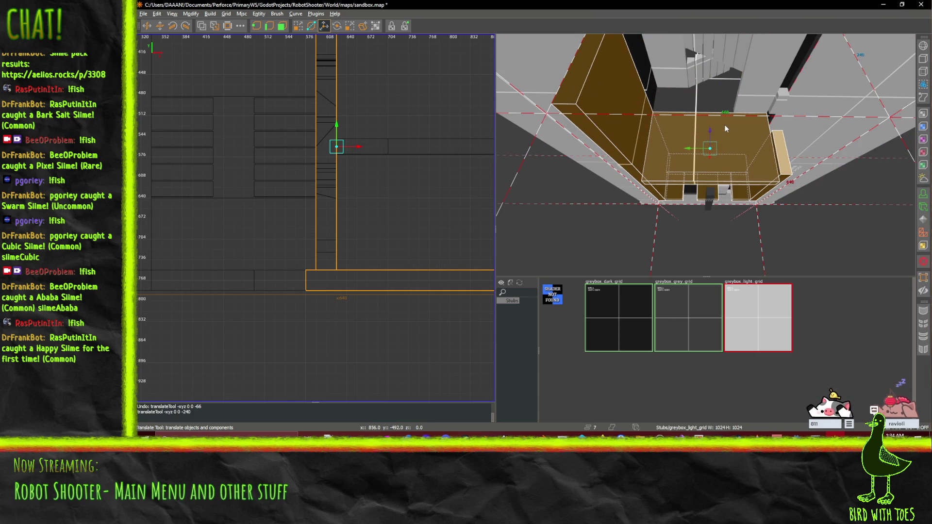
key("ctrl+v")
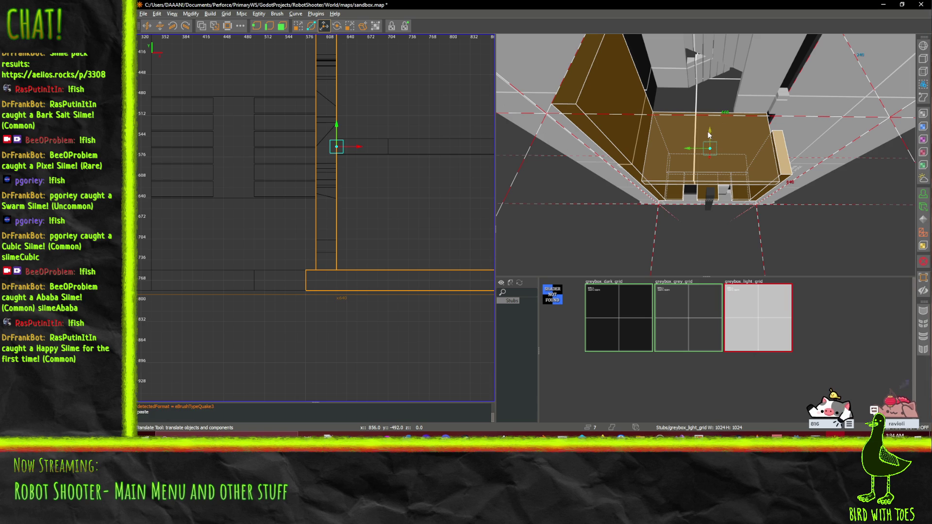
scroll(708, 185, "up", 3)
scroll(709, 184, "down", 2)
mouse_move(711, 214)
left_mouse_down()
mouse_move(712, 205)
mouse_move(715, 214)
left_mouse_up()
scroll(716, 214, "down", 1)
Retexture the lowered slab with greybox_dark_grid and check it from above.
middle_click(722, 236, "ctrl+shift")
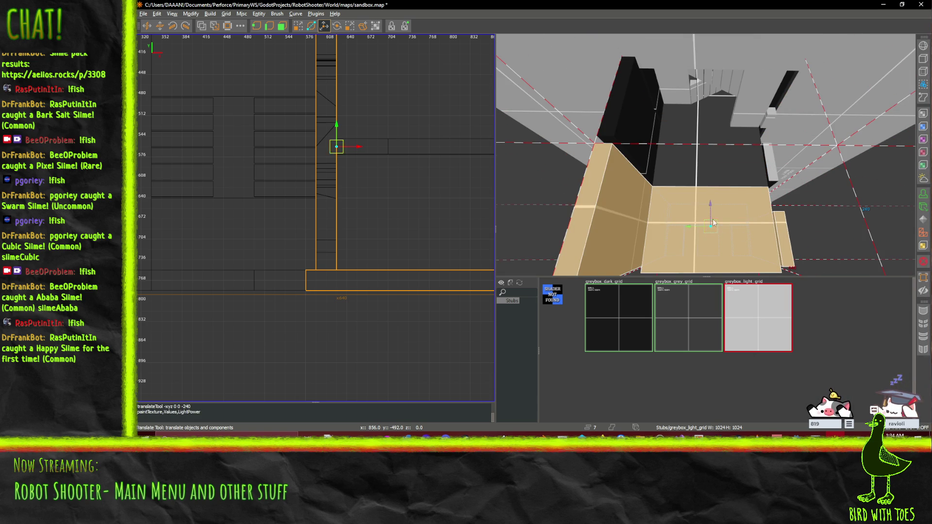
left_click(628, 321)
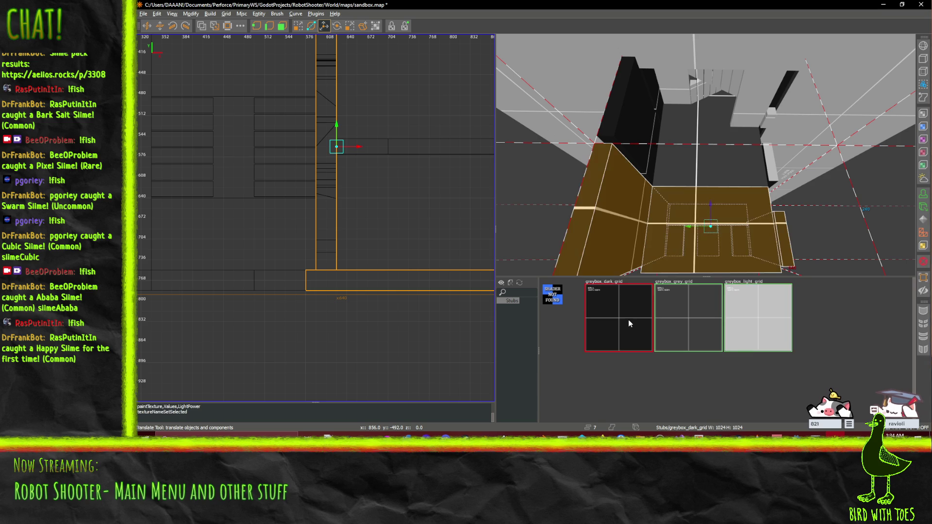
left_click_drag(733, 207, 723, 135)
key("ctrl+v")
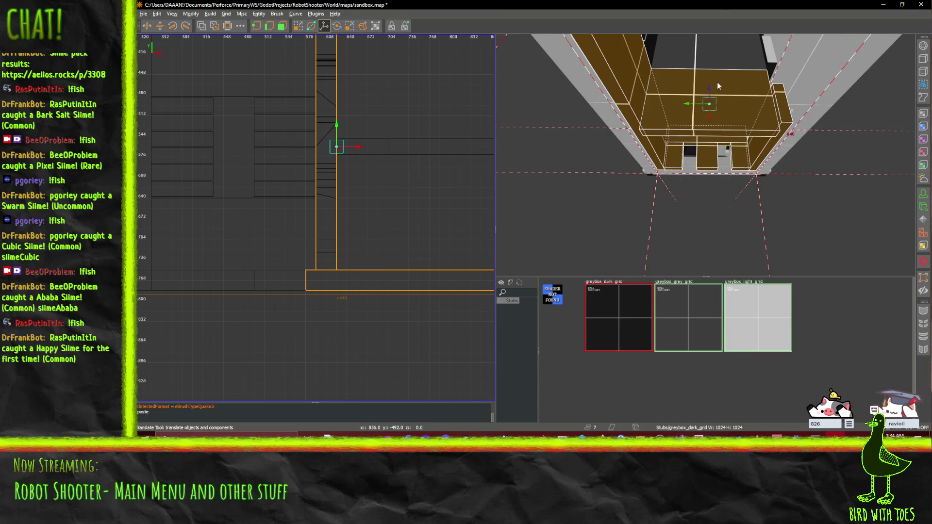
Move the newly pasted slab 240 units lower and look over the stacked slabs.
scroll(701, 139, "up", 3)
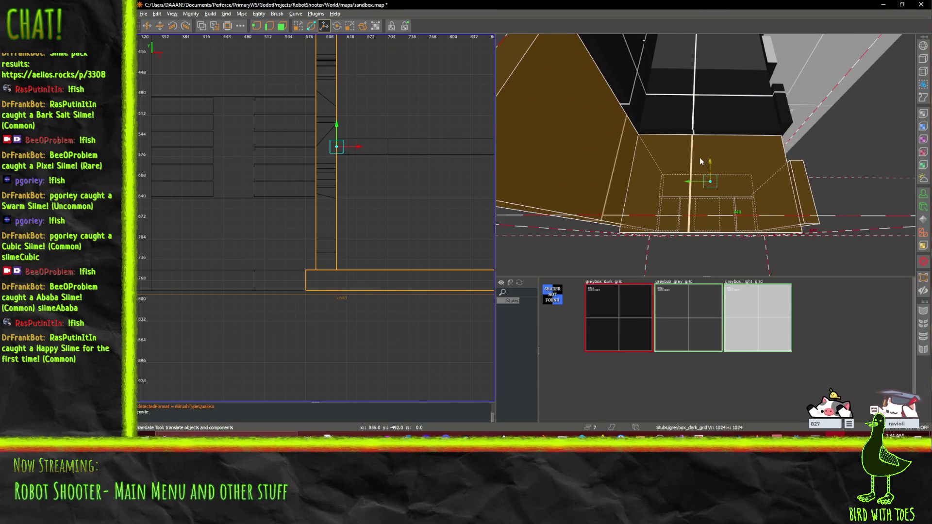
left_click_drag(698, 158, 711, 151)
right_click(698, 155)
mouse_move(704, 70)
left_mouse_down()
mouse_move(714, 186)
mouse_move(714, 152)
left_mouse_up()
right_click(715, 153)
left_click_drag(672, 109, 705, 154)
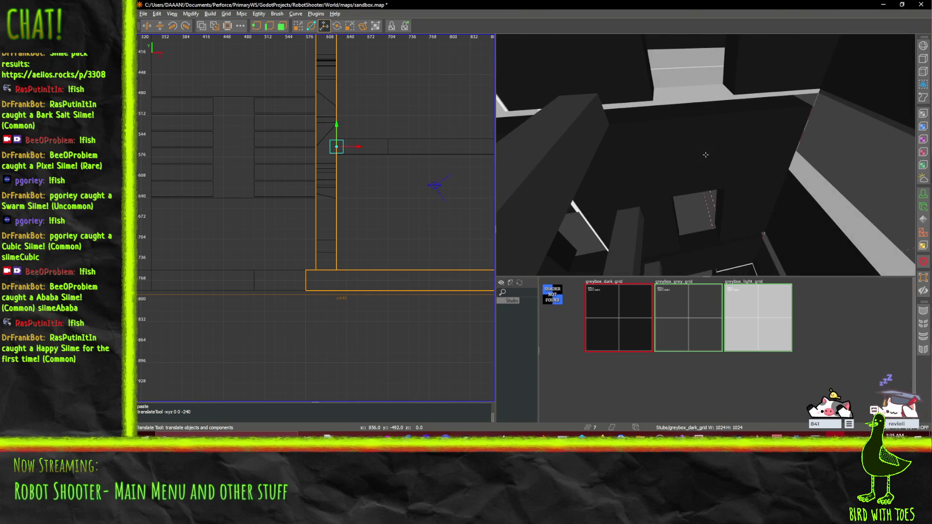
right_click(855, 213)
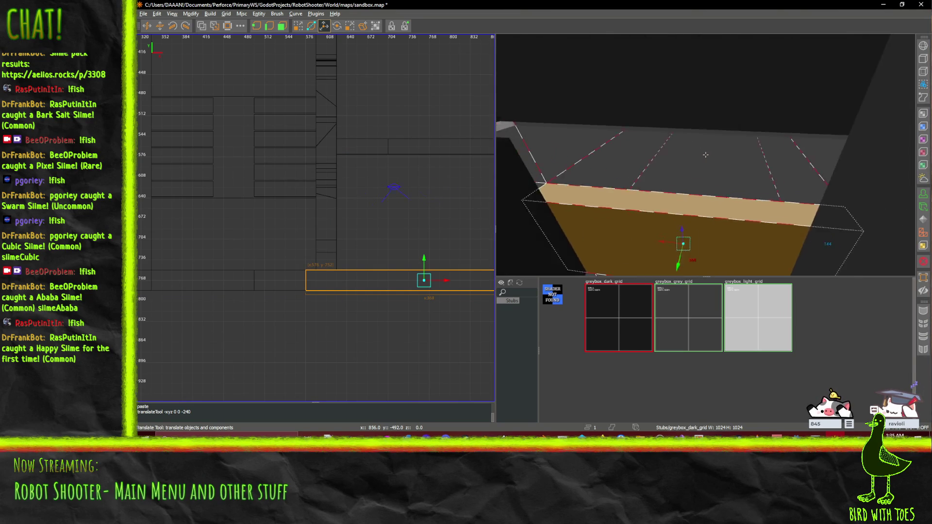
left_click_drag(705, 155, 705, 155)
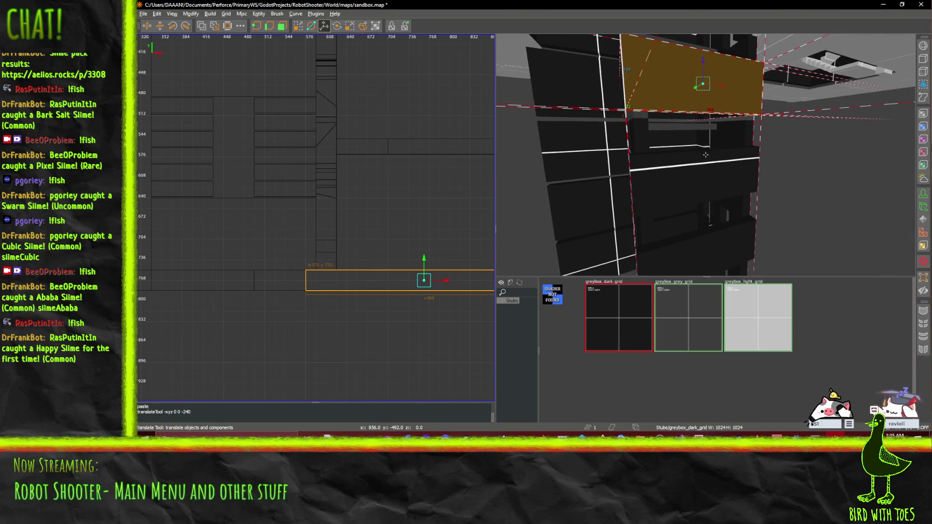
left_click_drag(700, 240, 705, 155)
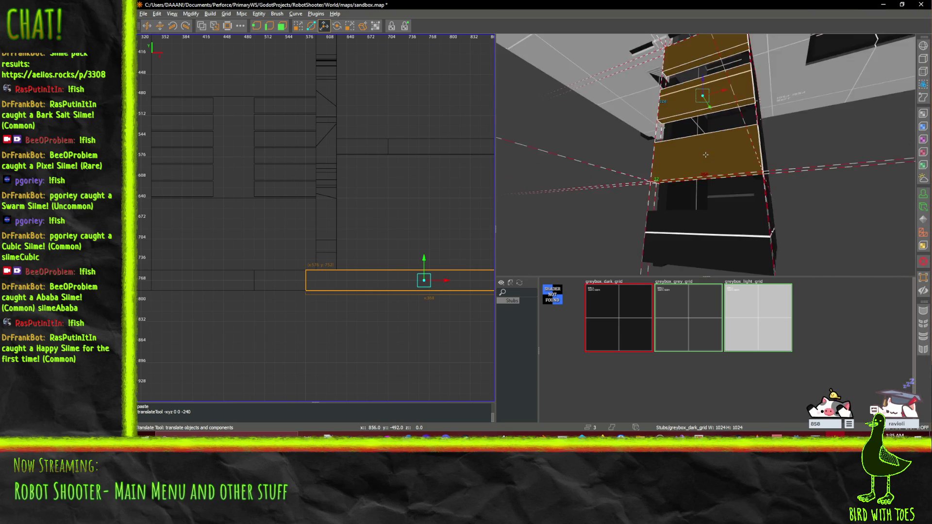
left_click_drag(695, 229, 694, 228)
left_click_drag(705, 154, 705, 154)
Paste copies of the left wall and top slab and slide them down a level.
left_click(583, 121)
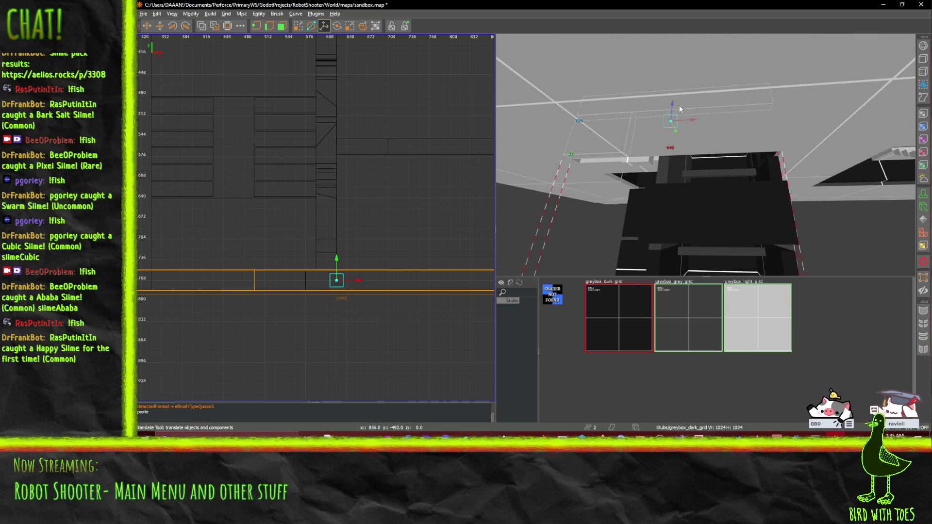
left_click(657, 164, "ctrl")
scroll(658, 164, "up", 1)
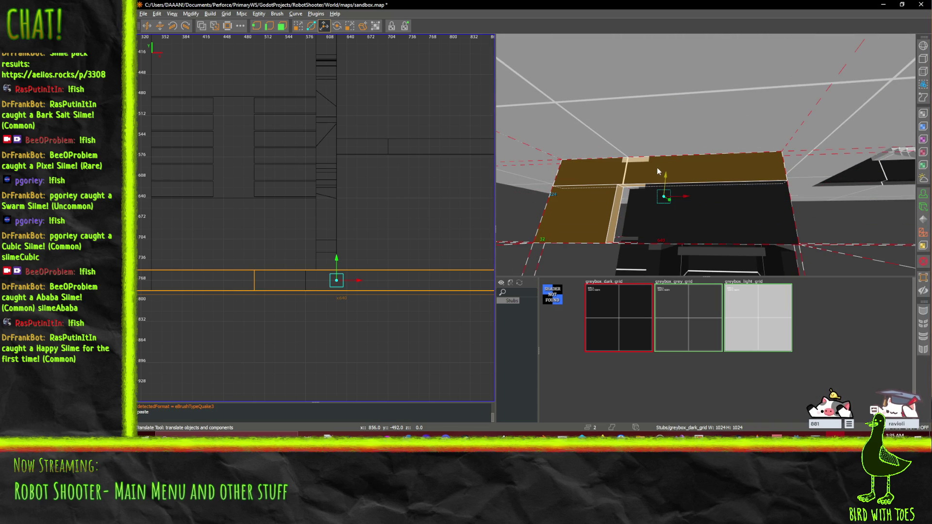
key("ctrl+v")
left_click_drag(665, 177, 644, 274)
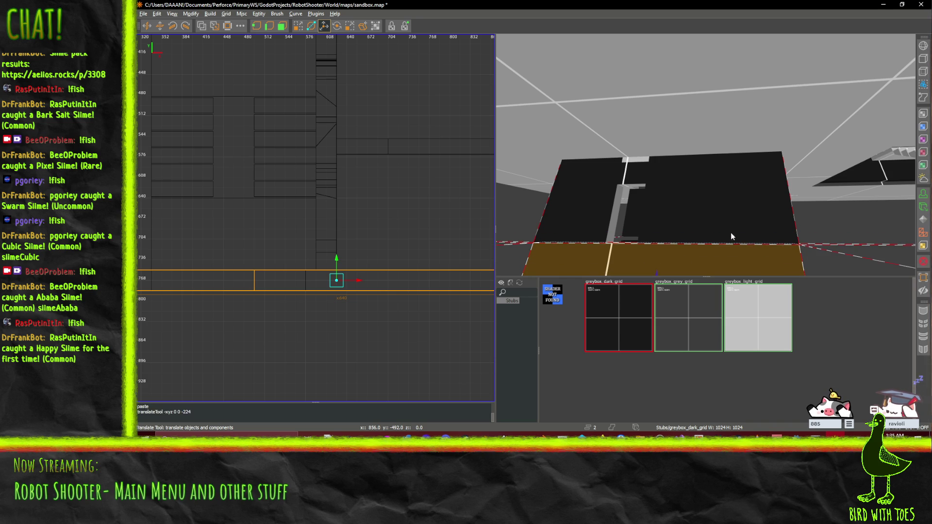
Settle the pasted brushes 16 units lower, then move them further down the tower.
scroll(712, 241, "up", 10)
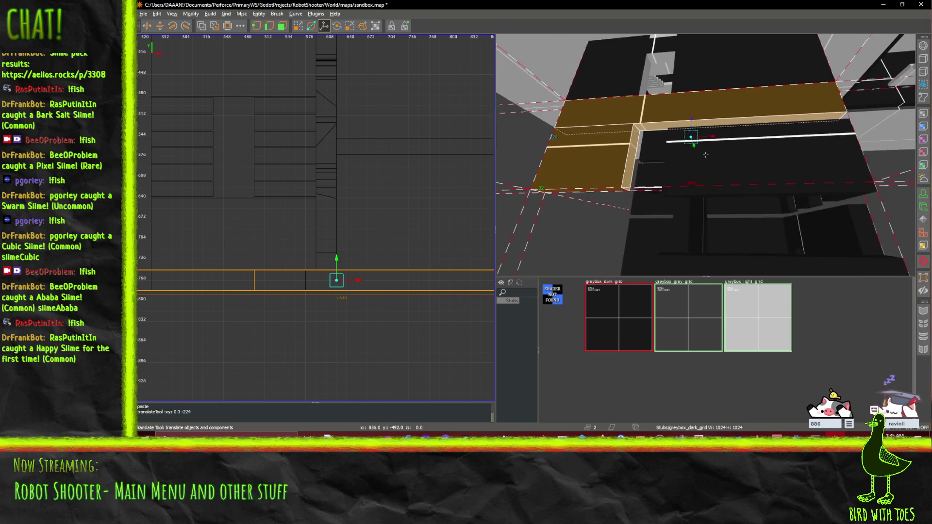
mouse_move(705, 154)
left_mouse_down()
mouse_move(682, 129)
mouse_move(640, 146)
left_mouse_up()
right_click(640, 146)
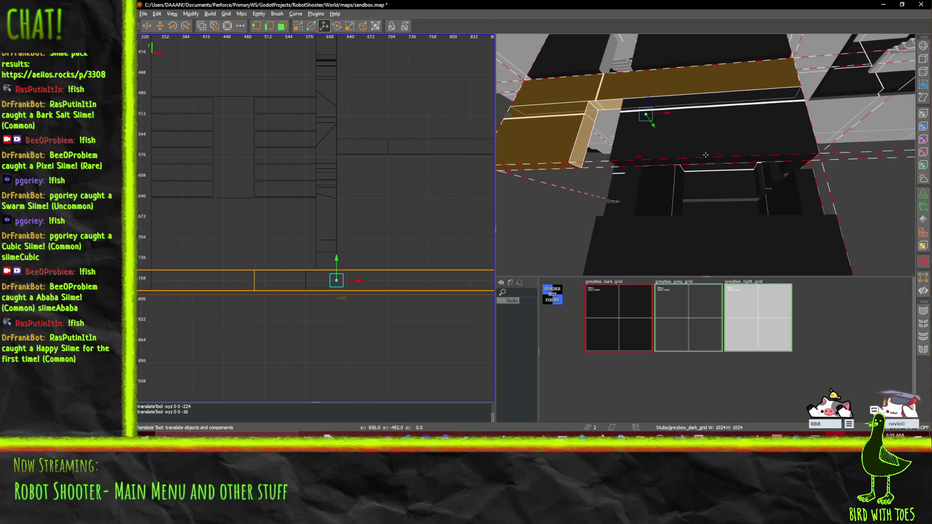
right_click(706, 144)
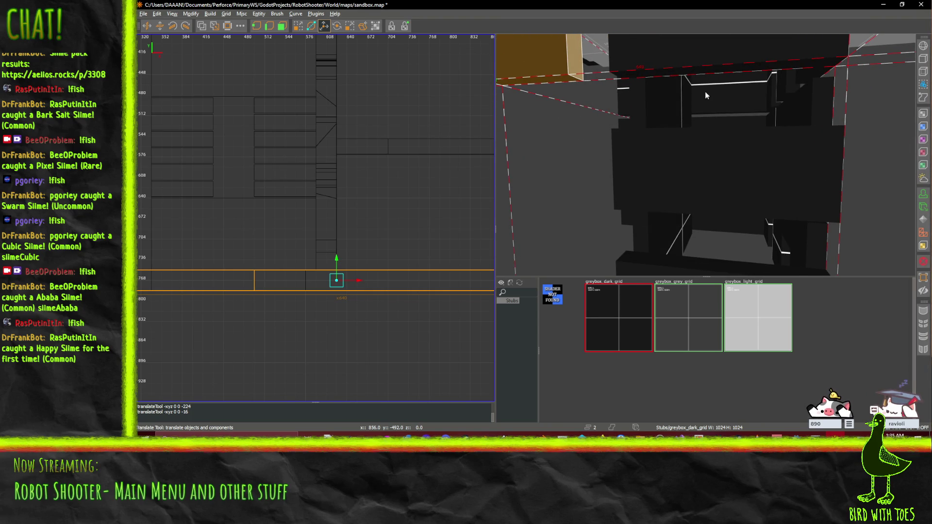
scroll(707, 104, "down", 5)
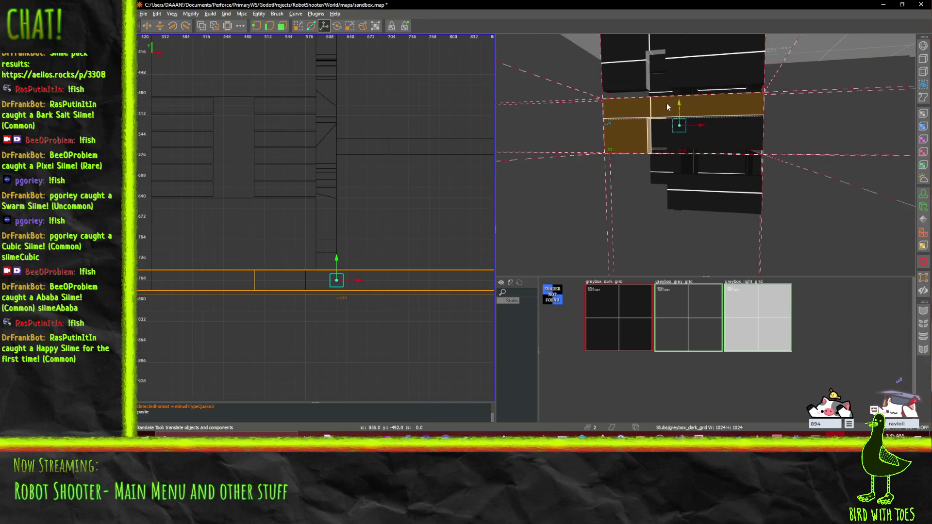
scroll(736, 91, "up", 5)
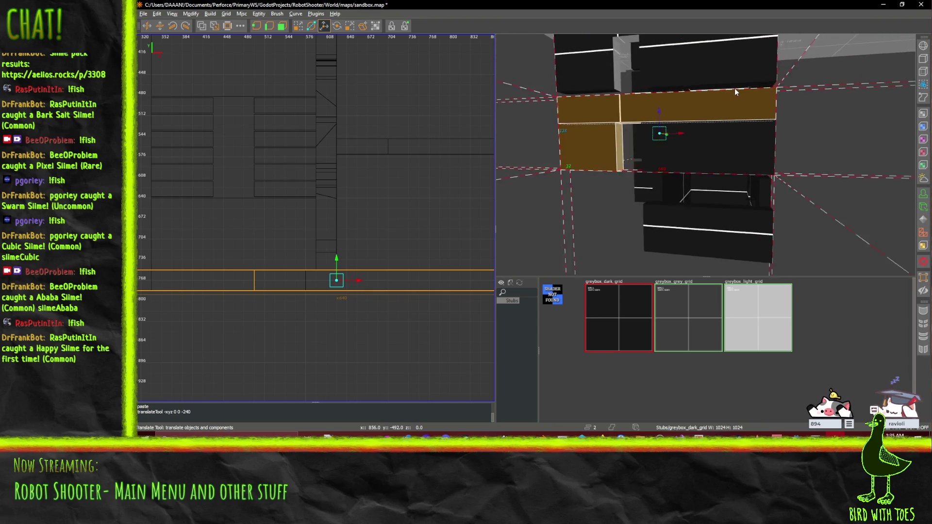
scroll(662, 118, "down", 4)
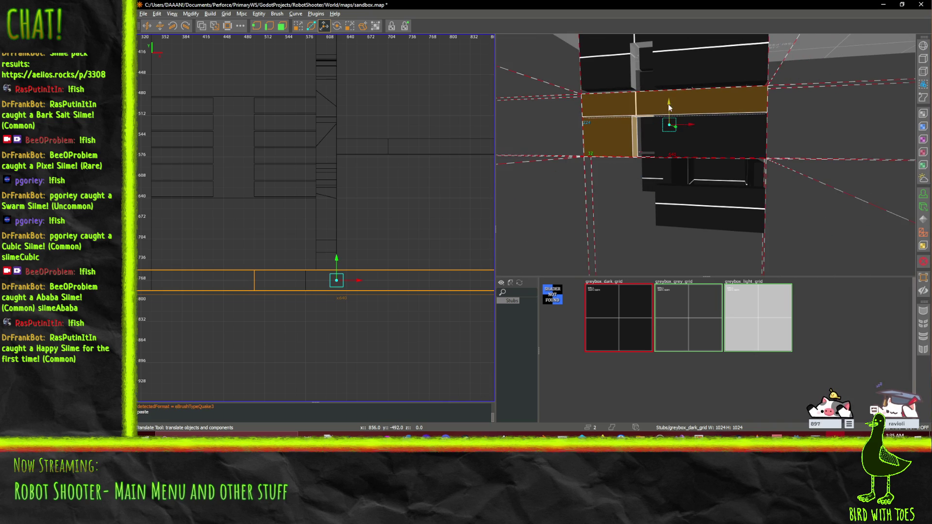
mouse_move(668, 104)
left_mouse_down()
mouse_move(655, 164)
mouse_move(706, 154)
left_mouse_up()
key("w")
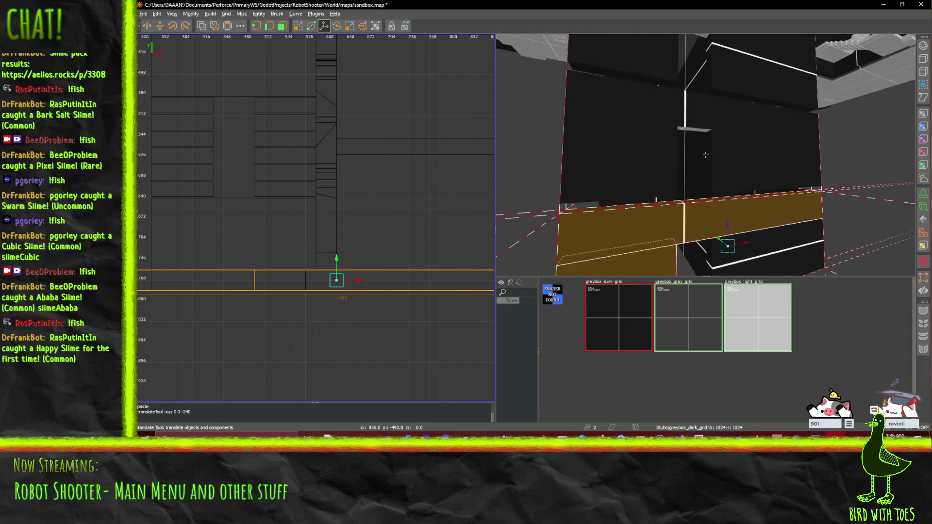
key("w")
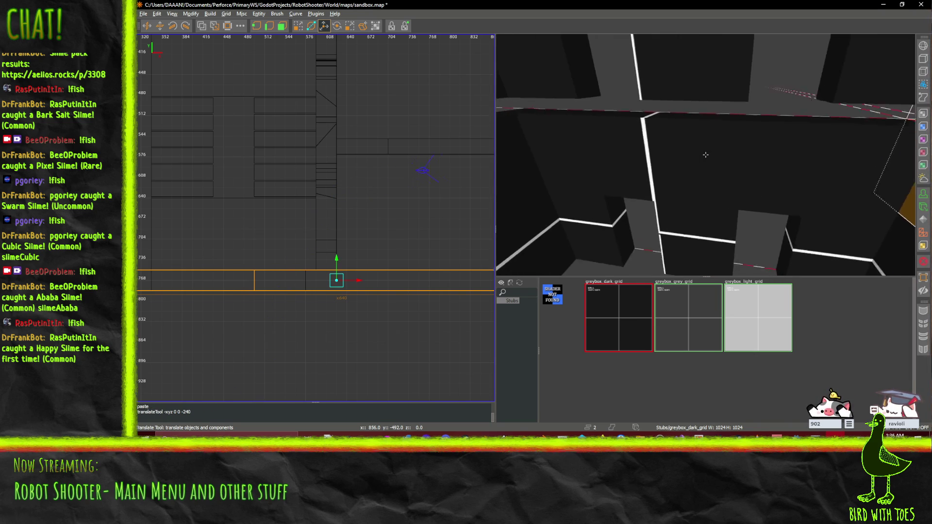
key("w")
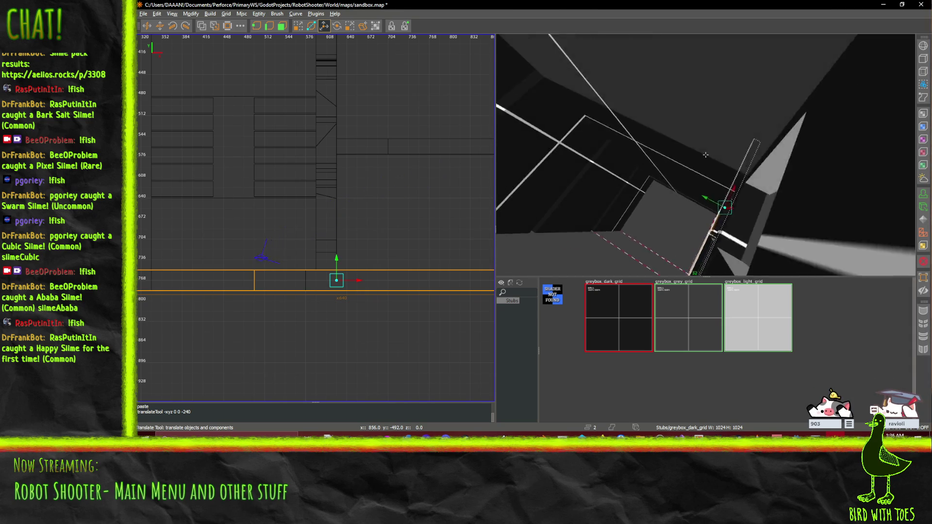
key("w")
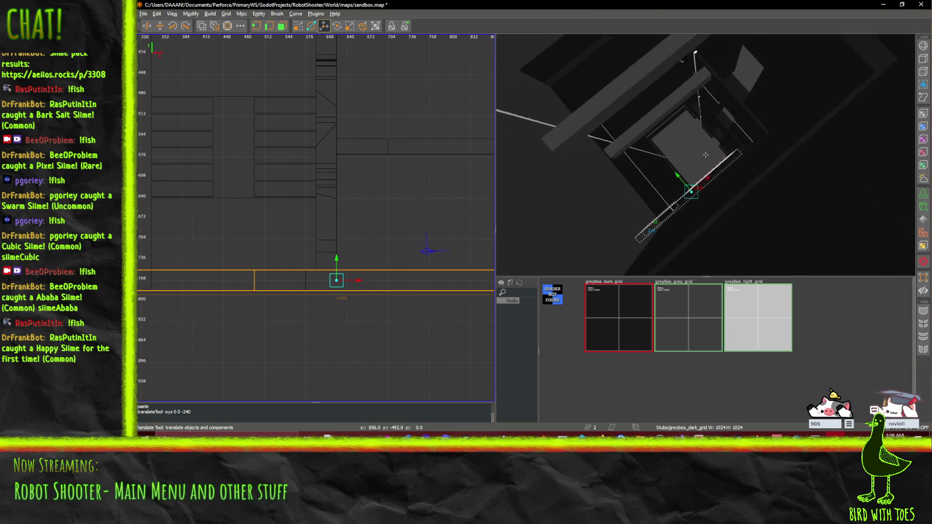
key("w")
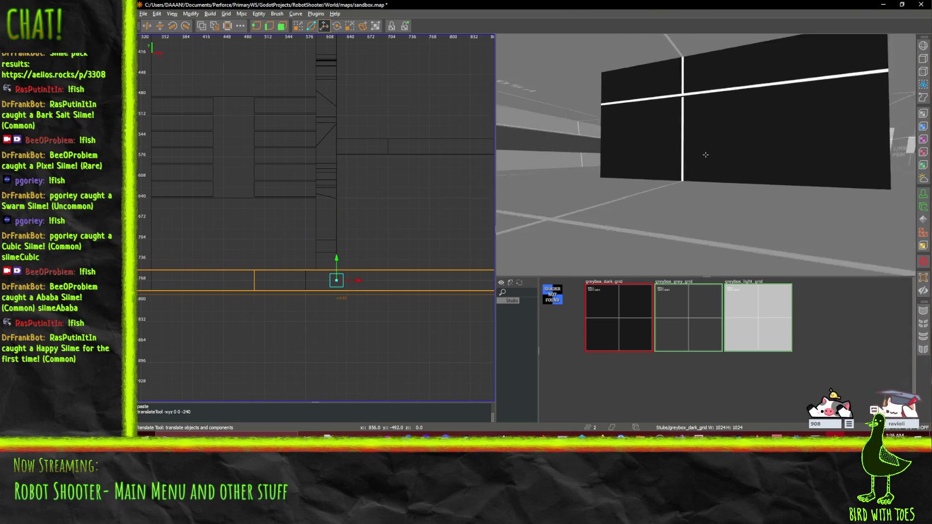
key("w")
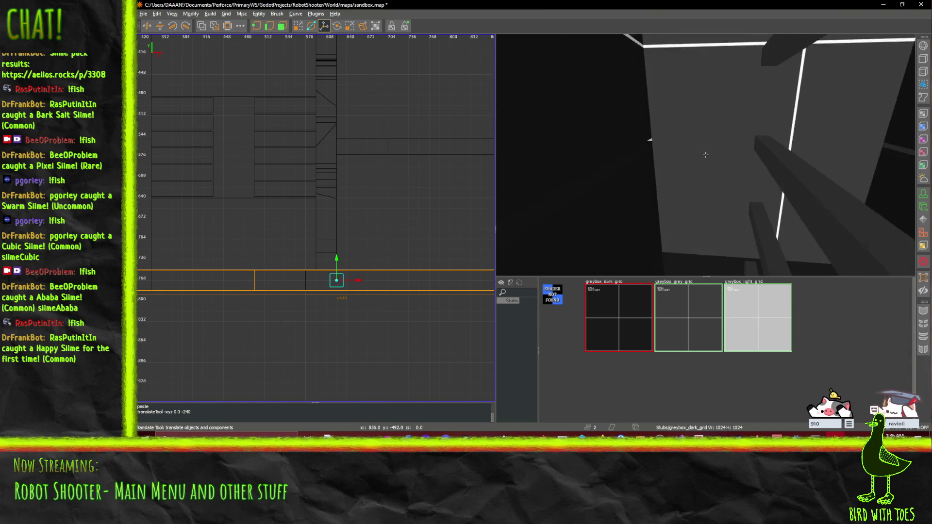
key("w")
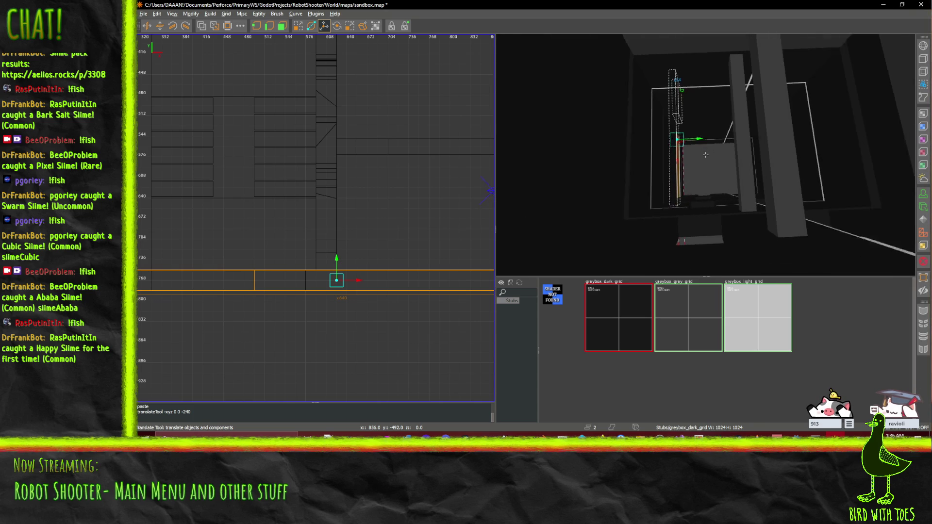
key("w")
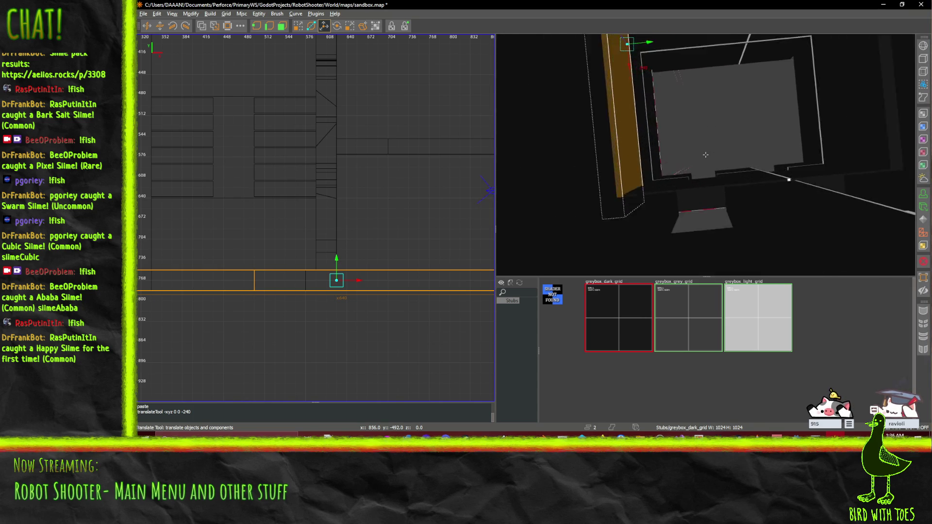
key("w")
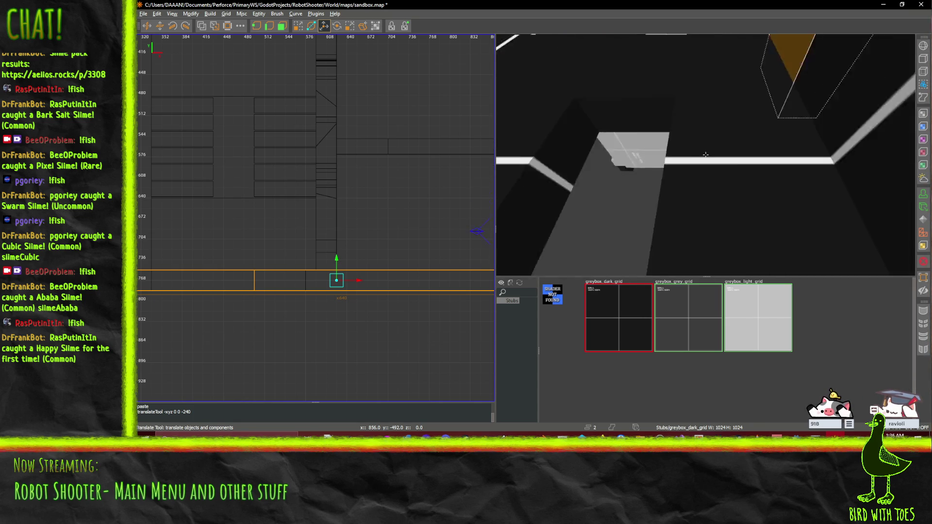
key("s")
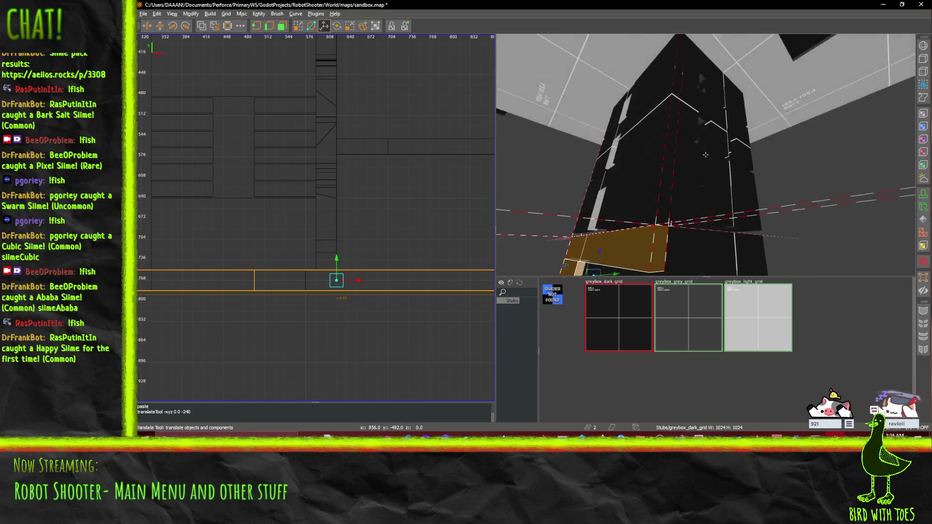
key("w")
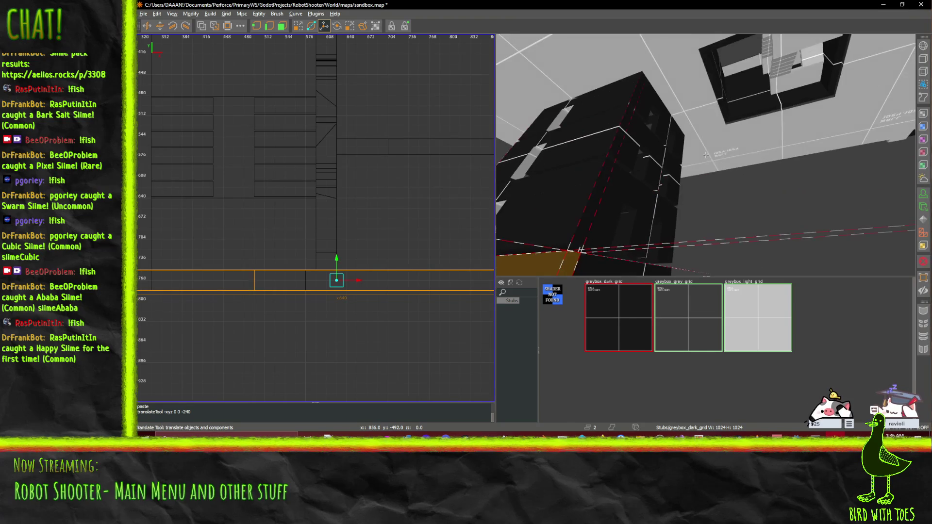
key("w")
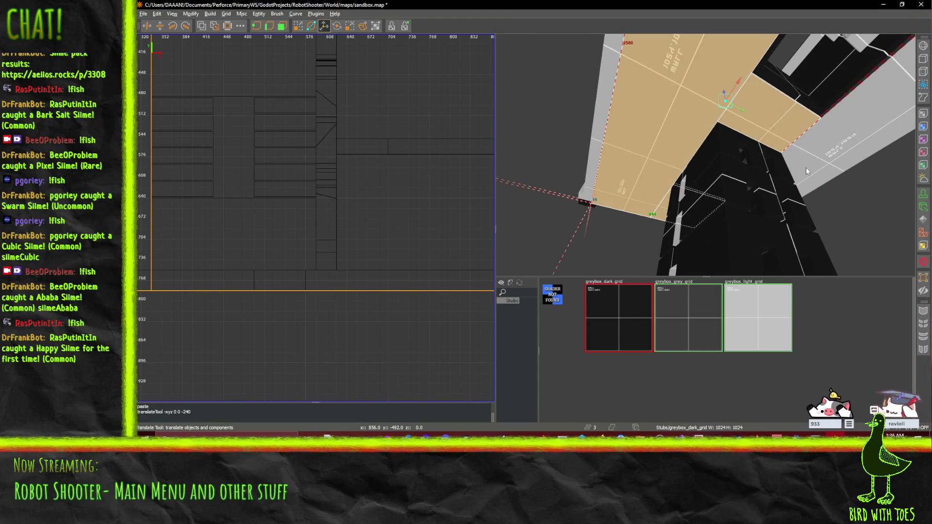
Look up under the tan ceiling slab and try selecting faces around the ceiling hole.
key("shift+space")
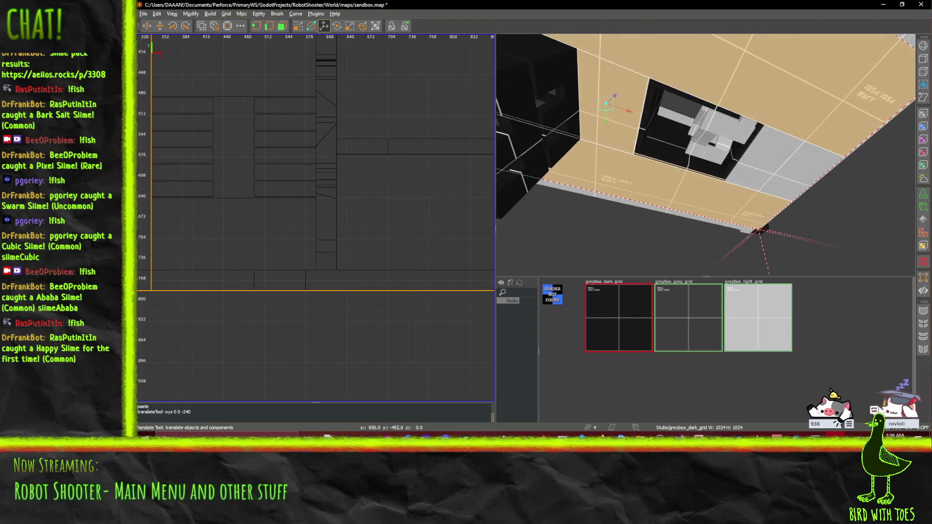
left_click(795, 166, "ctrl+shift")
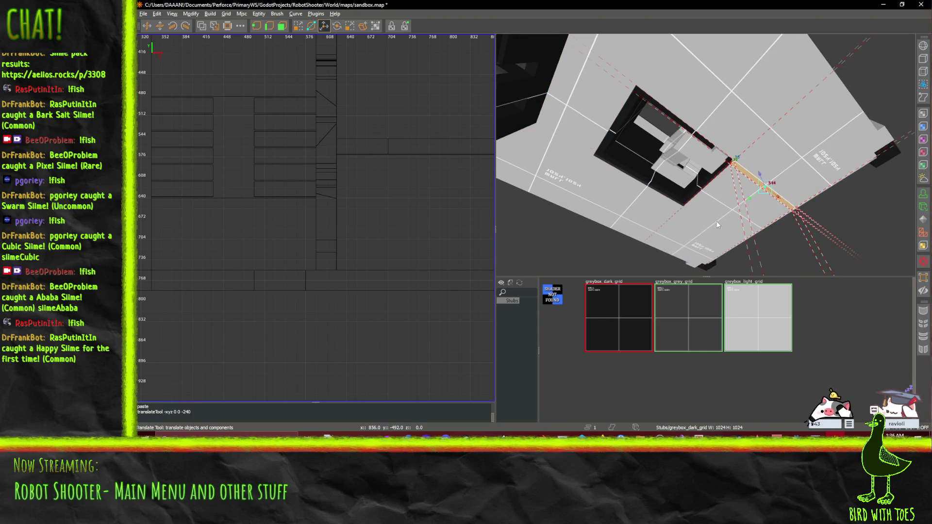
left_click(752, 178)
scroll(772, 191, "up", 5)
left_click(704, 165)
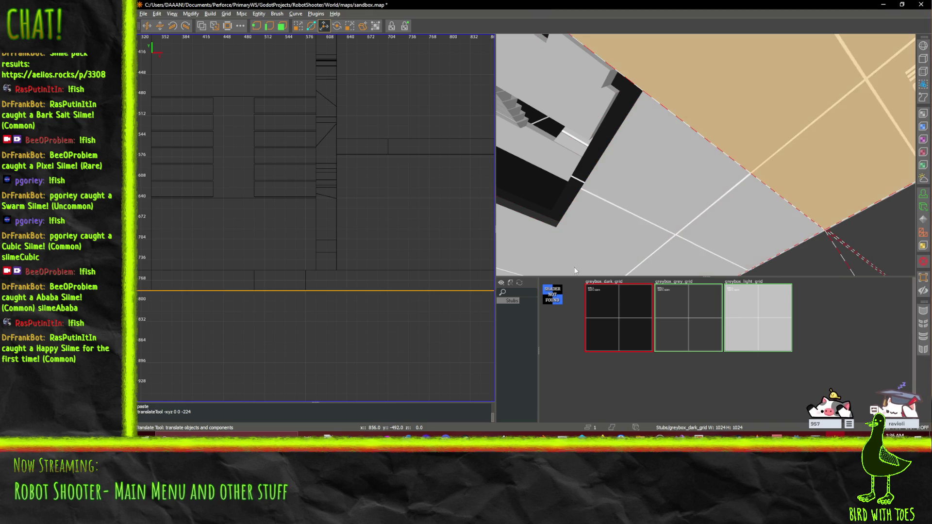
left_click(668, 216, "shift")
scroll(705, 154, "up", 3)
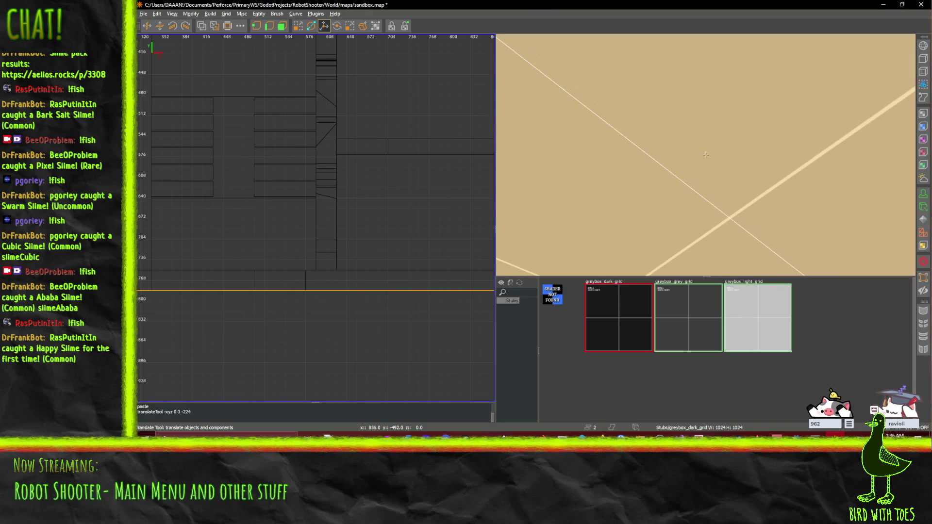
scroll(597, 246, "down", 4)
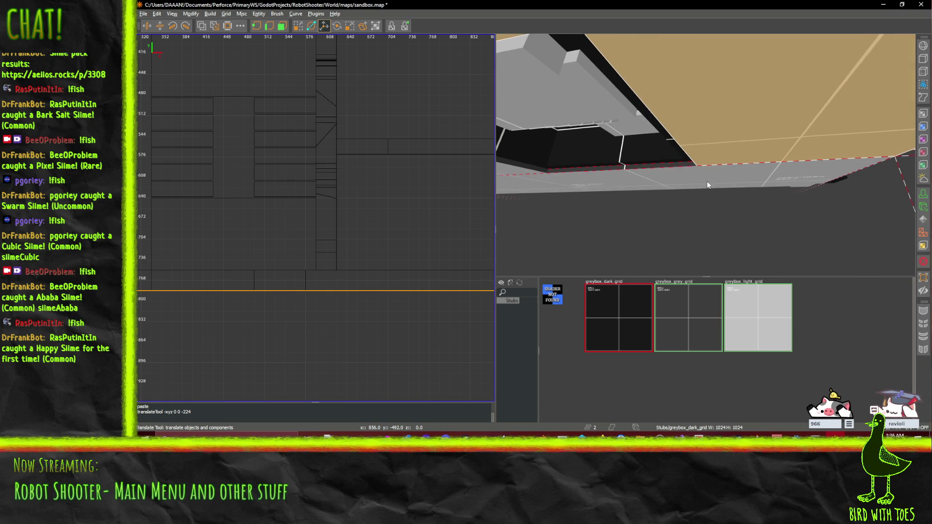
right_click(704, 176)
left_click(706, 163, "shift")
right_click(706, 155)
scroll(705, 155, "up", 3)
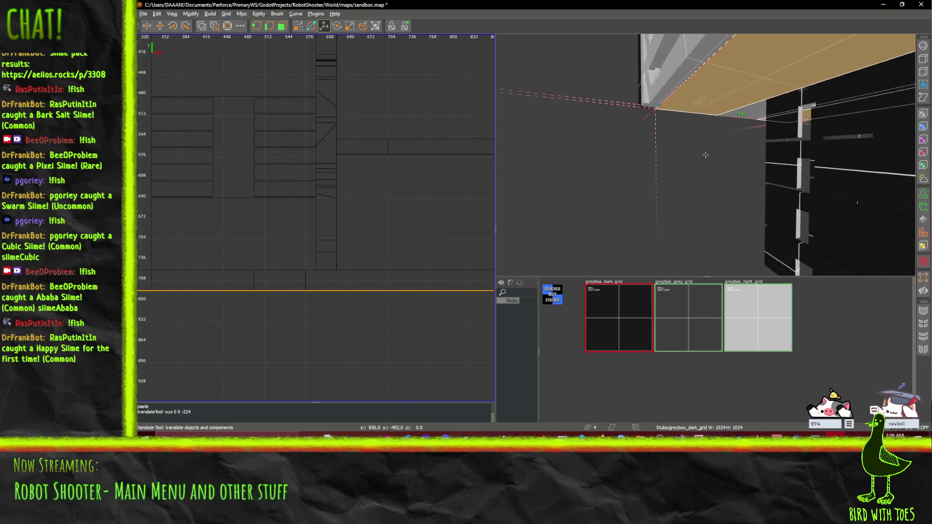
left_click(724, 122, "shift")
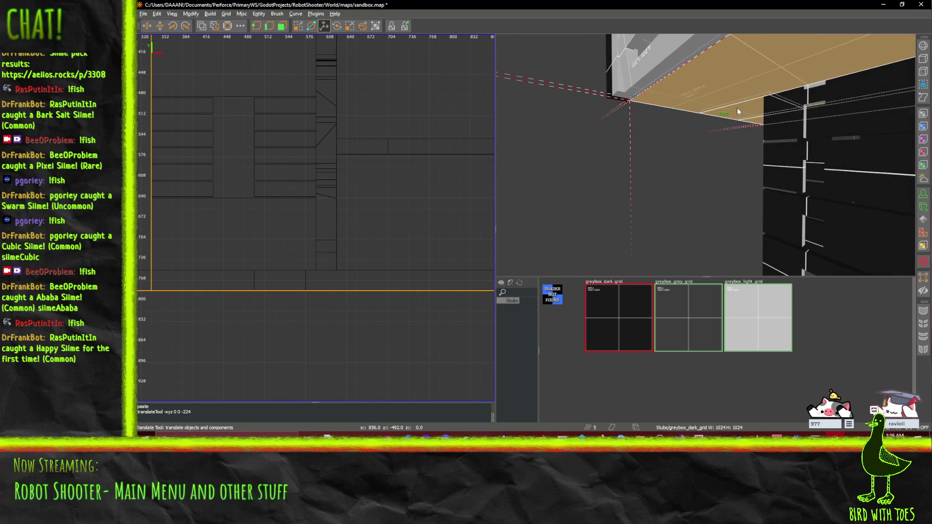
Select the large ceiling slab together with the small brush beside it.
right_click(799, 74)
right_click(705, 155)
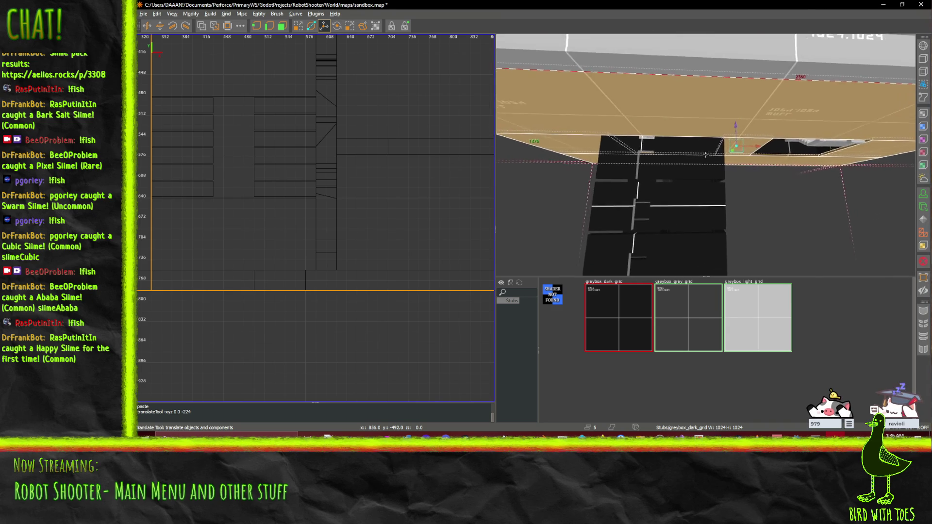
right_click(705, 155)
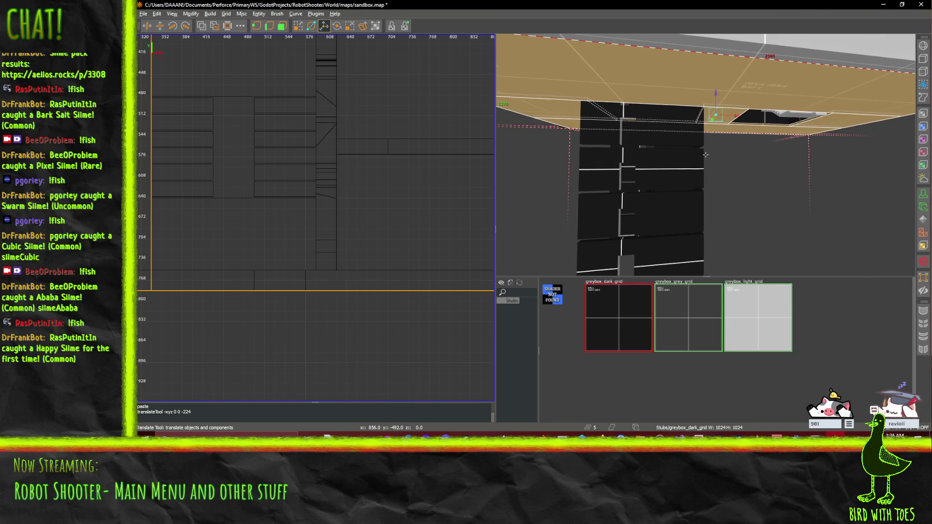
left_click(706, 155)
right_click(708, 157)
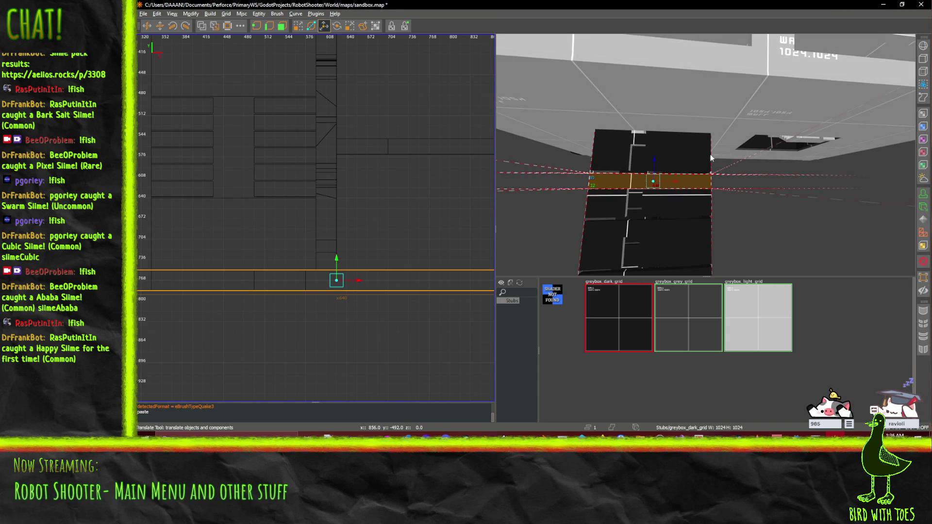
left_click(723, 105)
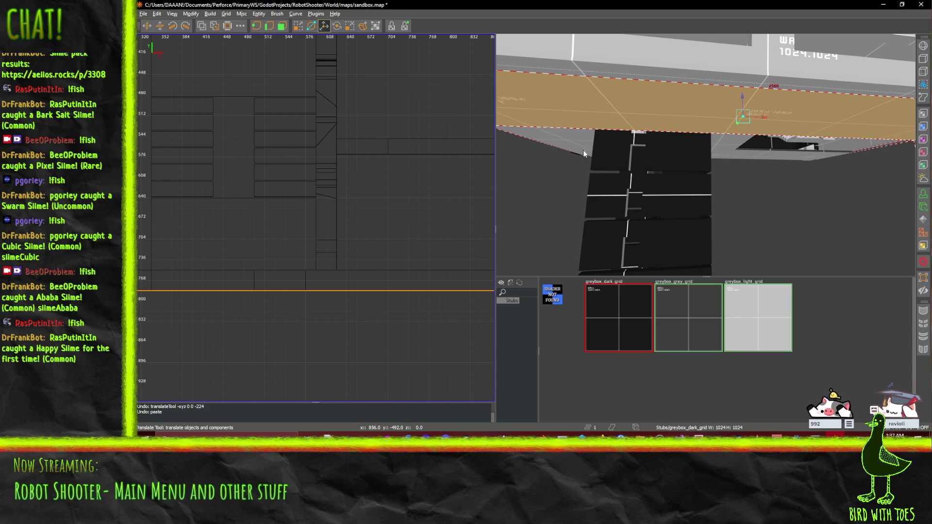
left_click(840, 141)
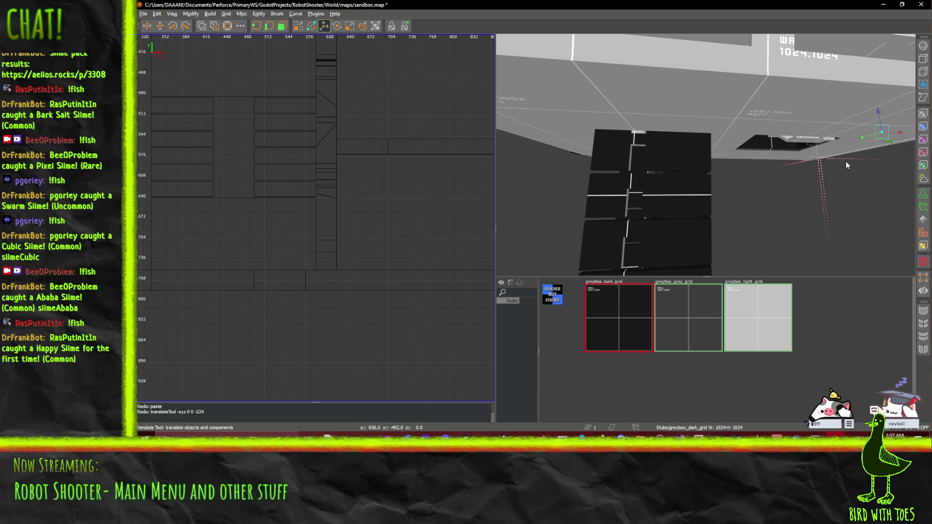
left_click(840, 139, "ctrl")
left_click(843, 148, "ctrl")
left_click(738, 125, "ctrl")
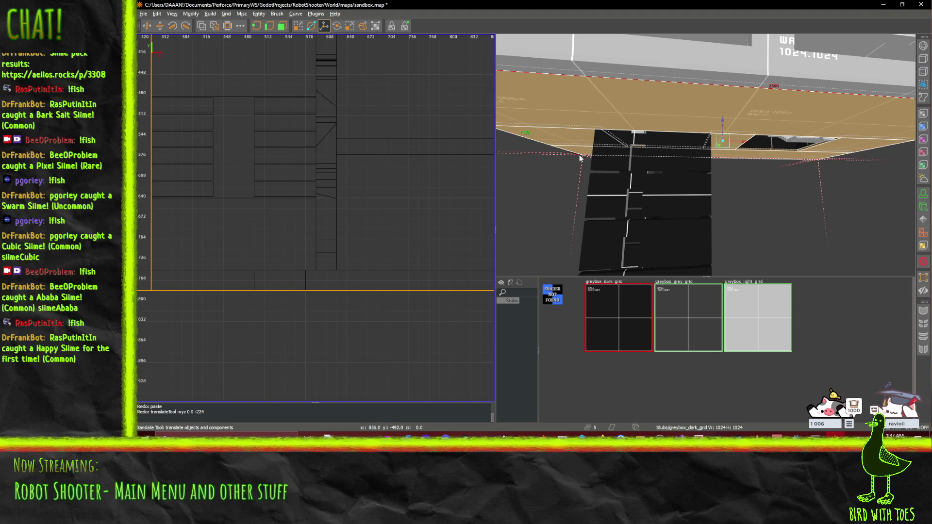
Paste a copy of the ceiling slab and drag it down toward ground level.
key("ctrl+v")
left_click_drag(720, 219, 720, 237)
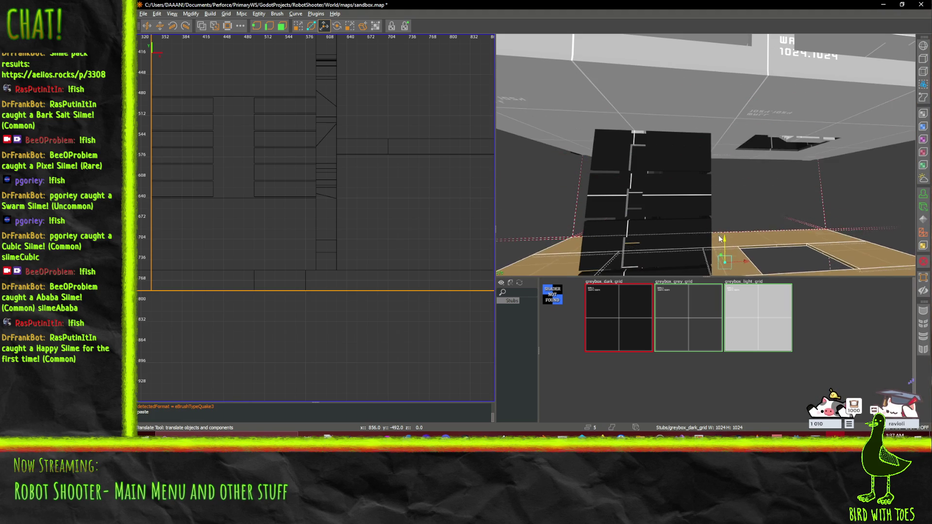
key("Down")
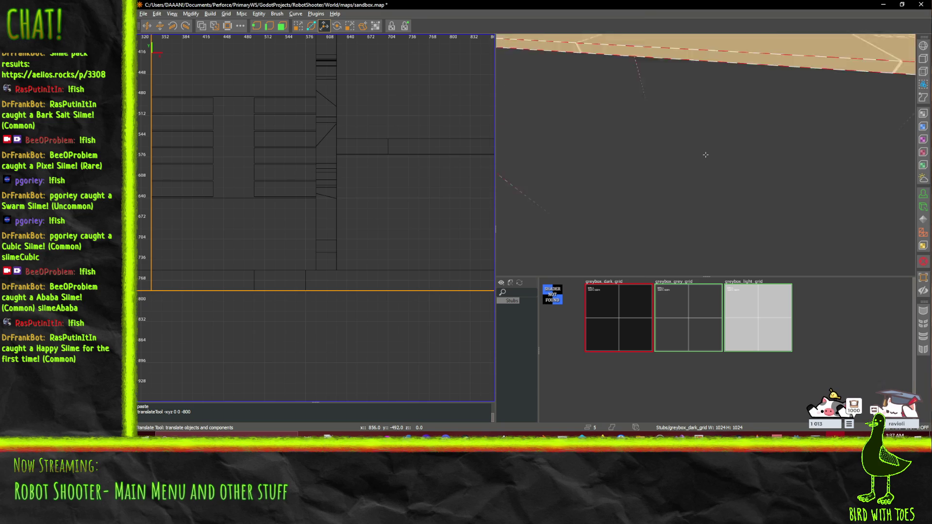
mouse_move(742, 127)
left_mouse_down()
mouse_move(737, 164)
mouse_move(738, 156)
left_mouse_up()
key("Left")
Fly around the walls and doorway to check the new ground slab.
key("Up")
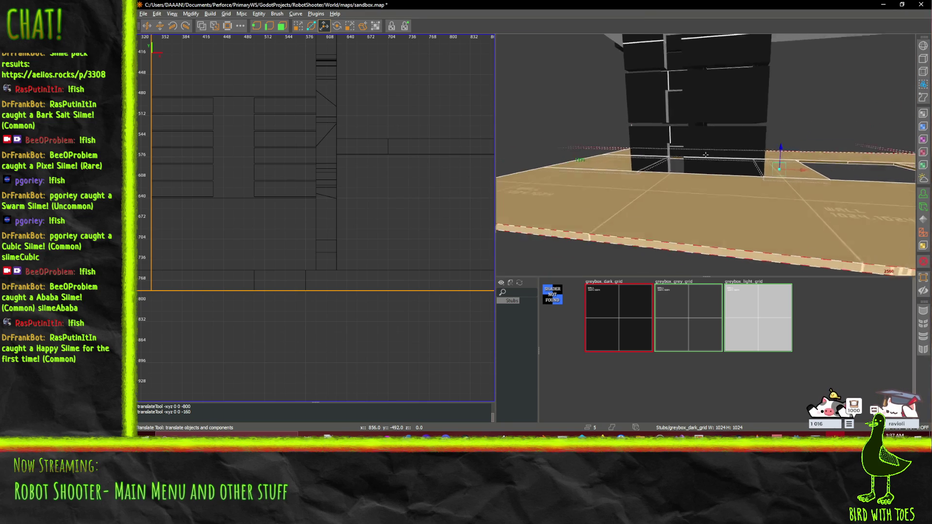
key("Up")
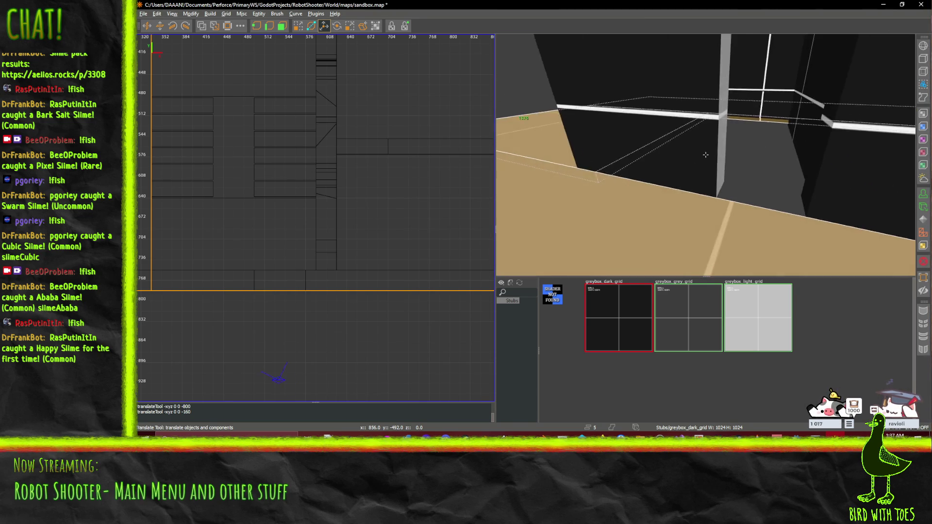
key("Down")
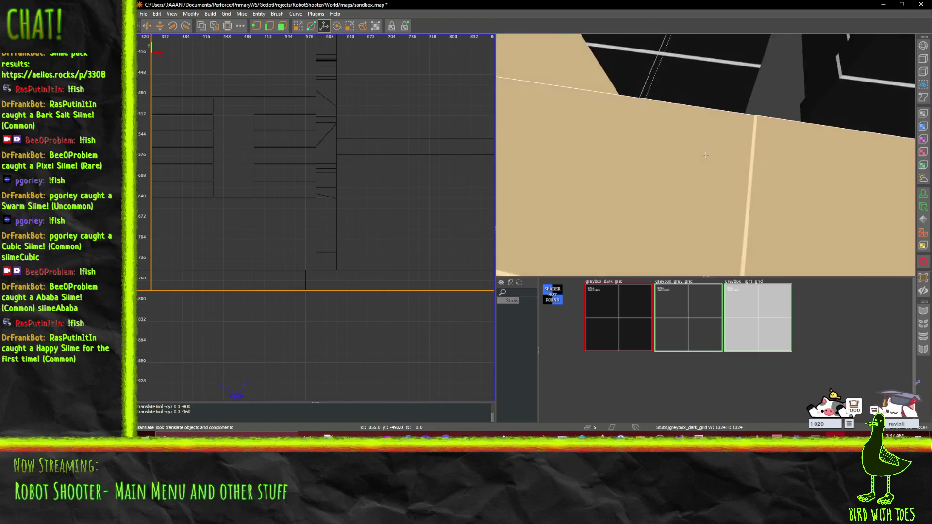
key("Up")
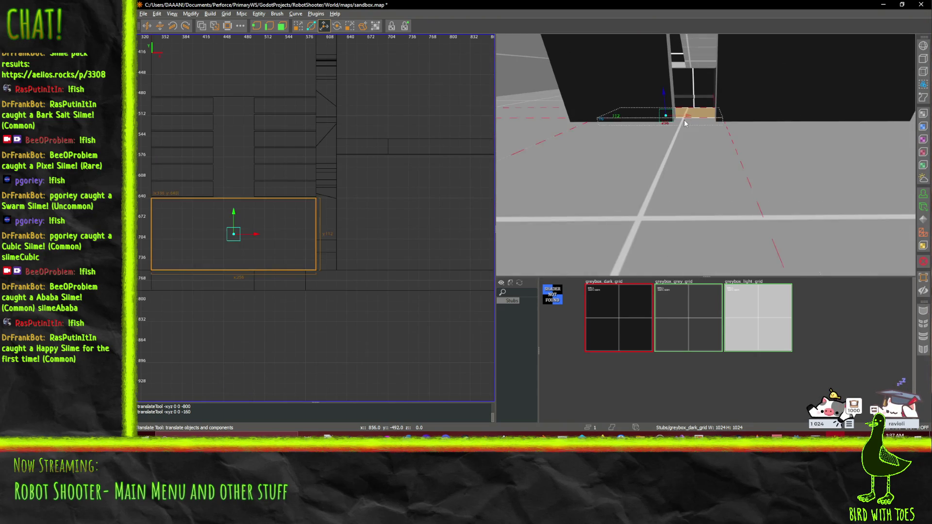
key("Up")
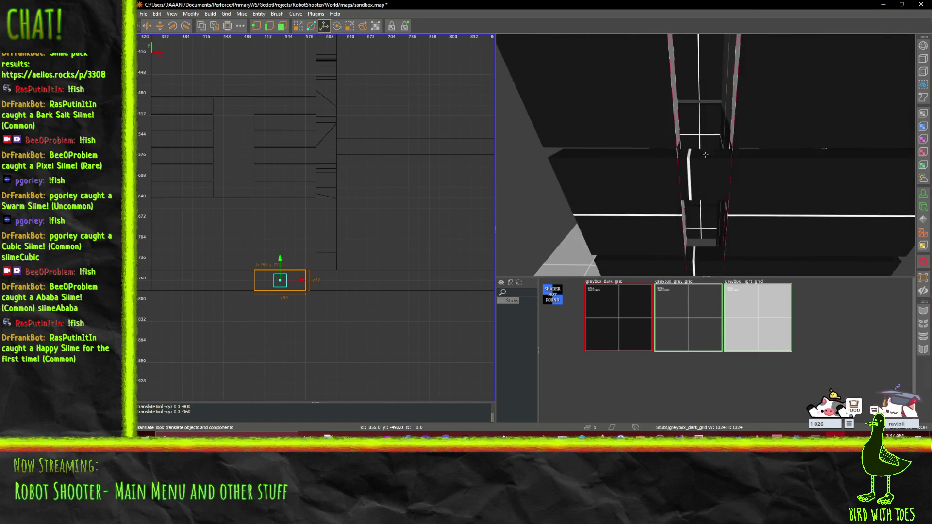
key("Up")
key("Page_Up")
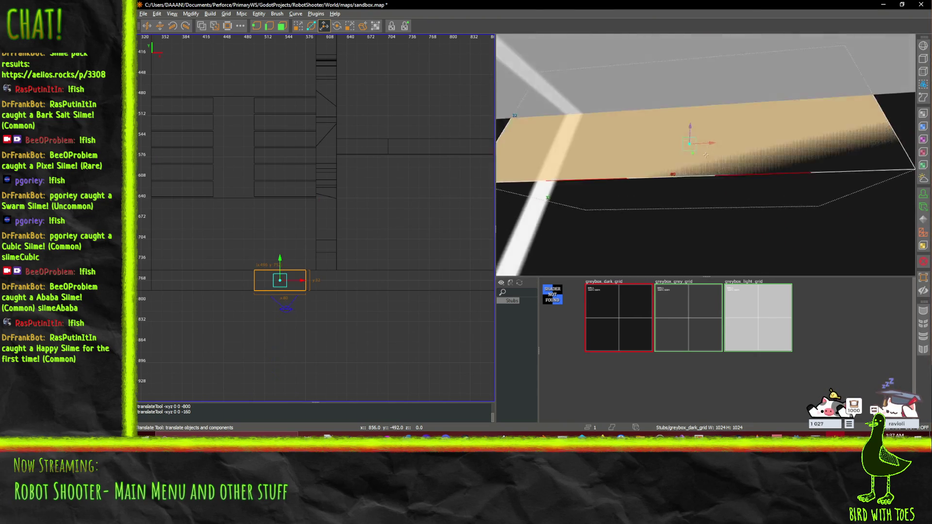
key("Down")
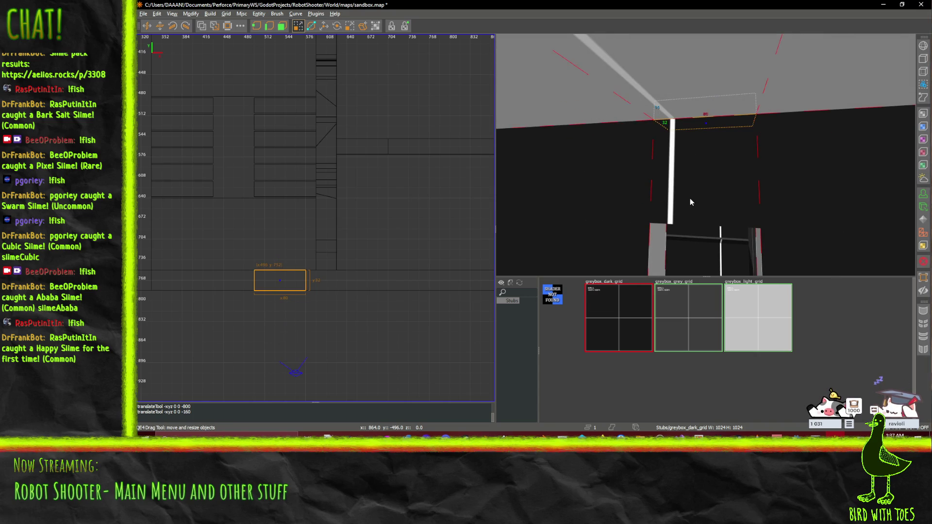
Fly over the stairs, through a doorway, and up to face the dark walls.
right_click(720, 138)
key("Up")
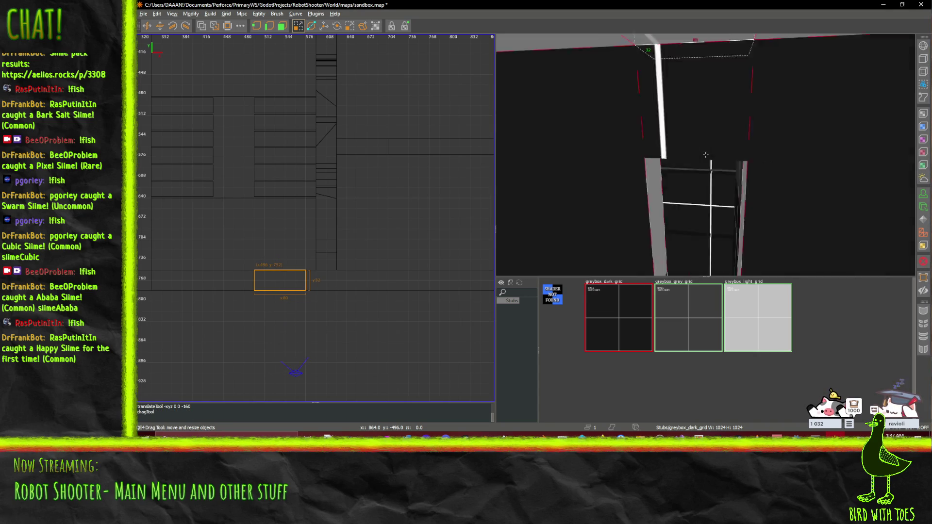
key("Up")
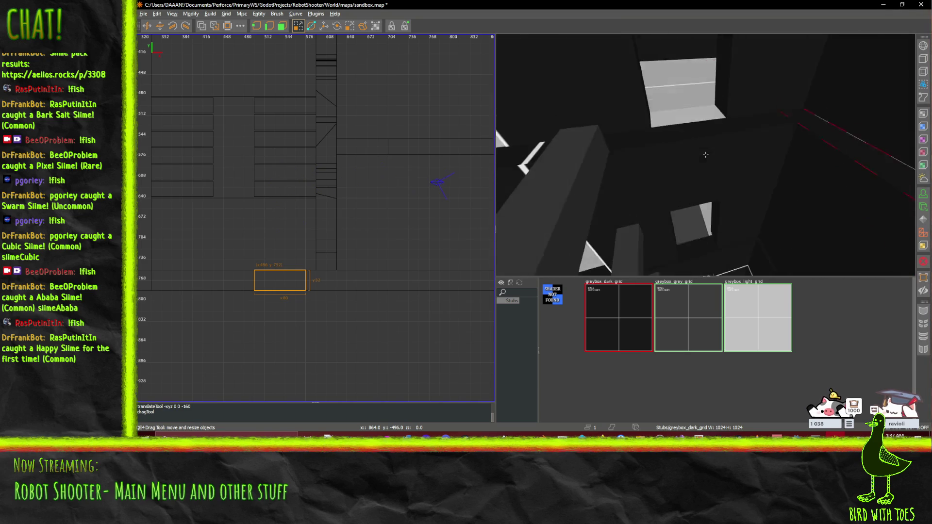
key("Up")
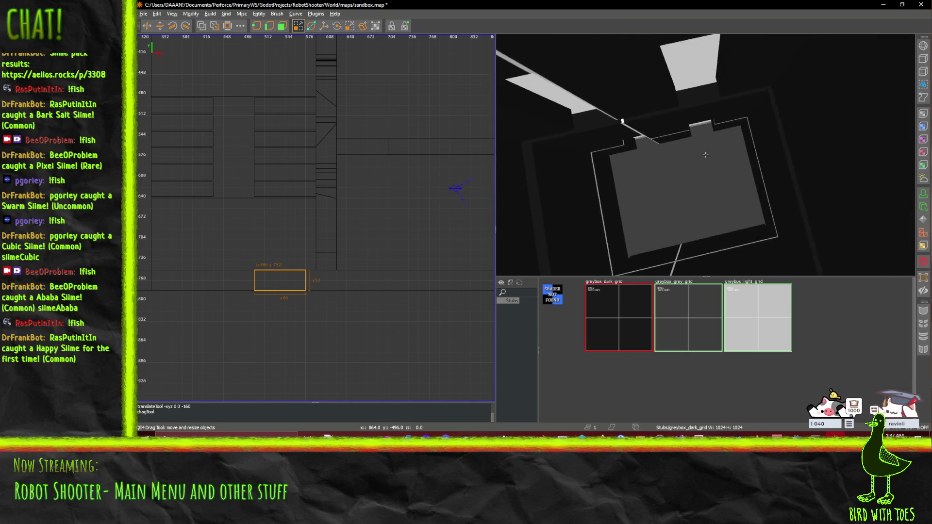
key("Up")
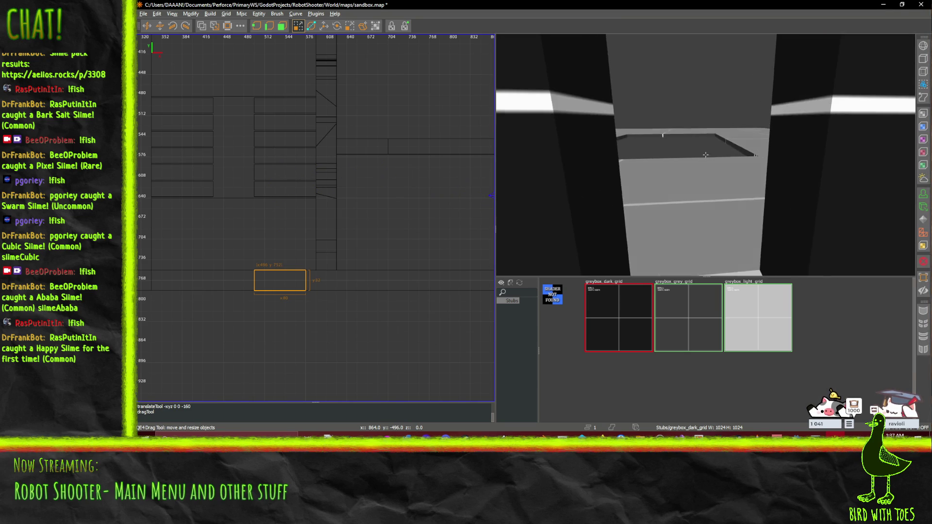
key("Up")
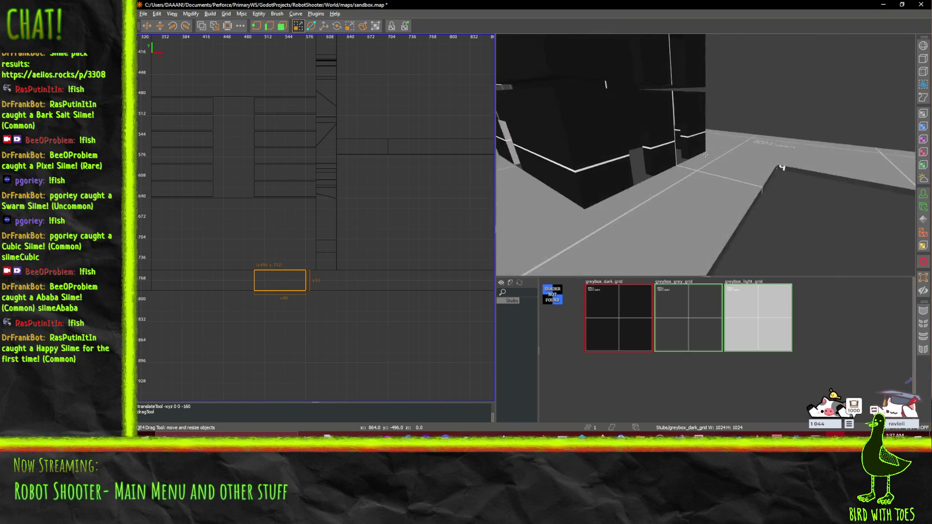
key("Up")
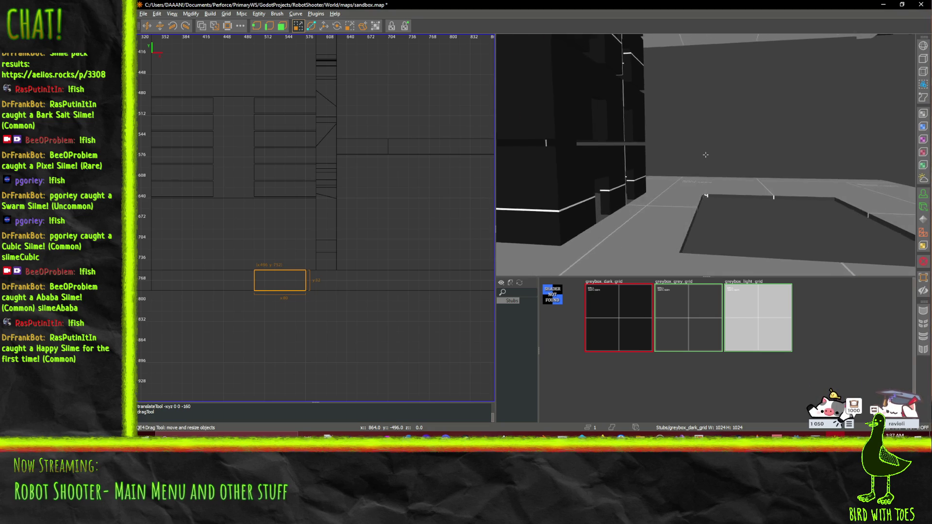
mouse_move(706, 154)
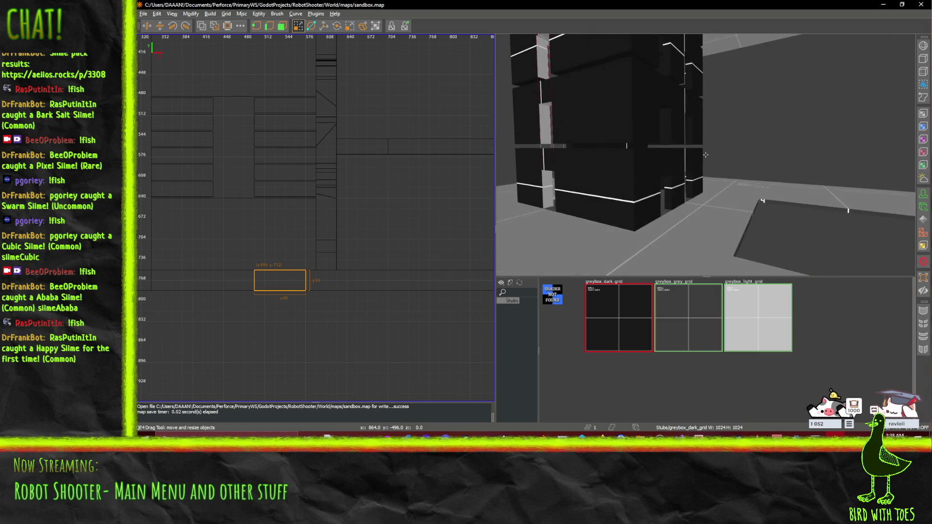